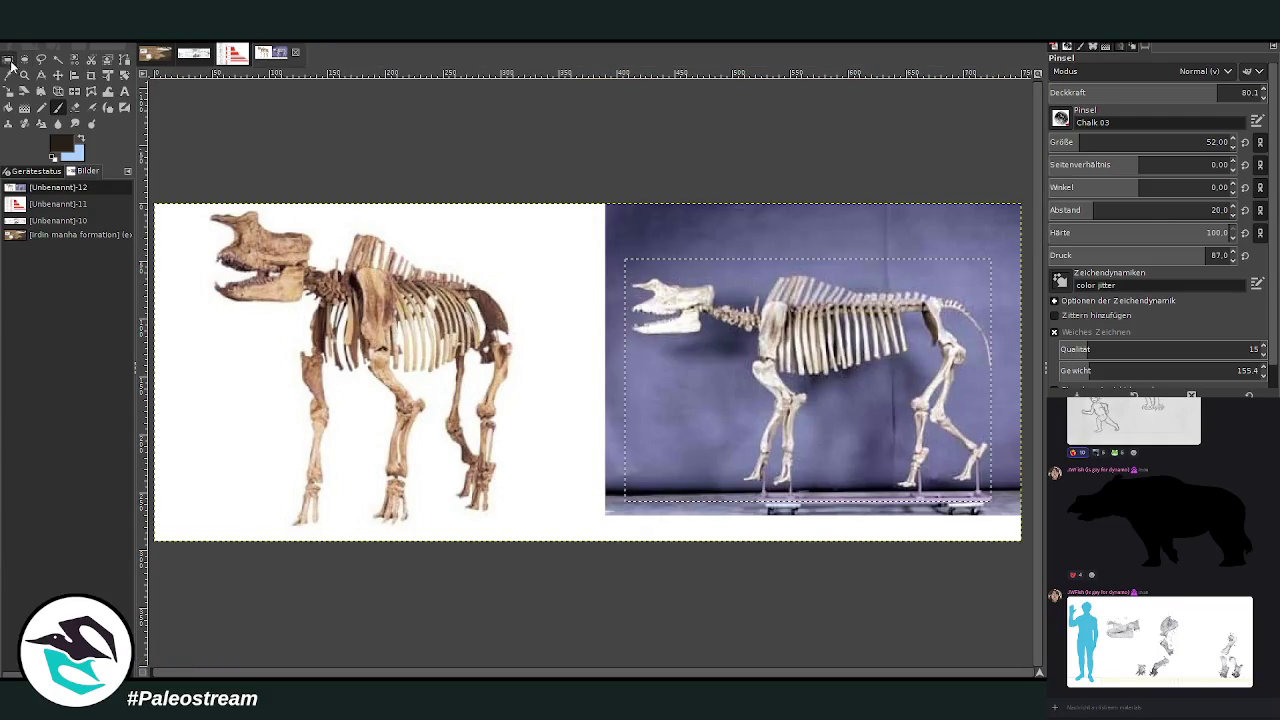
# Drop the skeleton photo selection and show the whole landscape painting fitted in the window
pyautogui.click(8, 60)
pyautogui.click(305, 188)
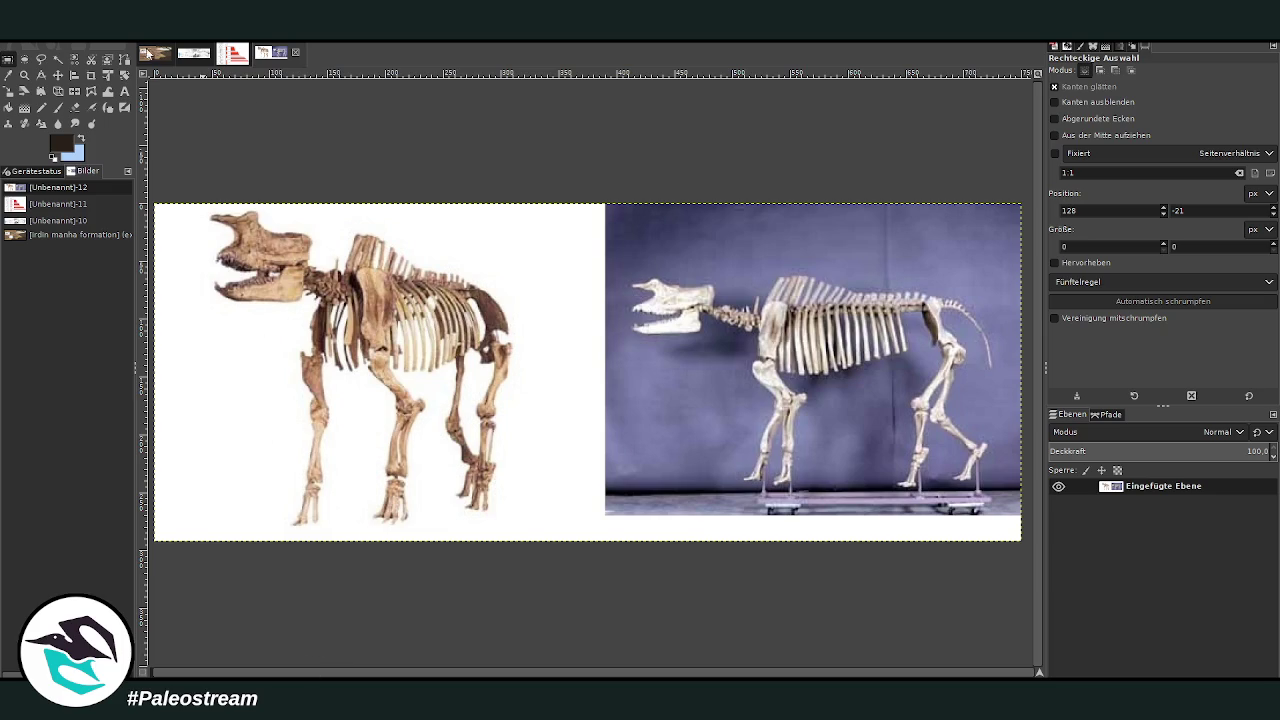
pyautogui.click(155, 52)
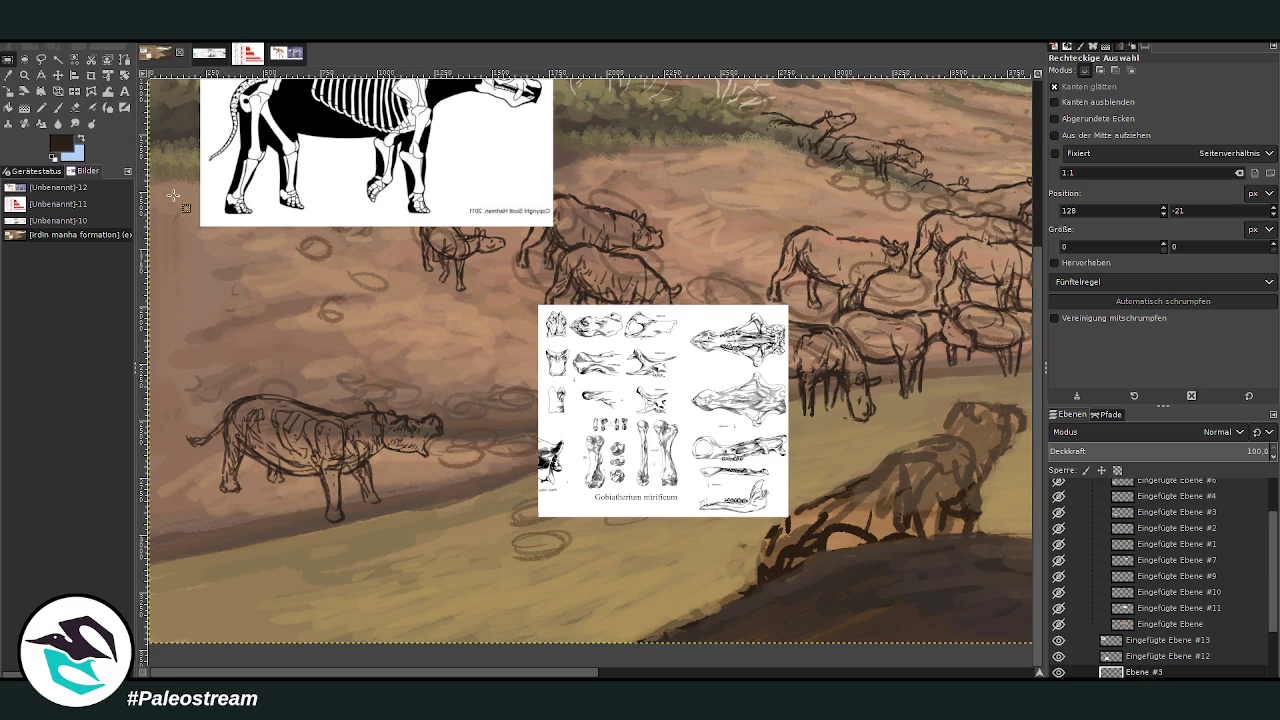
pyautogui.click(57, 107)
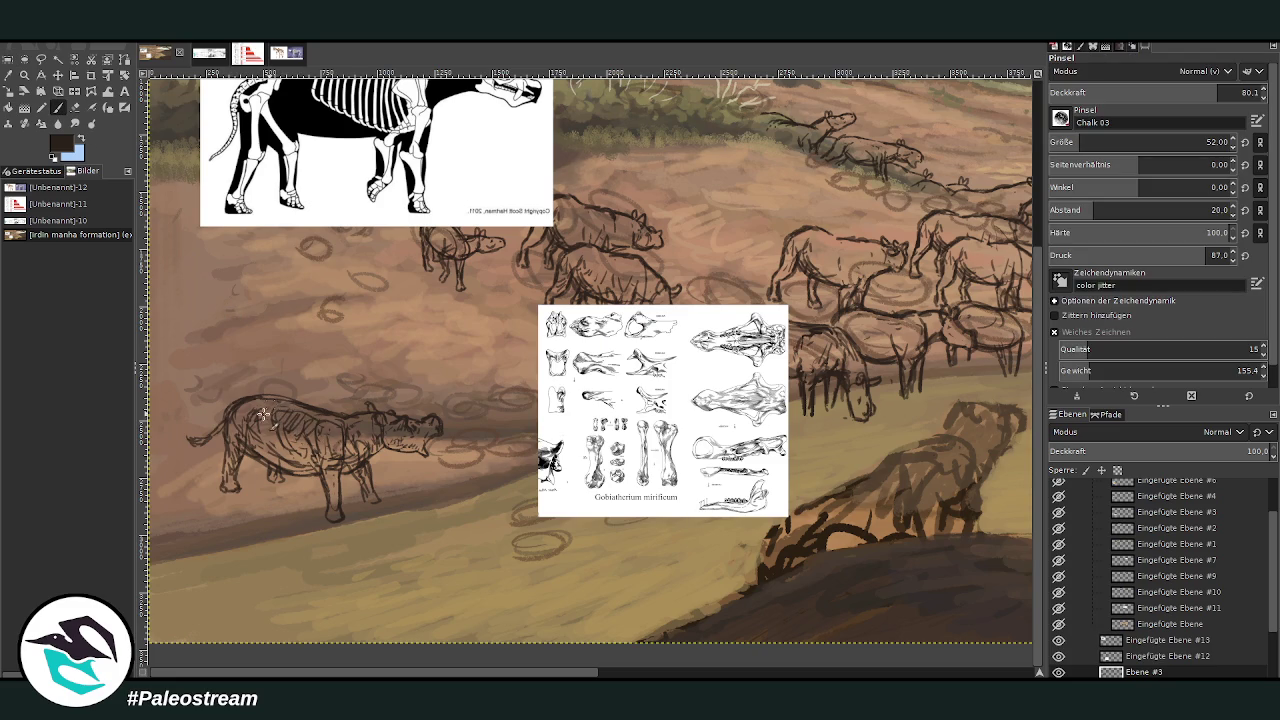
pyautogui.hotkey('shift', 'ctrl', 'j')
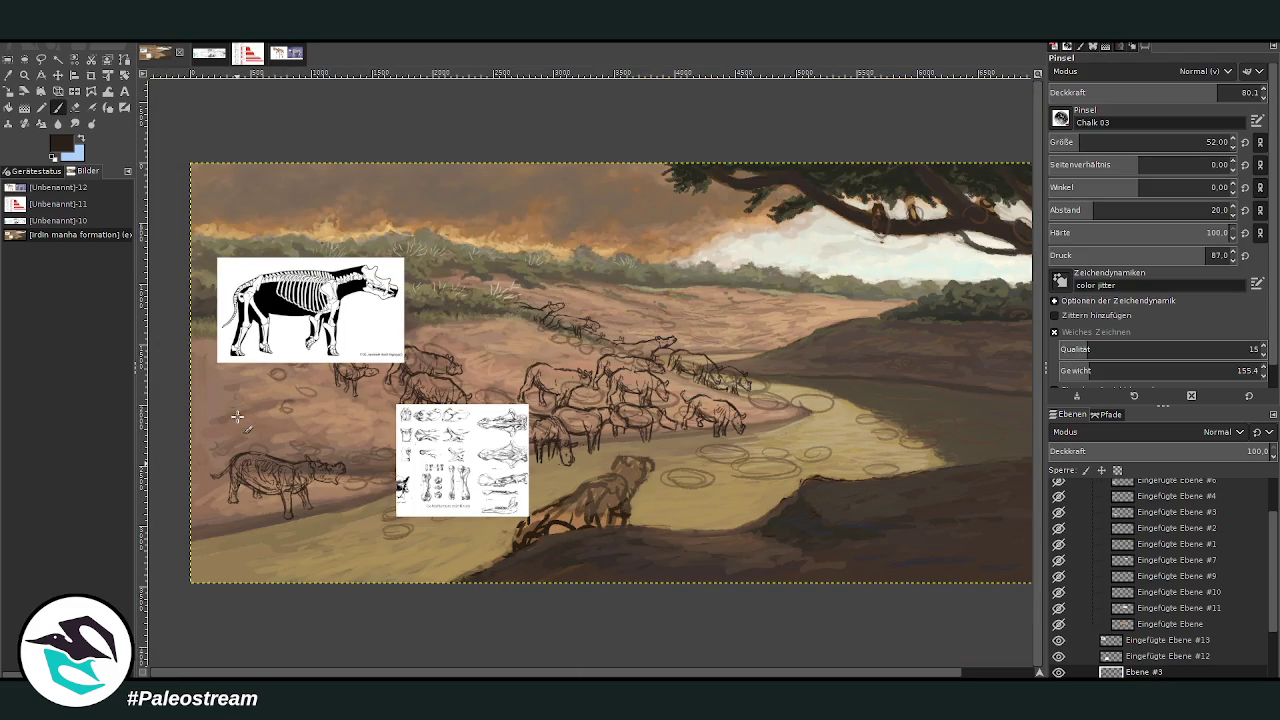
pyautogui.click(57, 75)
# Move the skeleton and bones references side by side near the top of the painting
pyautogui.moveTo(310, 310); pyautogui.dragTo(366, 232)
pyautogui.moveTo(476, 407); pyautogui.dragTo(548, 196)
pyautogui.moveTo(360, 232); pyautogui.dragTo(361, 242)
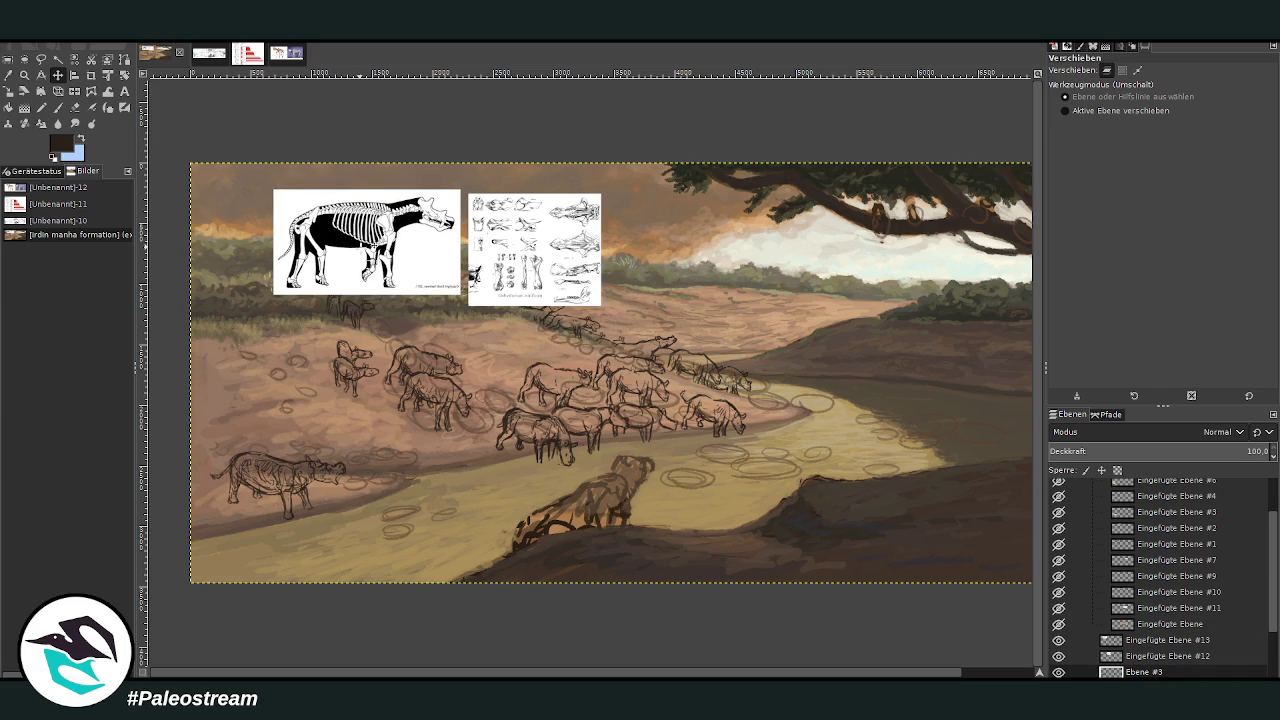
# Zoom in on the references and the grazing herd
pyautogui.press('z')
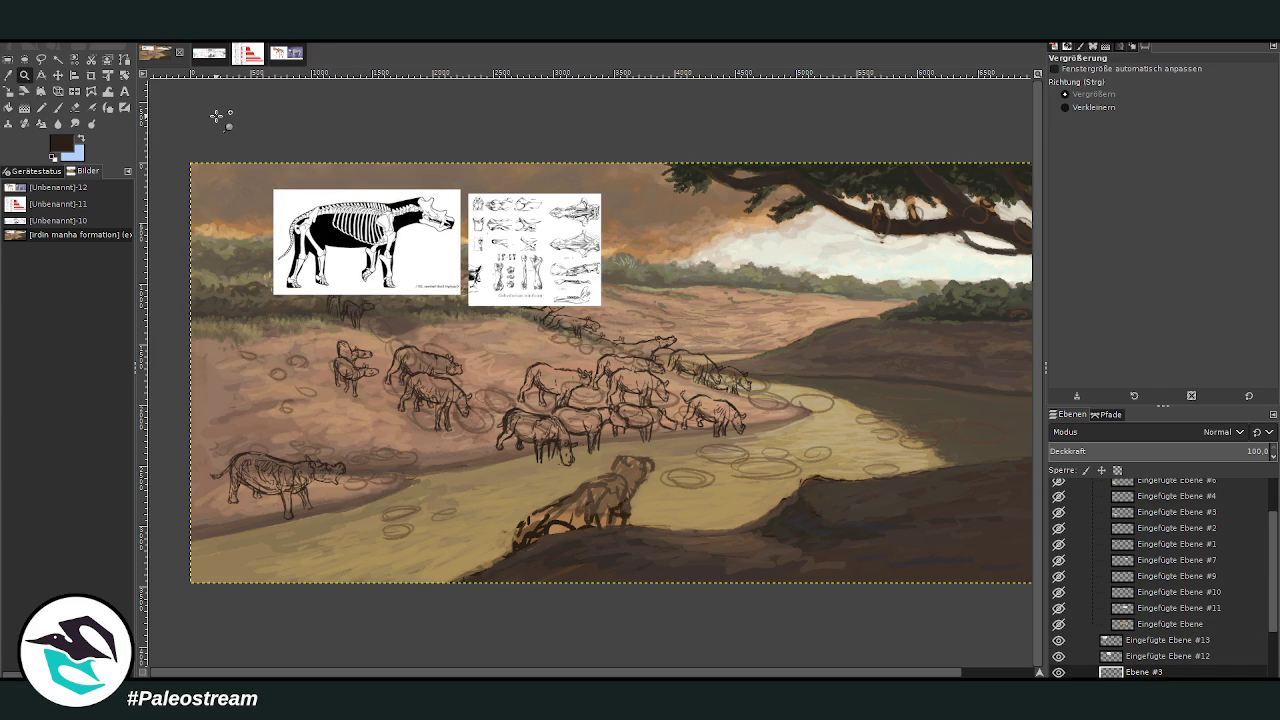
pyautogui.moveTo(297, 160); pyautogui.dragTo(735, 622)
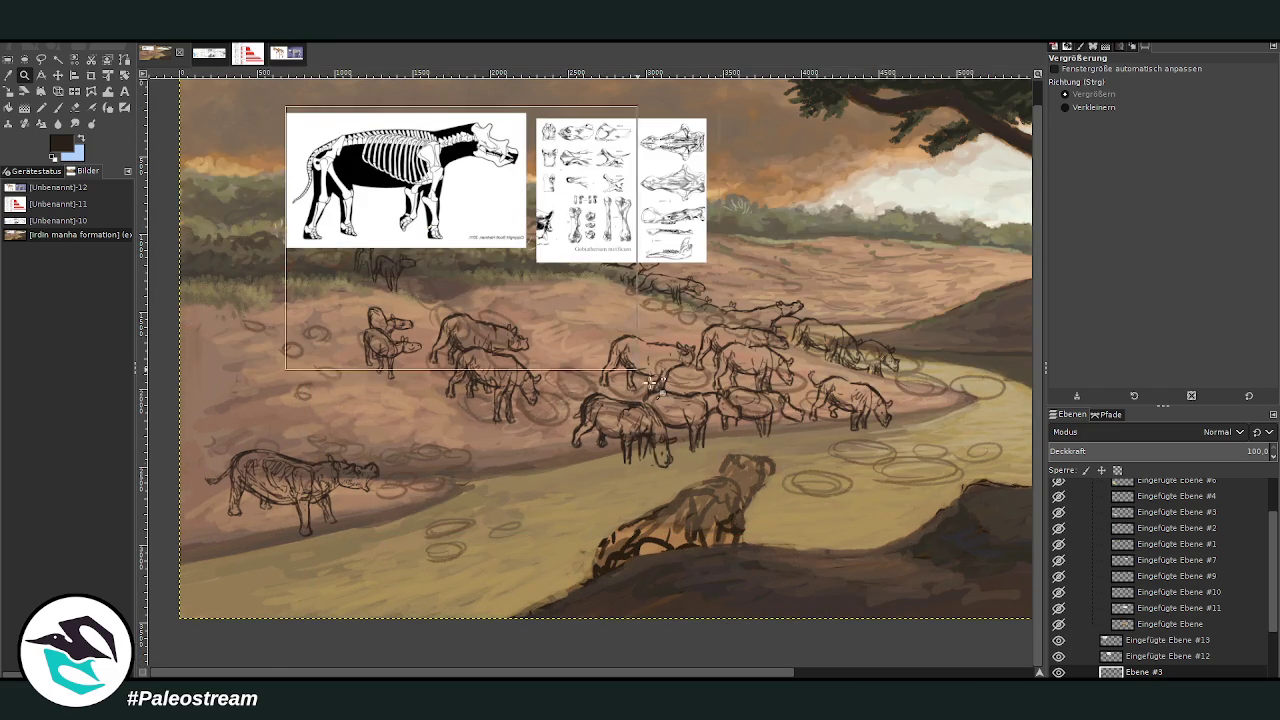
pyautogui.click(375, 432)
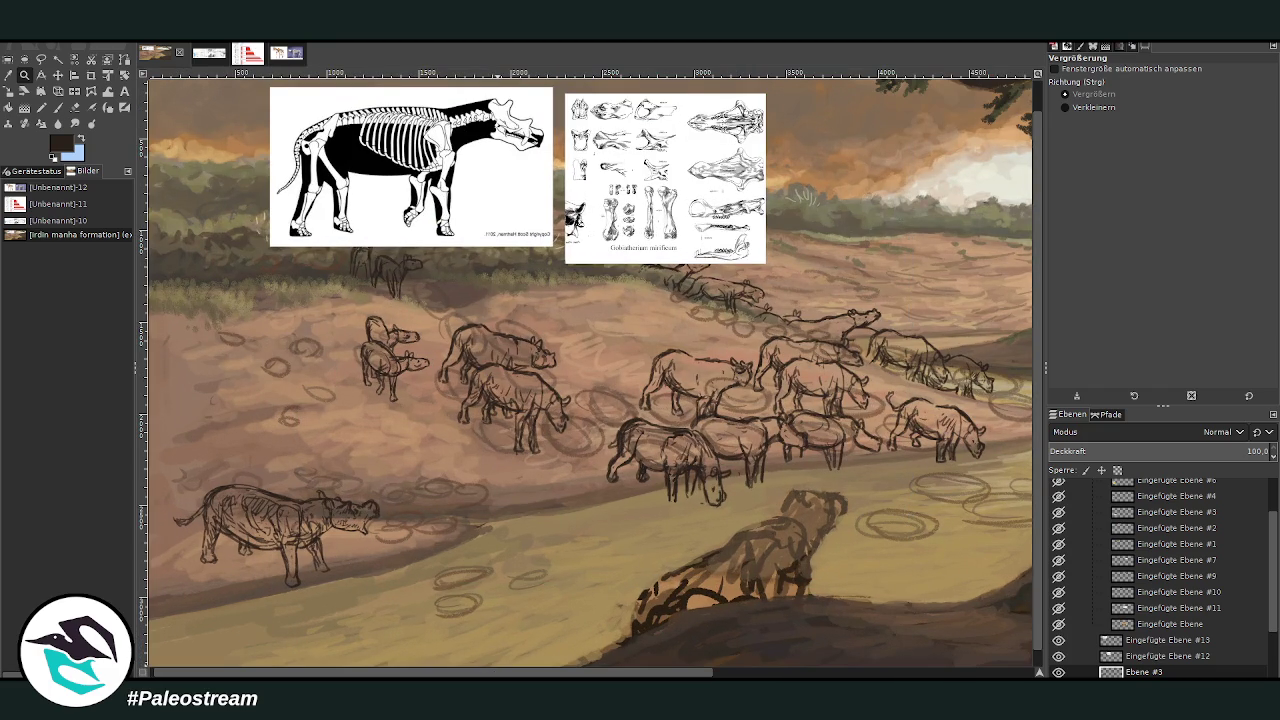
pyautogui.hscroll(5, 410, 456)
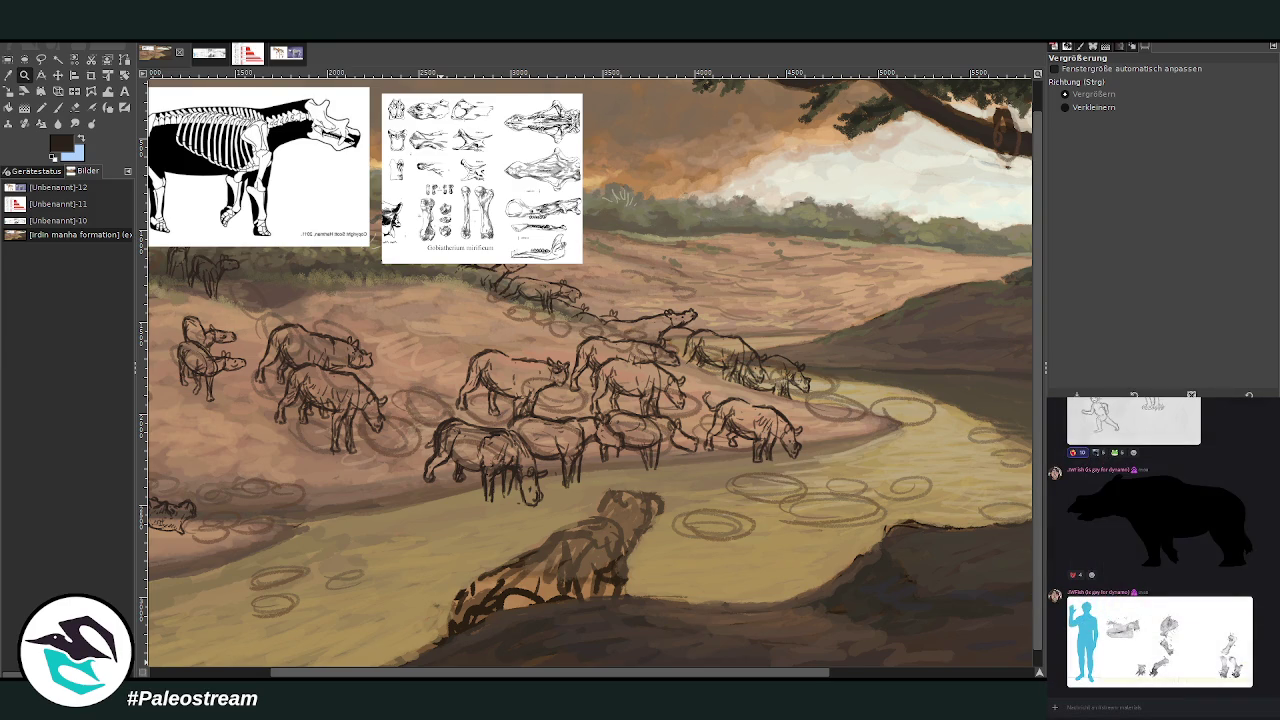
pyautogui.hotkey('shift', 's')
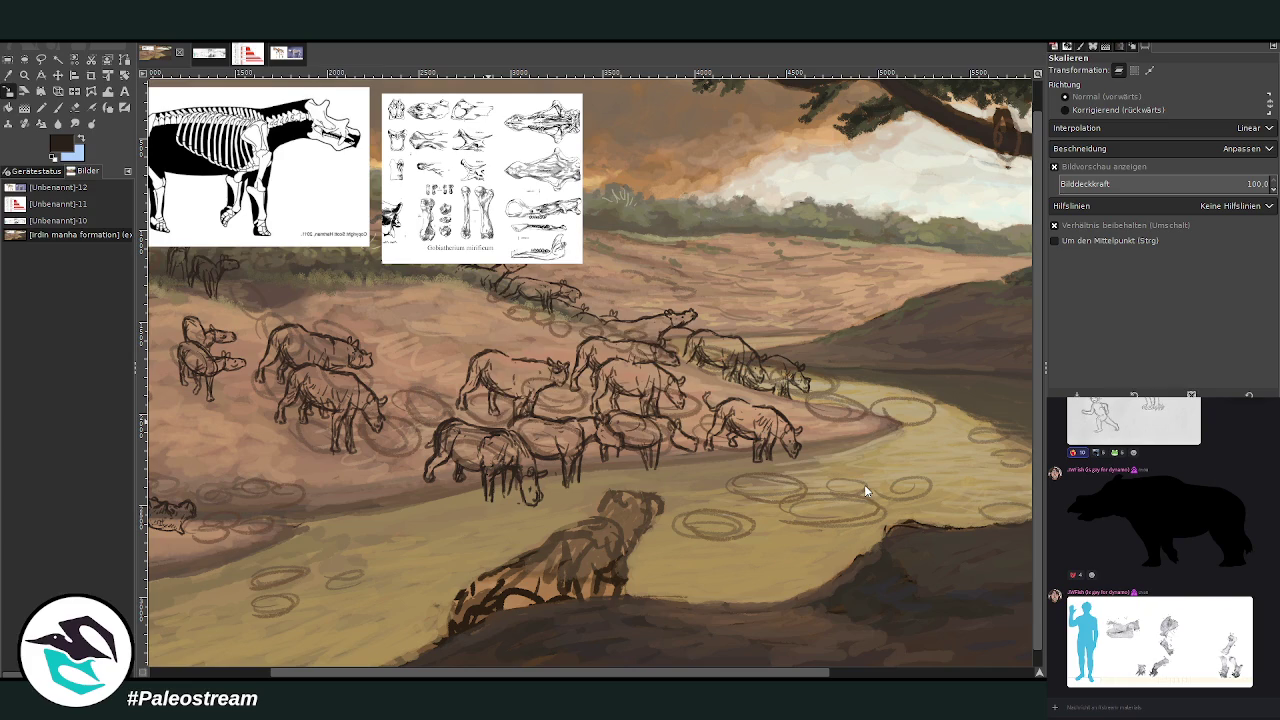
# Paste the blue silhouette scale chart and move it to the right above the river
pyautogui.hotkey('ctrl', 'v')
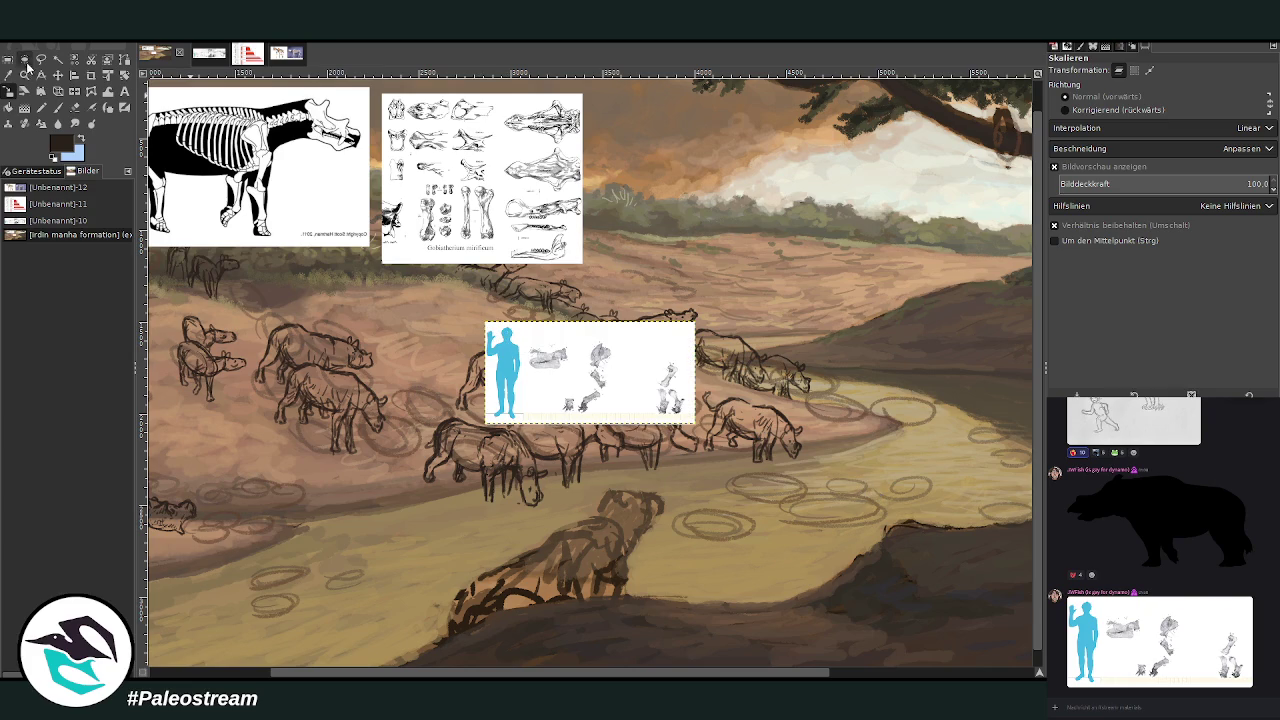
pyautogui.click(58, 75)
pyautogui.moveTo(620, 363); pyautogui.dragTo(907, 268)
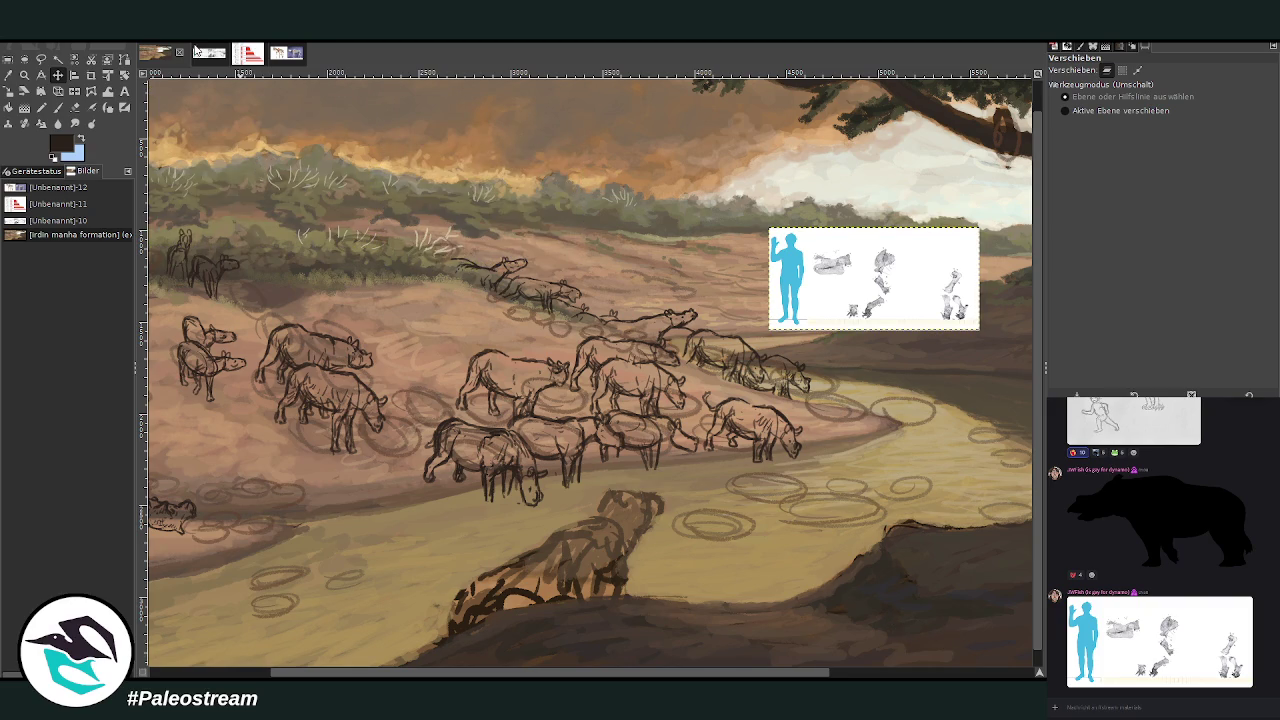
pyautogui.click(203, 56)
# Zoom out to view the whole Gnathotitan berkeyi jaw sheet, then return to the landscape painting
pyautogui.hscroll(5, 557, 506)
pyautogui.hscroll(5, 557, 506)
pyautogui.hscroll(5, 557, 506)
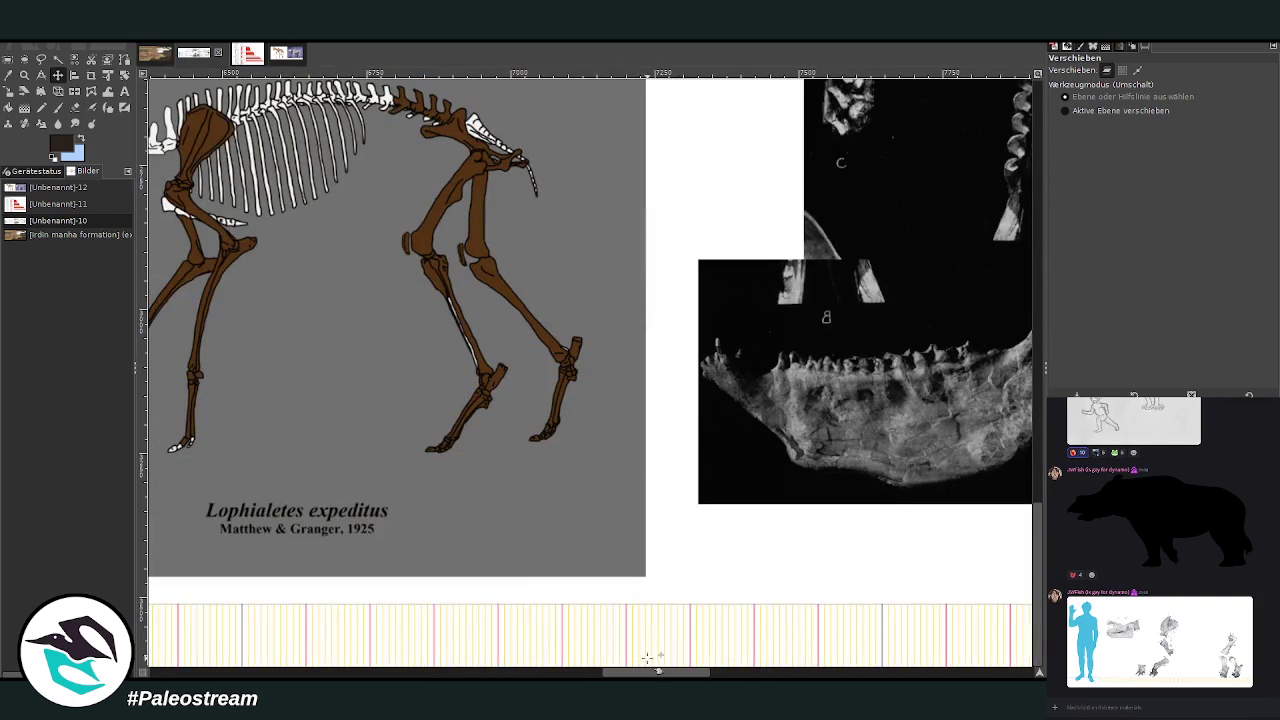
pyautogui.hscroll(4, 662, 656)
pyautogui.hscroll(3, 690, 658)
pyautogui.hscroll(2, 720, 660)
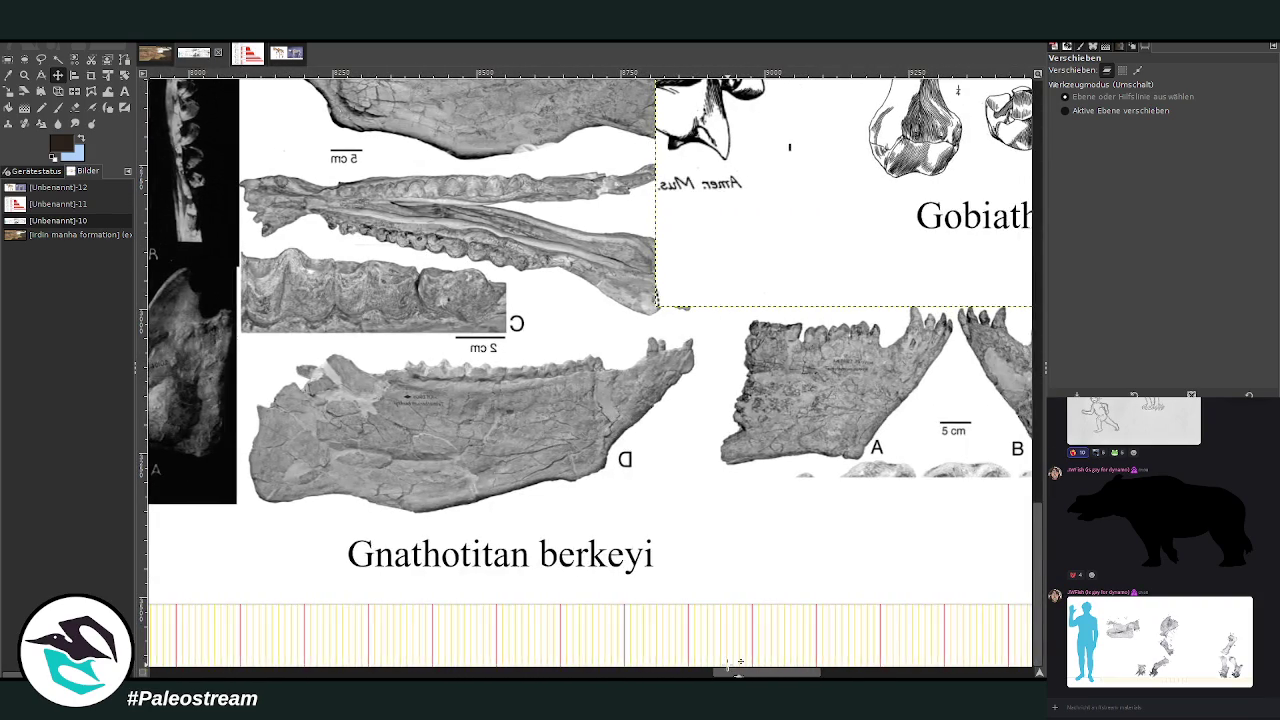
pyautogui.scroll(3, 738, 662)
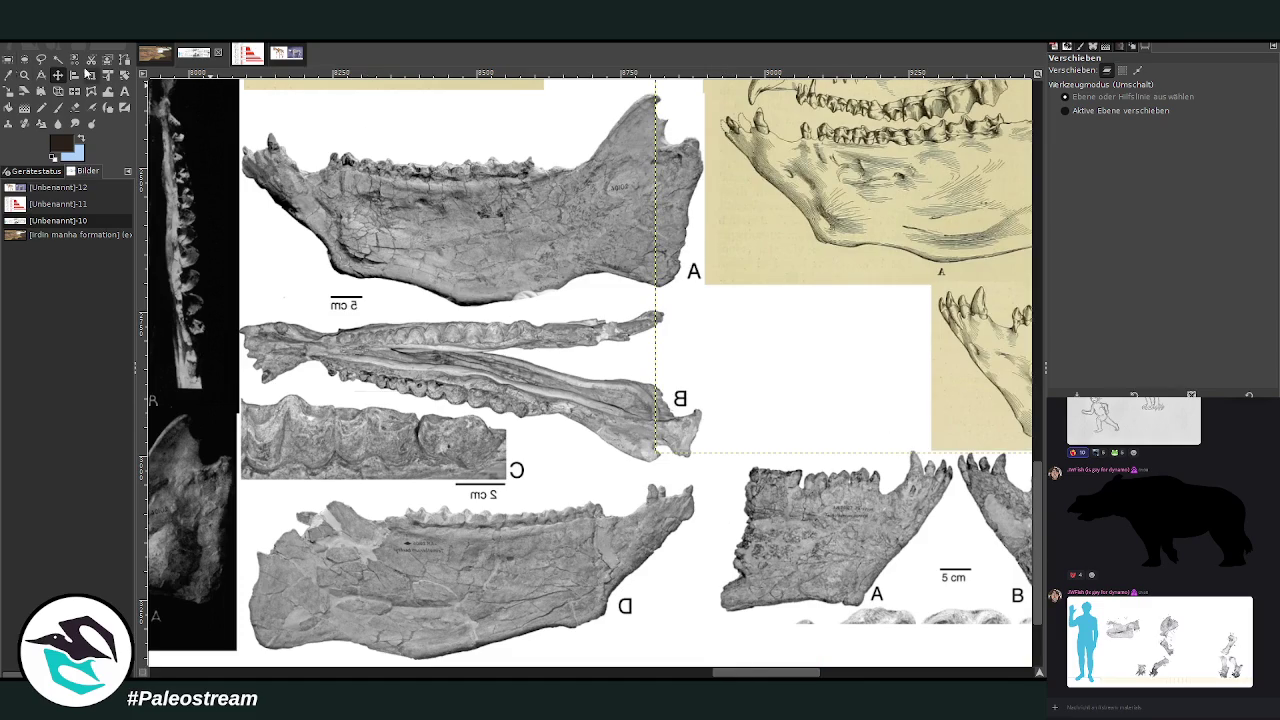
pyautogui.click(24, 75)
pyautogui.keyDown('ctrl'); pyautogui.click(774, 298); pyautogui.keyUp('ctrl')
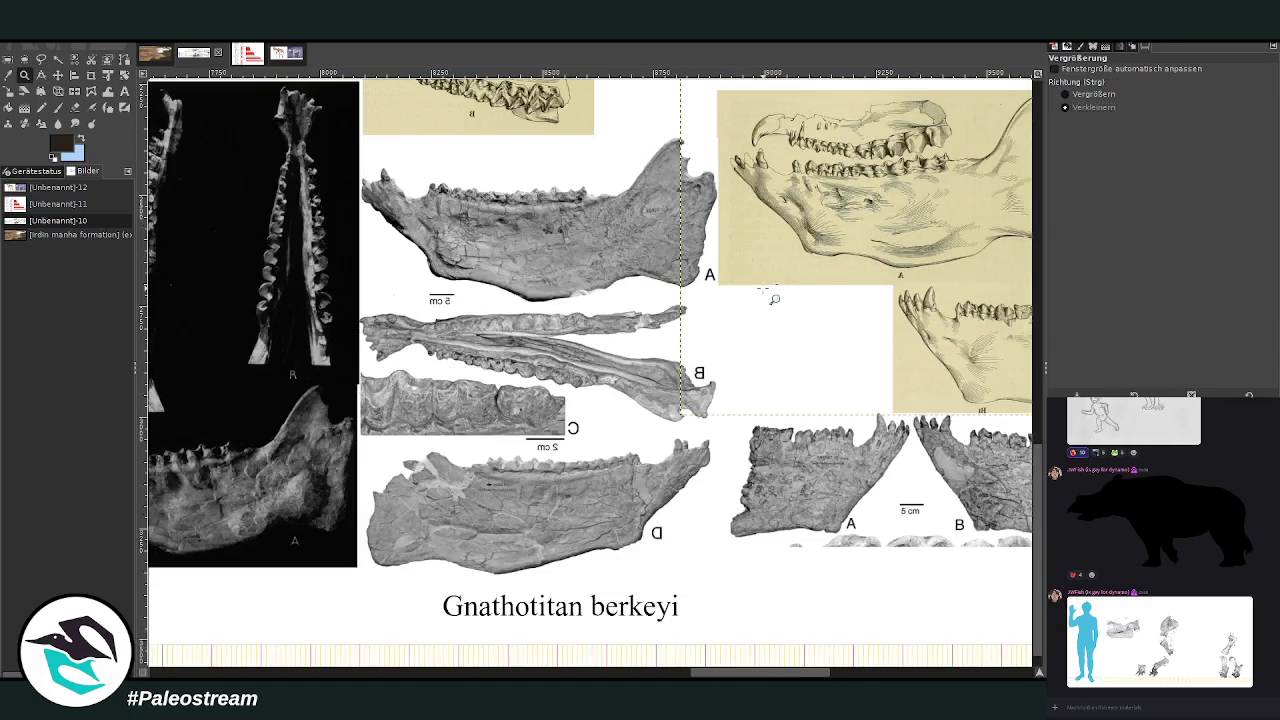
pyautogui.keyDown('ctrl'); pyautogui.click(760, 289); pyautogui.keyUp('ctrl')
pyautogui.scroll(3, 760, 289)
pyautogui.scroll(-1, 760, 289)
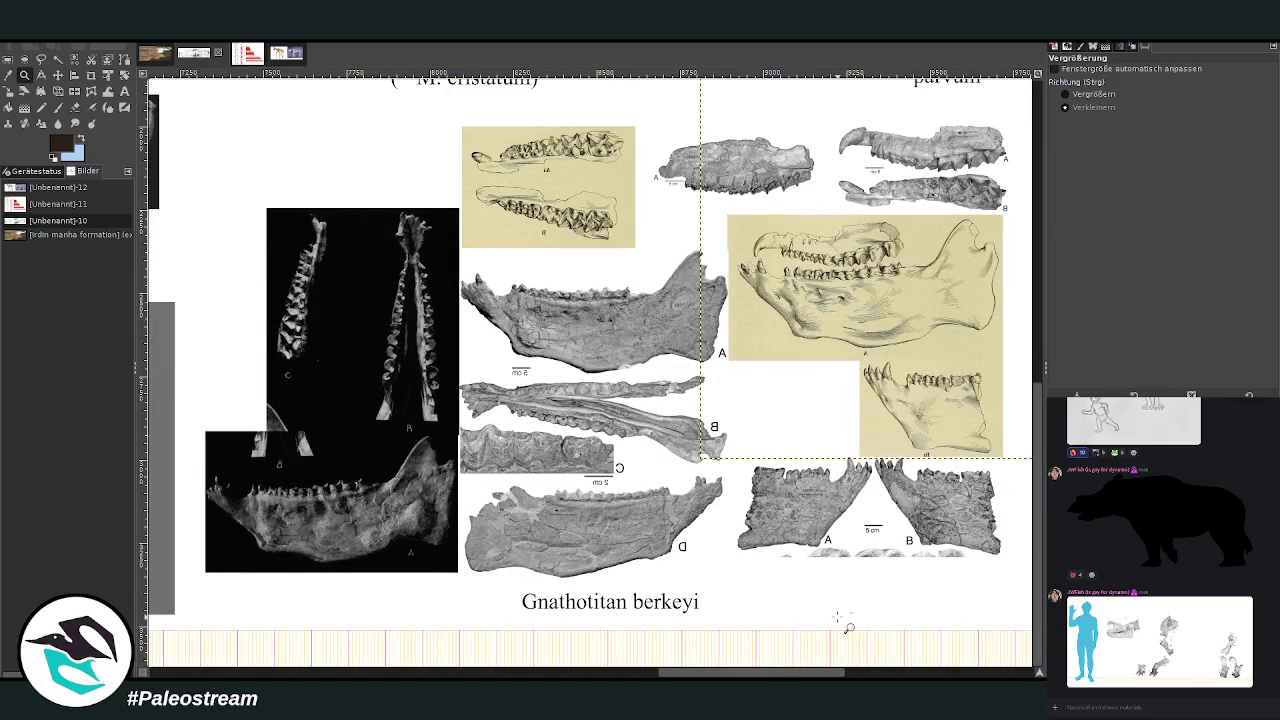
pyautogui.click(157, 54)
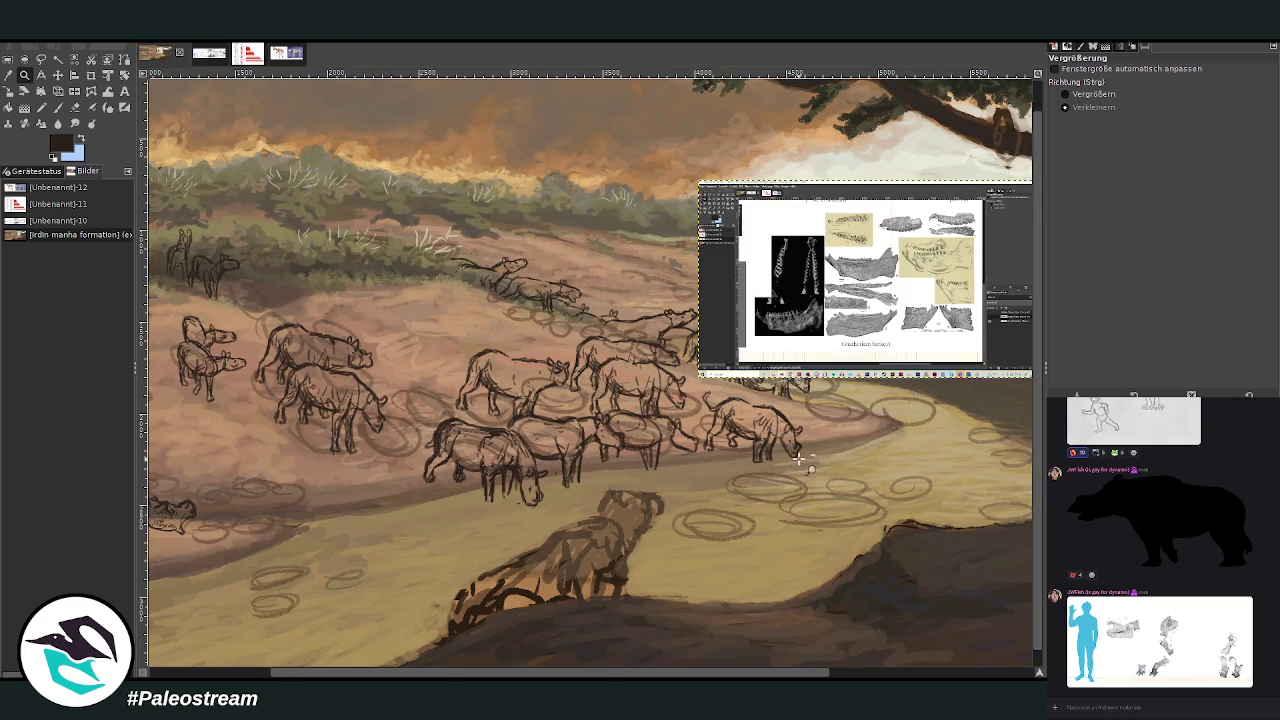
# Crop the pasted screenshot layer down to just the jaw sheet
pyautogui.click(91, 75)
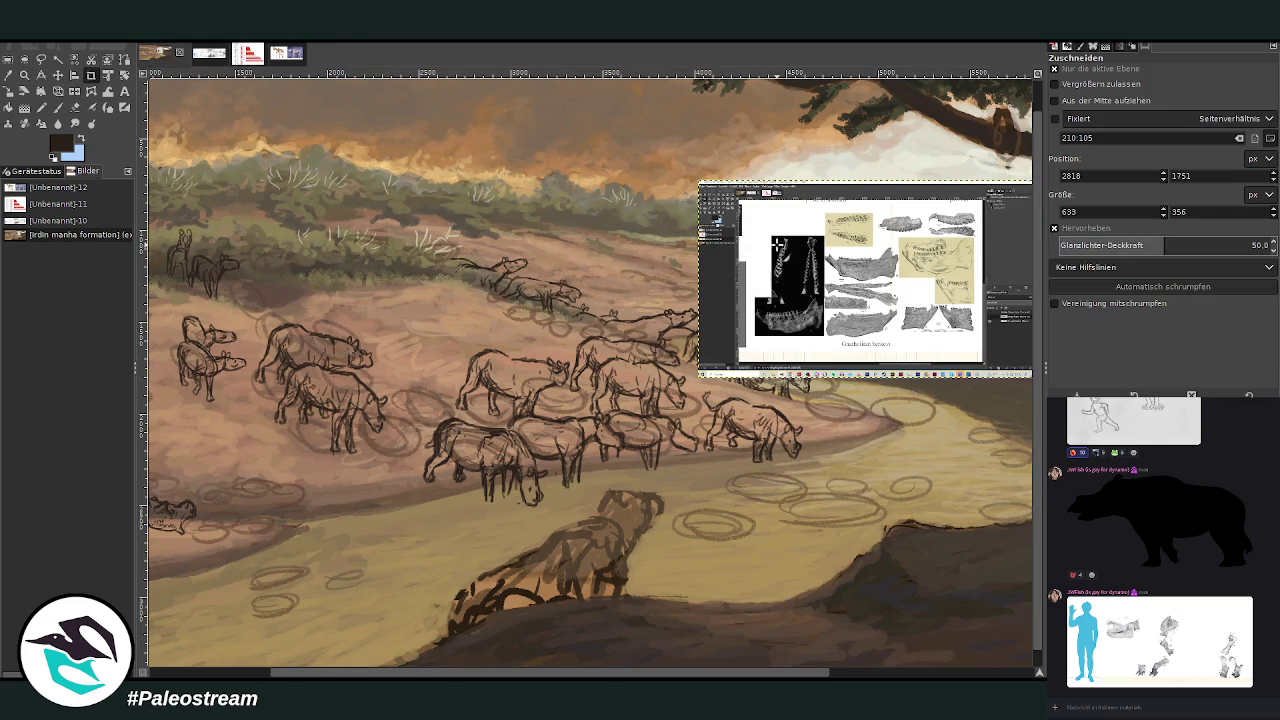
pyautogui.moveTo(760, 214); pyautogui.dragTo(980, 362)
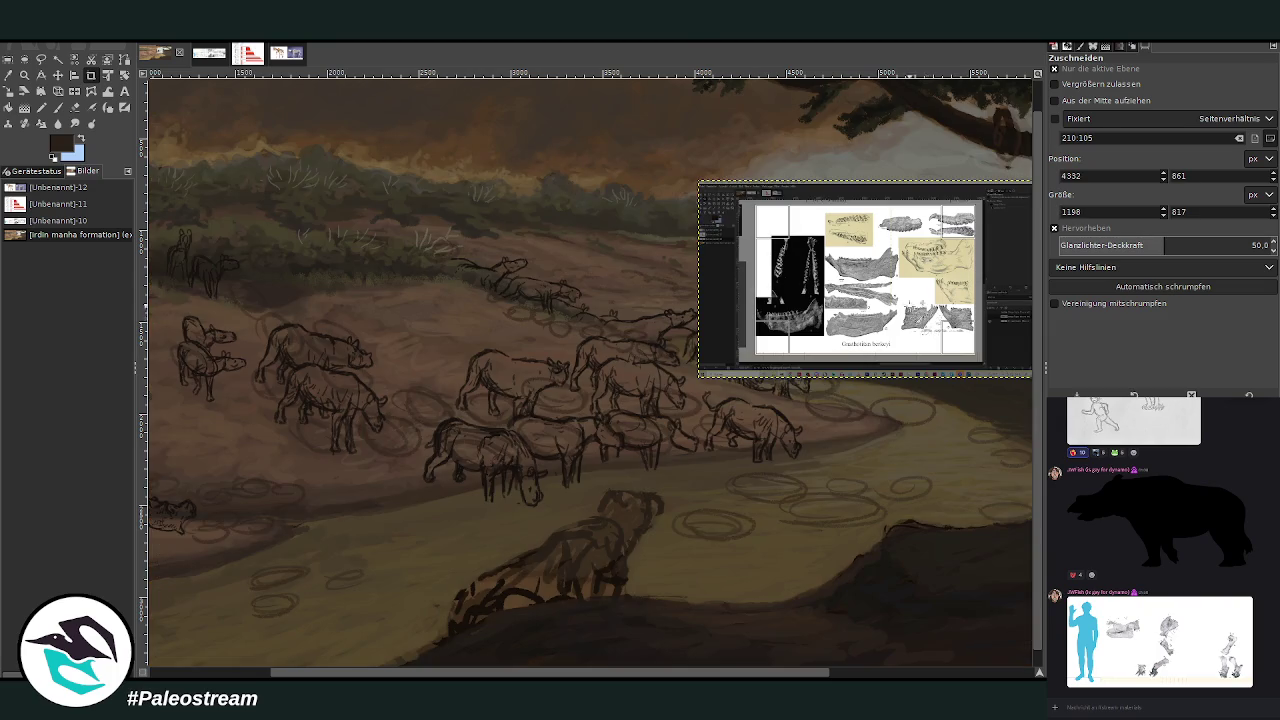
pyautogui.doubleClick(905, 300)
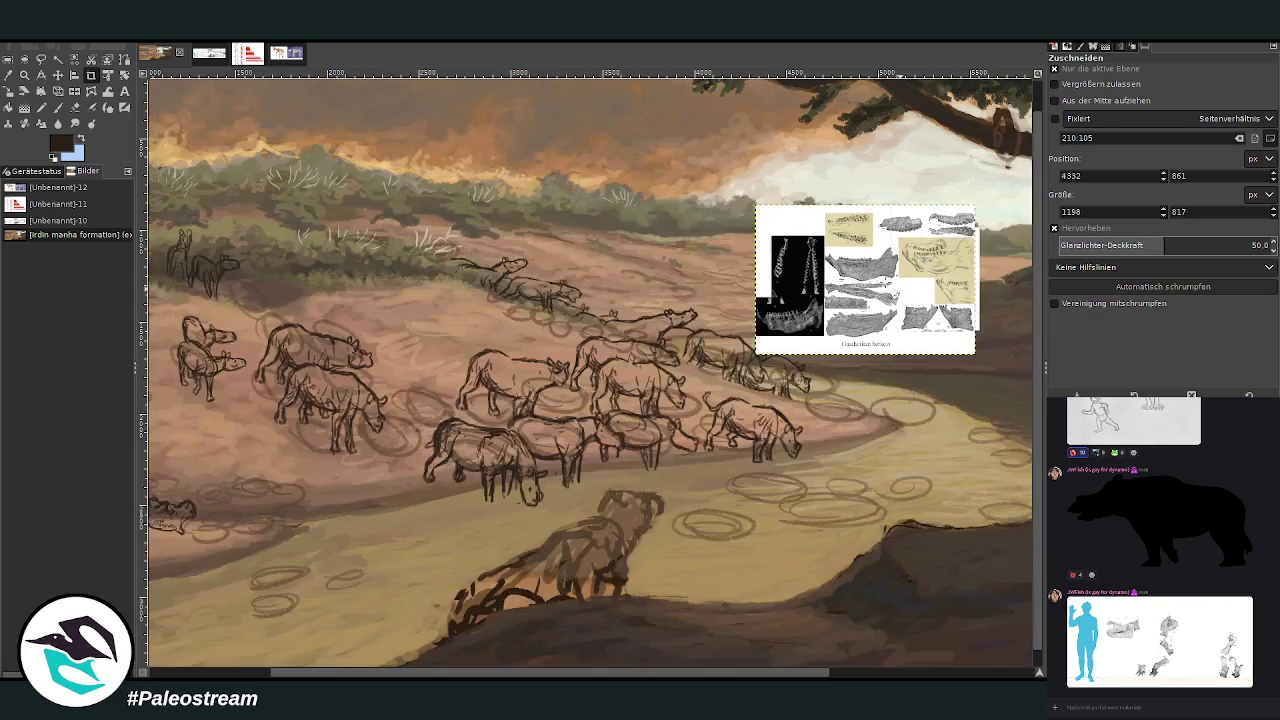
# Re-paste the silhouette chart, stack the jaw sheet beneath it, and zoom in on the sketches
pyautogui.click(57, 75)
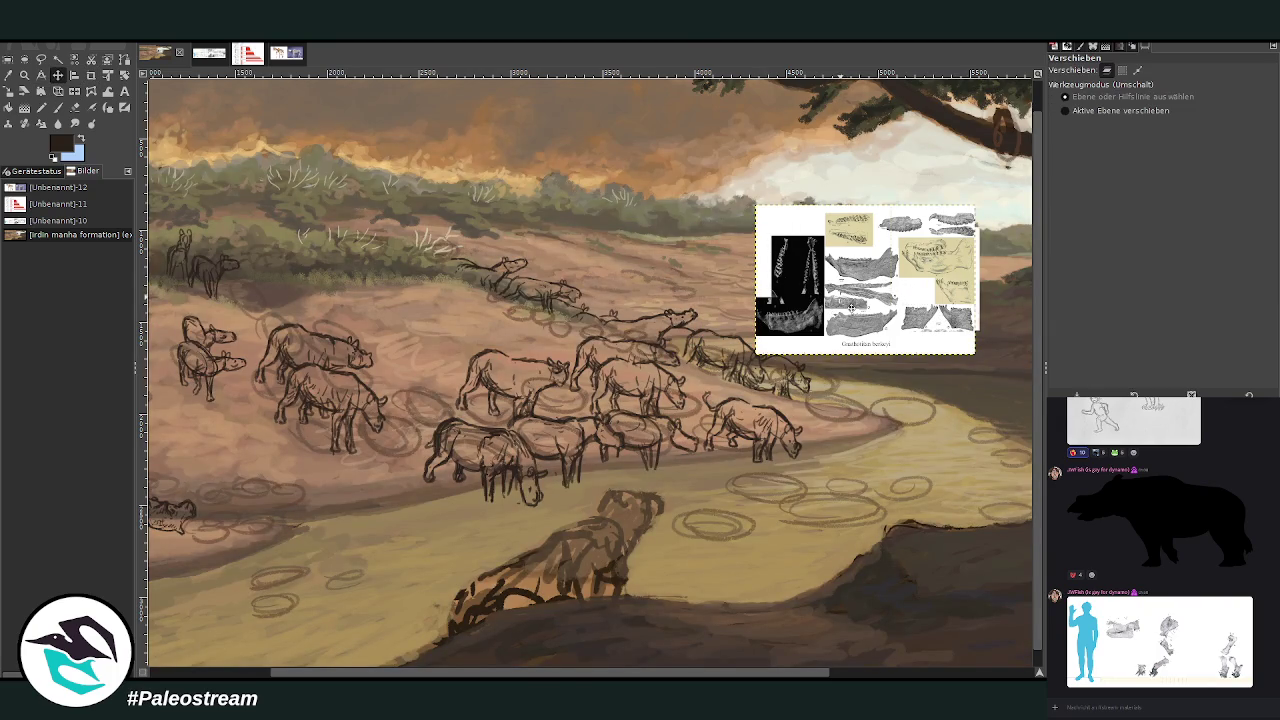
pyautogui.moveTo(856, 316); pyautogui.dragTo(874, 350)
pyautogui.click(862, 676)
pyautogui.moveTo(595, 310); pyautogui.dragTo(661, 439)
pyautogui.hotkey('ctrl', 'v')
pyautogui.moveTo(540, 276)
pyautogui.mouseDown()
pyautogui.moveTo(572, 296)
pyautogui.moveTo(626, 299)
pyautogui.mouseUp()
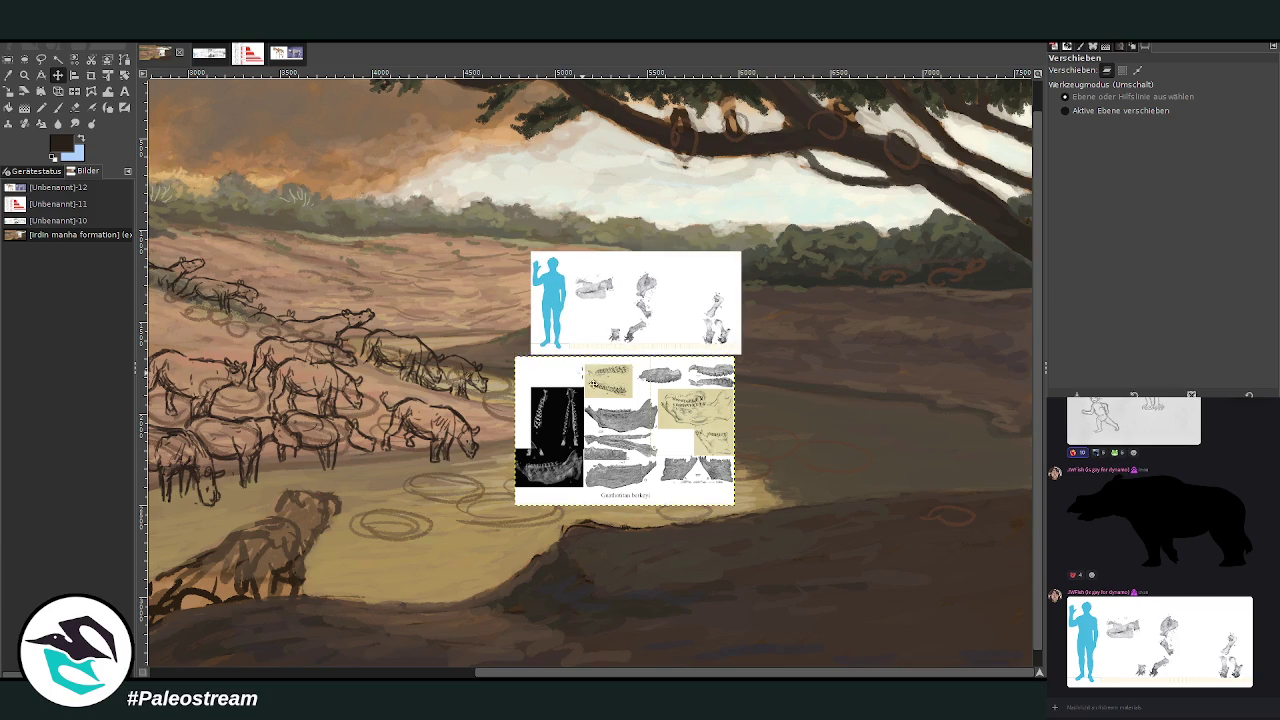
pyautogui.moveTo(640, 430); pyautogui.dragTo(714, 436)
pyautogui.moveTo(639, 311); pyautogui.dragTo(660, 316)
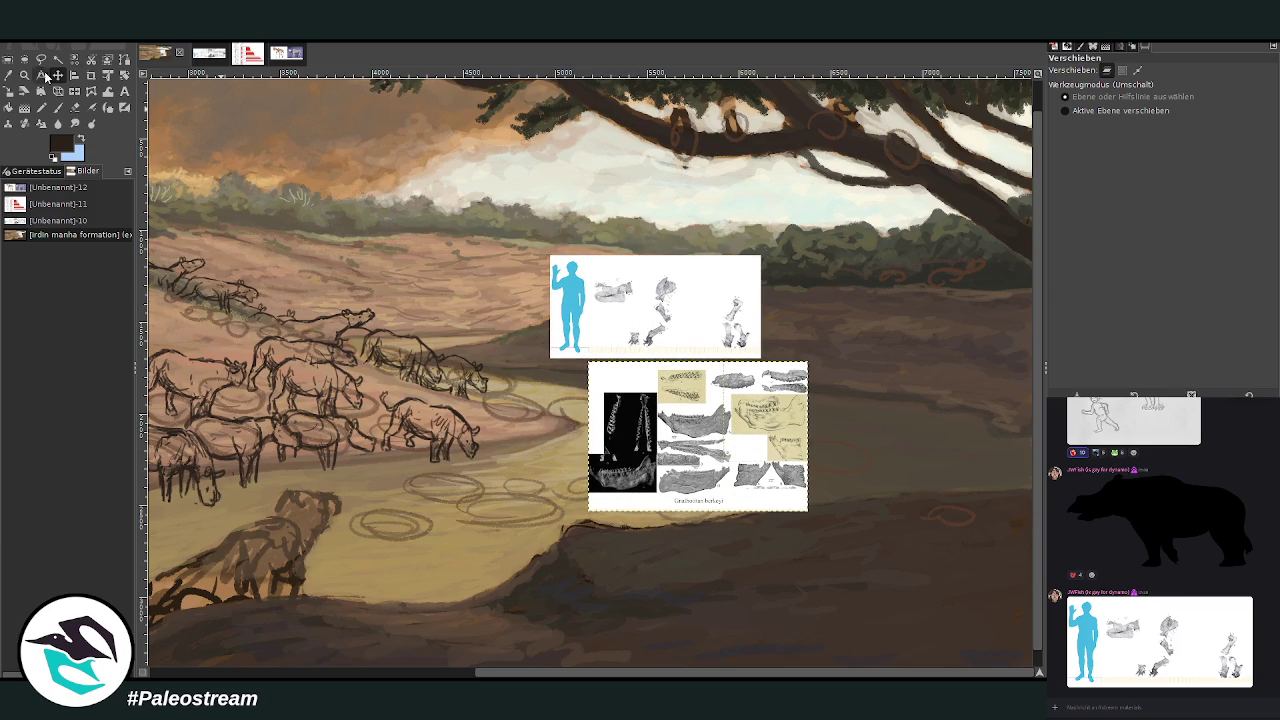
pyautogui.press('z')
pyautogui.moveTo(300, 250); pyautogui.dragTo(722, 552)
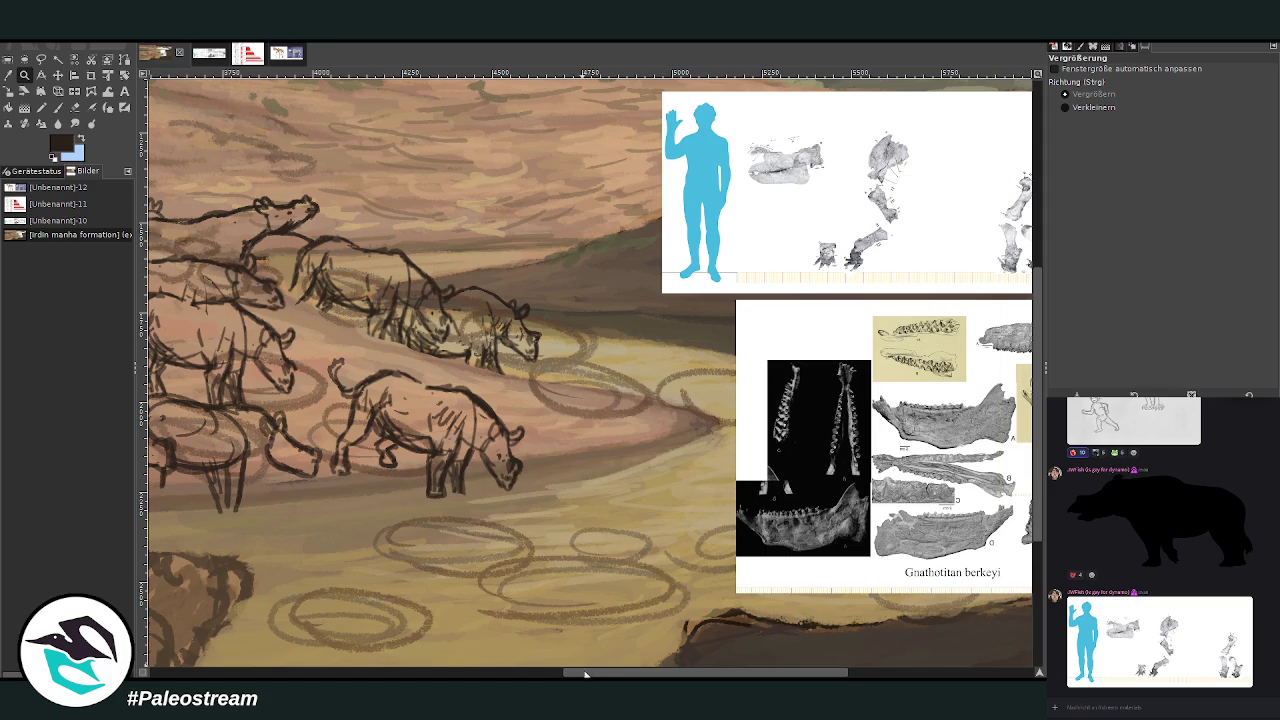
# Shift the silhouette chart and jaw sheet up-right, then add a short dark stroke in the river
pyautogui.hscroll(2, 600, 630)
pyautogui.press('m')
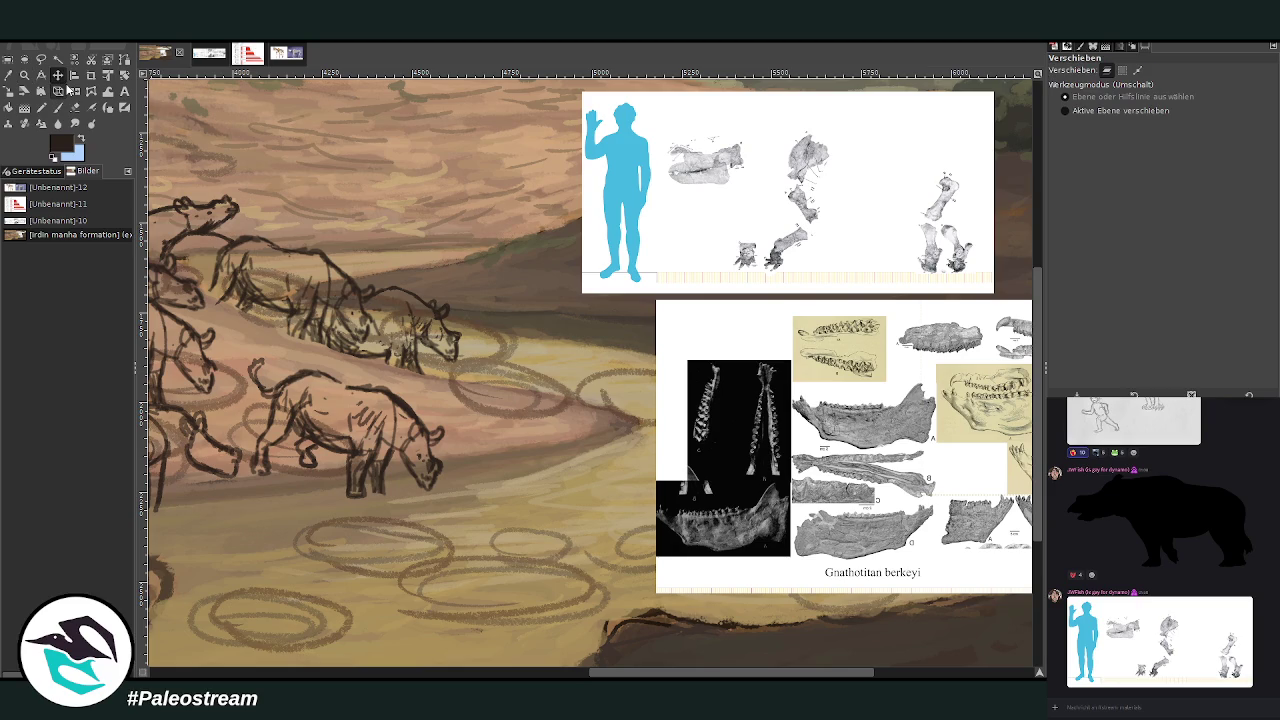
pyautogui.moveTo(638, 671); pyautogui.dragTo(666, 675)
pyautogui.moveTo(543, 200); pyautogui.dragTo(586, 171)
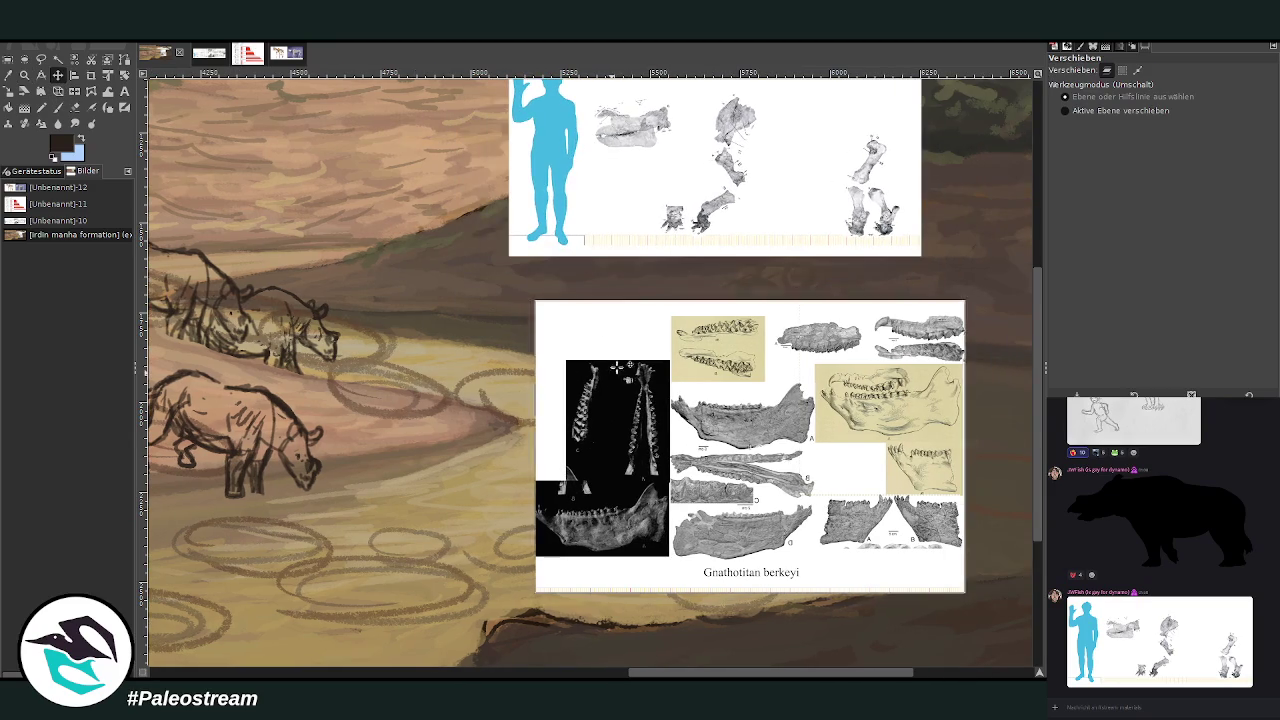
pyautogui.moveTo(611, 375); pyautogui.dragTo(657, 332)
pyautogui.moveTo(585, 174); pyautogui.dragTo(627, 171)
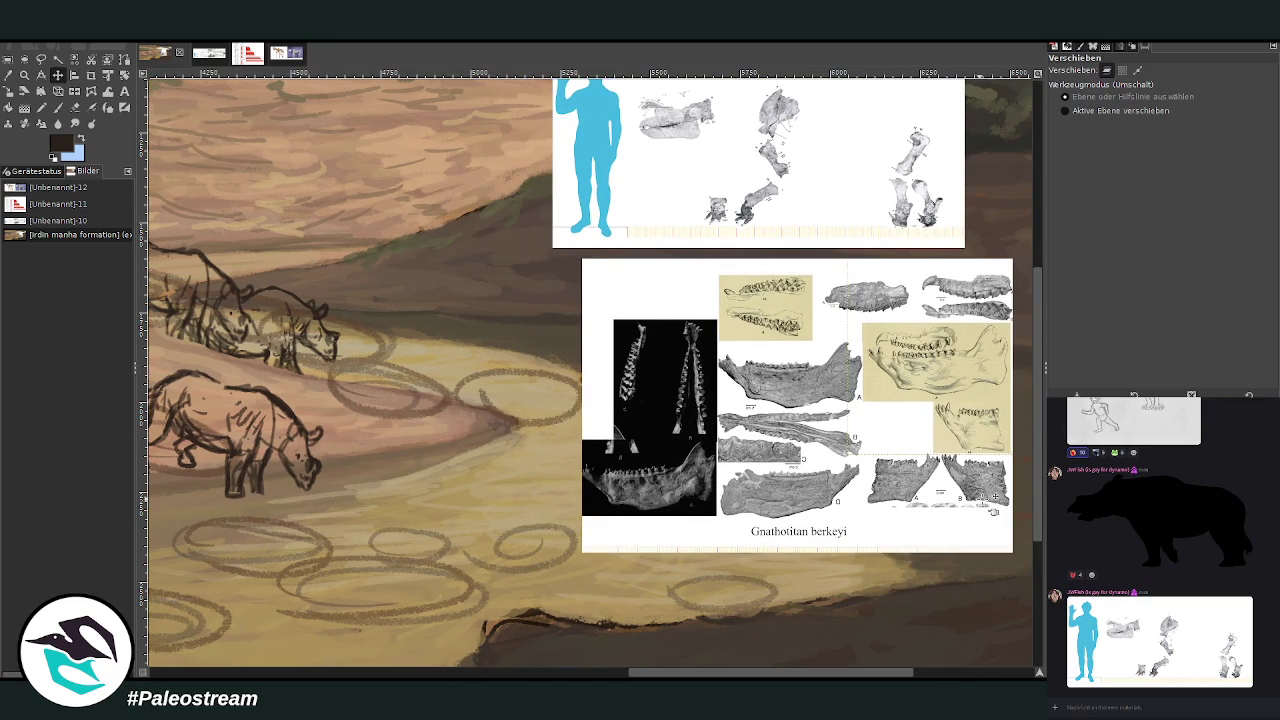
pyautogui.scroll(1, 590, 373)
pyautogui.hscroll(-1, 783, 598)
pyautogui.hscroll(1, 783, 598)
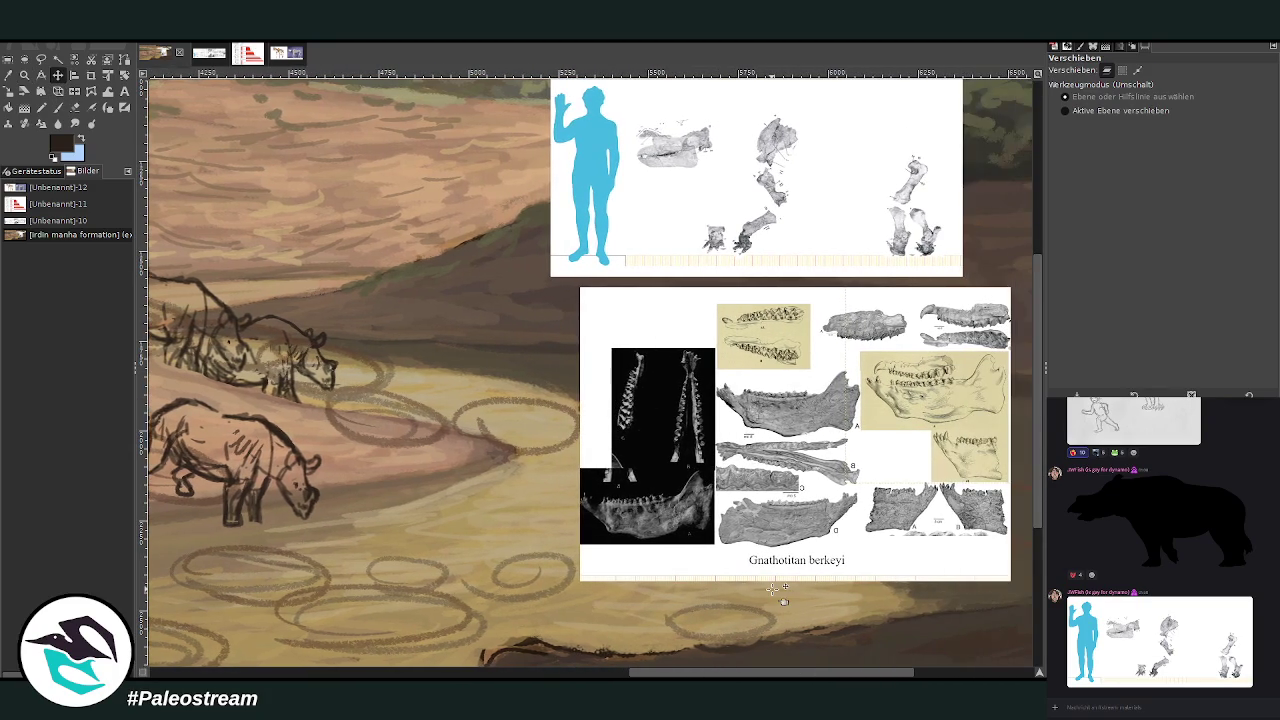
pyautogui.click(57, 107)
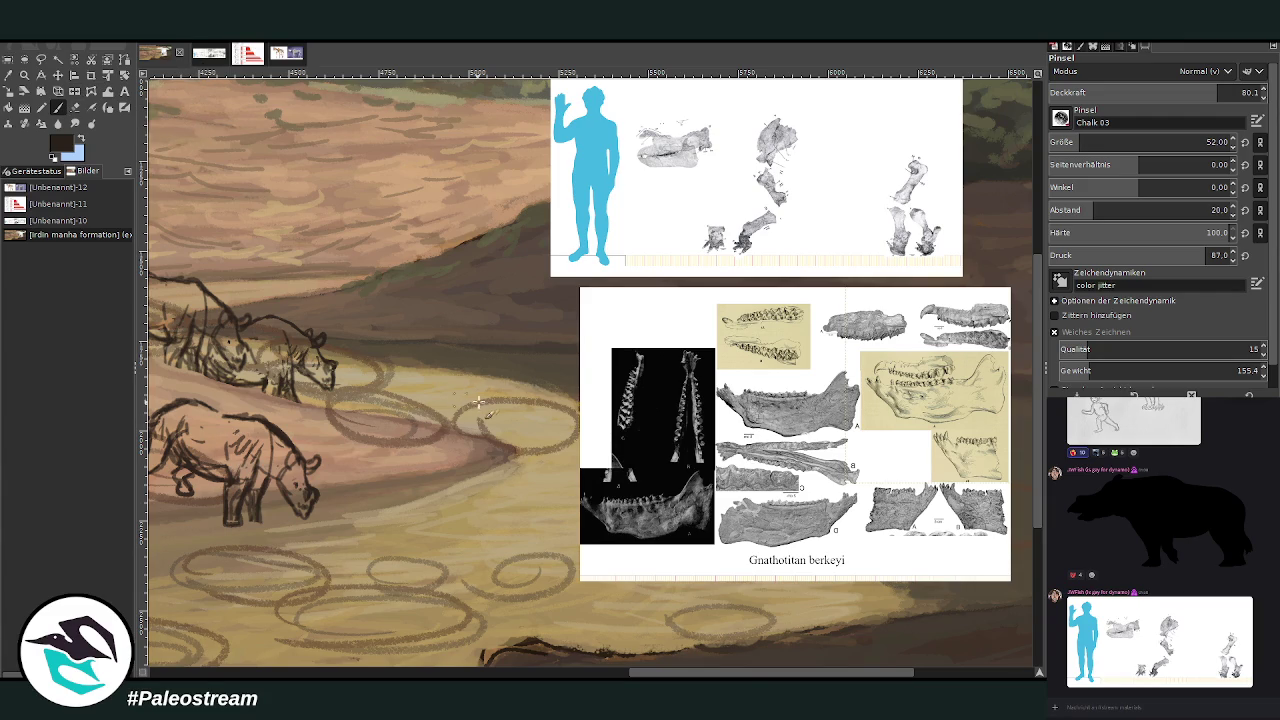
pyautogui.moveTo(557, 392); pyautogui.dragTo(462, 390)
# Nudge the lower reference sheet further right and slightly up
pyautogui.click(58, 76)
pyautogui.moveTo(631, 376); pyautogui.dragTo(667, 384)
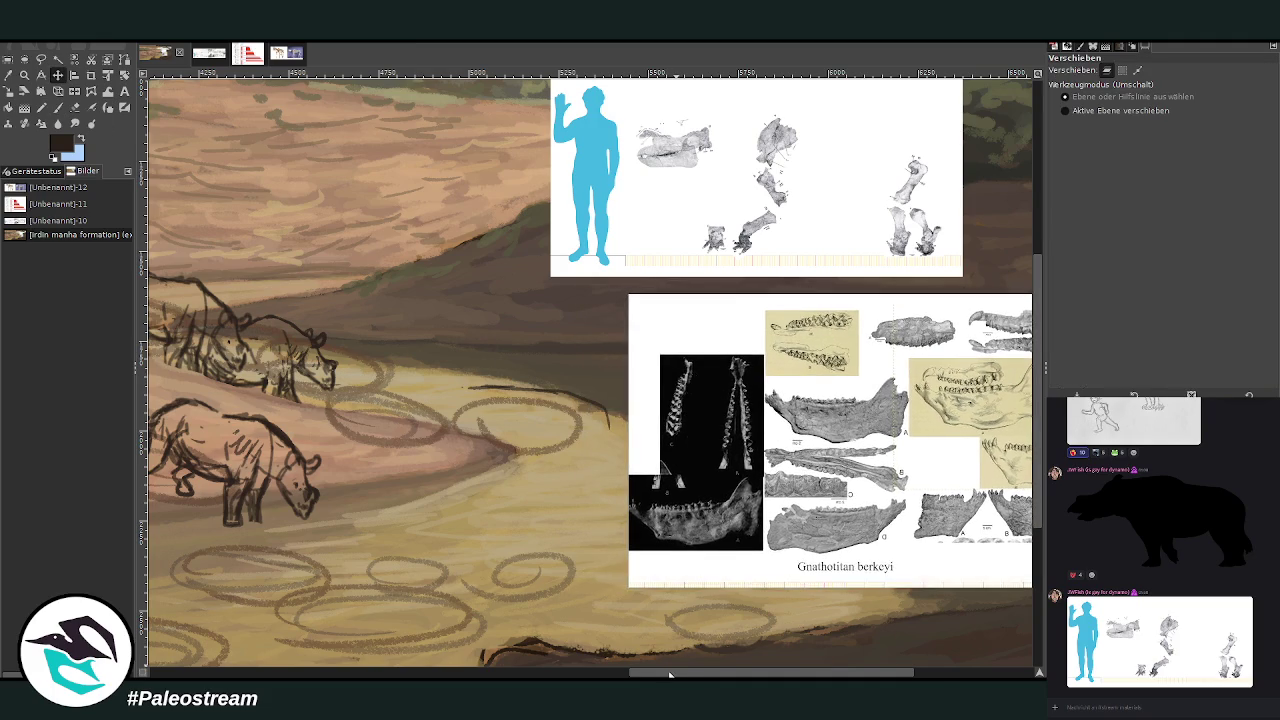
pyautogui.hscroll(2, 700, 600)
pyautogui.moveTo(609, 426); pyautogui.dragTo(631, 410)
pyautogui.press('p')
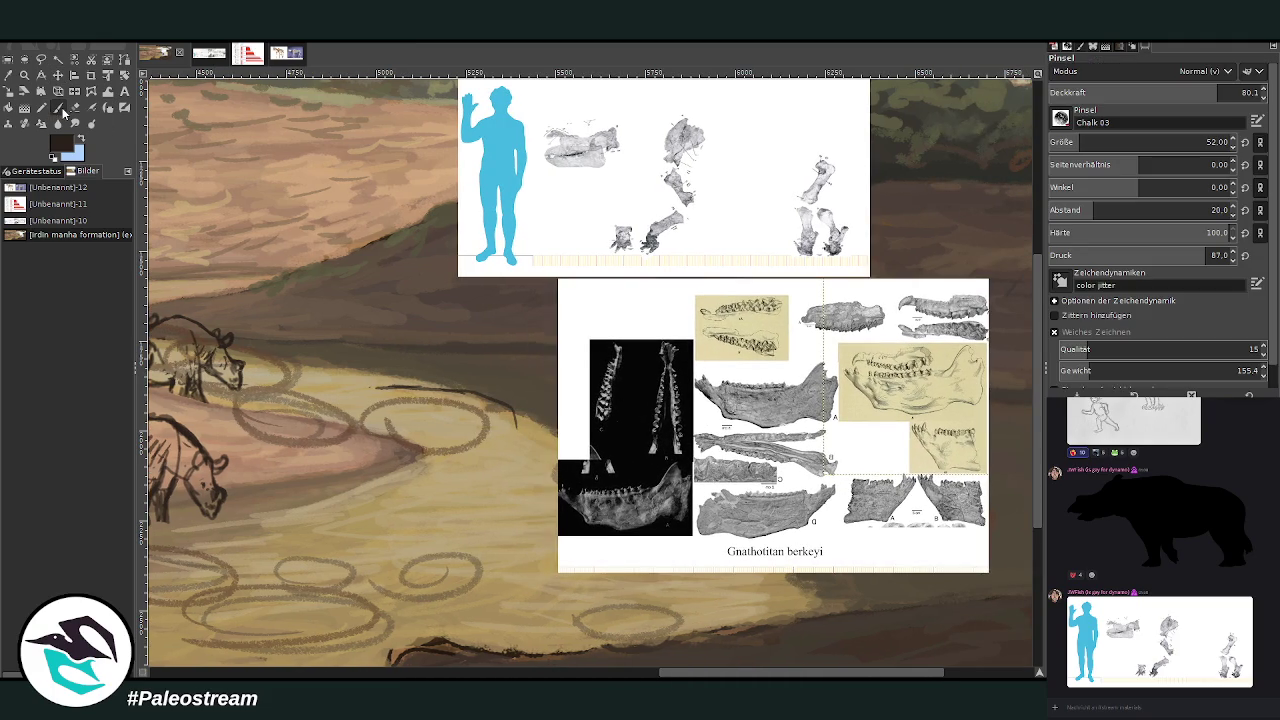
# Sketch the new animal's body top, underside, front end and leg in dark chalk in the river
pyautogui.moveTo(358, 358)
pyautogui.mouseDown()
pyautogui.moveTo(510, 400)
pyautogui.moveTo(530, 440)
pyautogui.moveTo(431, 436)
pyautogui.moveTo(483, 444)
pyautogui.moveTo(358, 408)
pyautogui.moveTo(386, 432)
pyautogui.mouseUp()
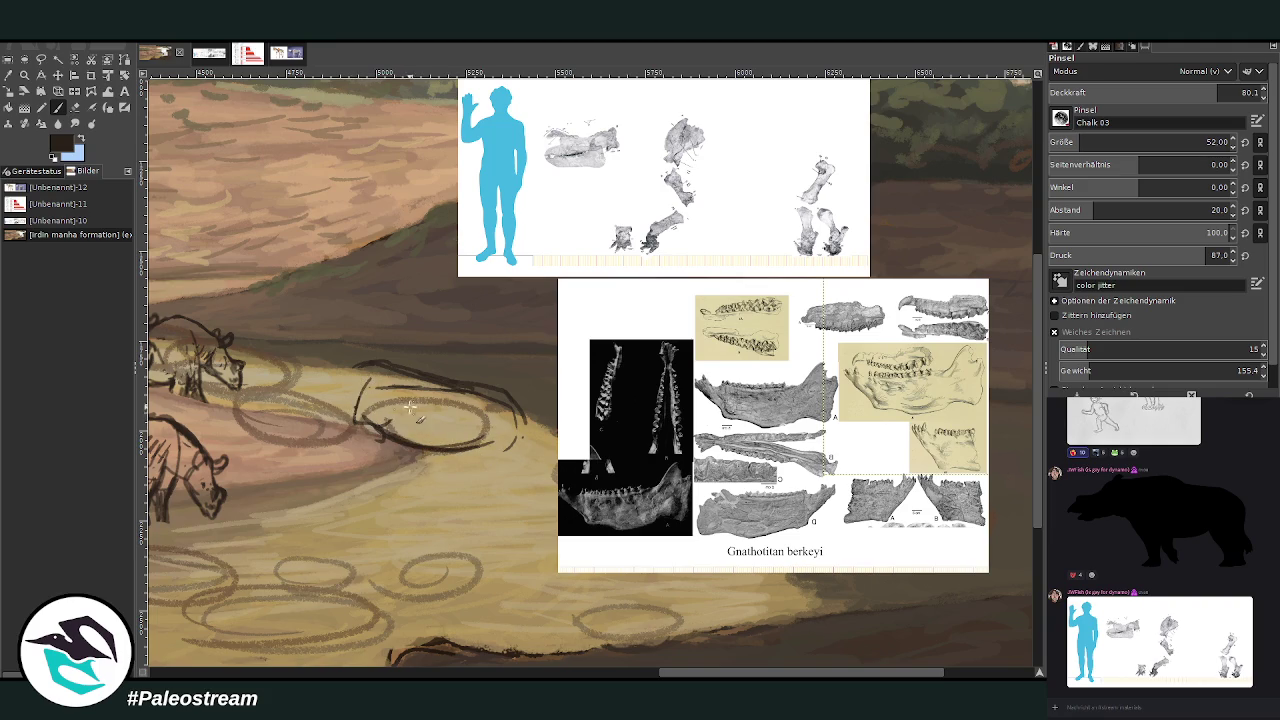
pyautogui.moveTo(395, 388)
pyautogui.mouseDown()
pyautogui.moveTo(350, 412)
pyautogui.moveTo(405, 425)
pyautogui.moveTo(378, 428)
pyautogui.mouseUp()
pyautogui.moveTo(480, 450)
pyautogui.mouseDown()
pyautogui.moveTo(420, 462)
pyautogui.moveTo(378, 440)
pyautogui.moveTo(480, 455)
pyautogui.moveTo(452, 468)
pyautogui.mouseUp()
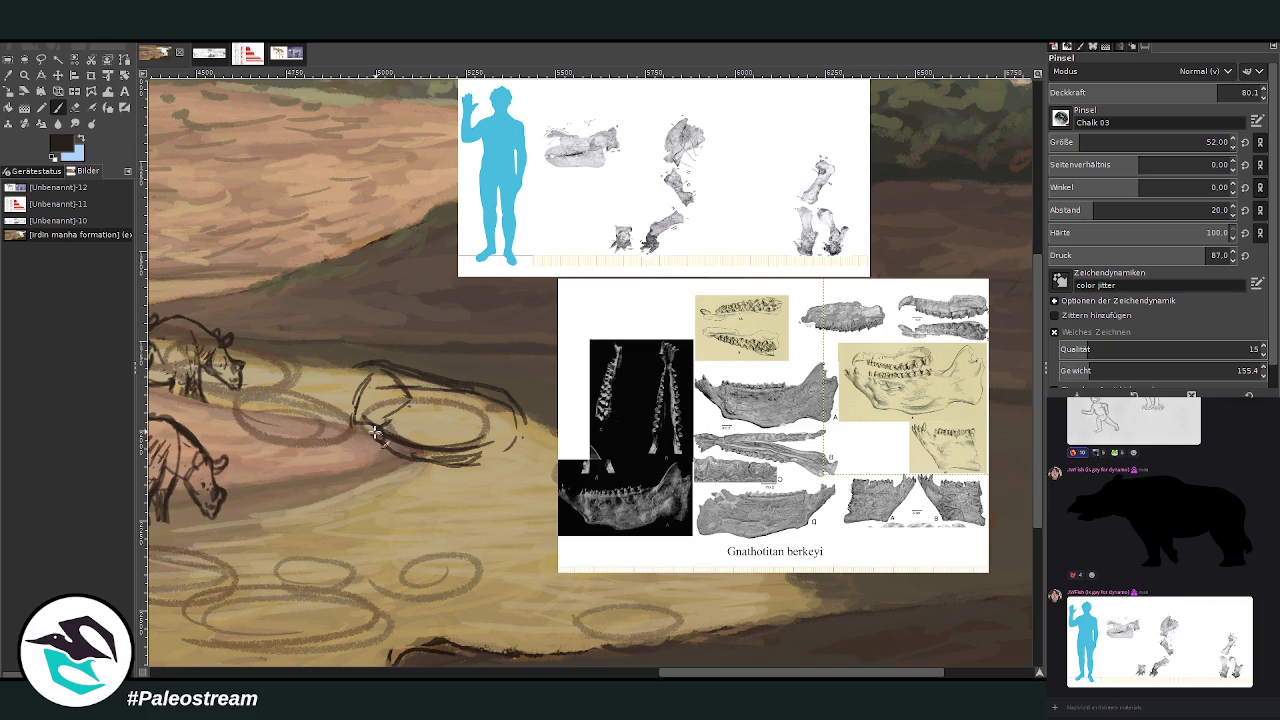
pyautogui.moveTo(392, 412); pyautogui.dragTo(364, 486)
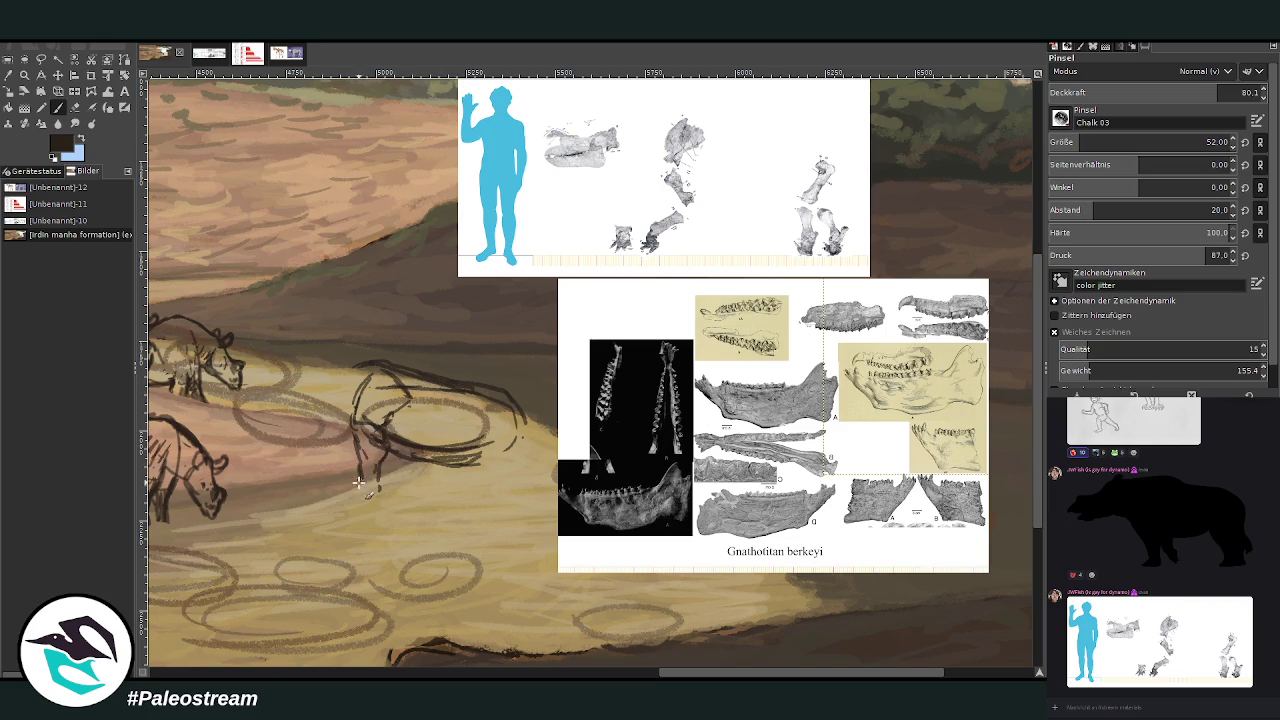
pyautogui.moveTo(369, 476); pyautogui.dragTo(380, 500)
pyautogui.moveTo(517, 420)
pyautogui.mouseDown()
pyautogui.moveTo(525, 442)
pyautogui.moveTo(506, 470)
pyautogui.moveTo(512, 457)
pyautogui.moveTo(508, 500)
pyautogui.moveTo(490, 500)
pyautogui.mouseUp()
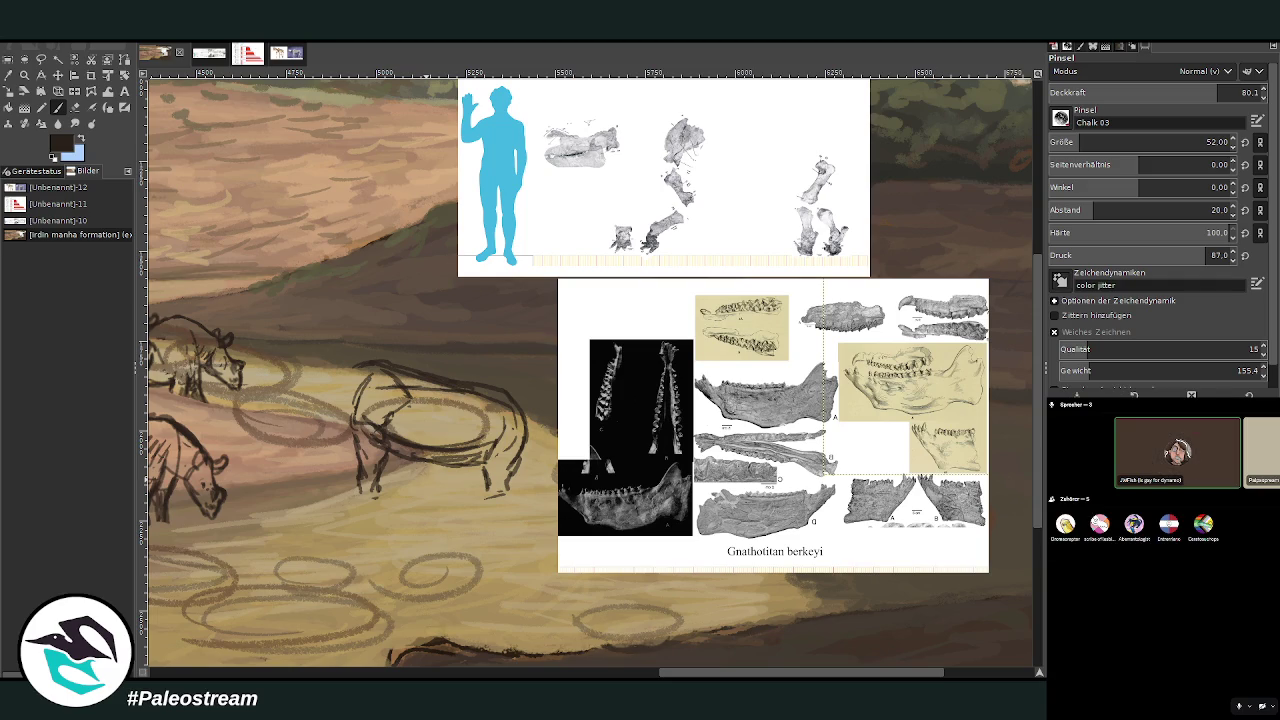
pyautogui.scroll(-5, 1258, 623)
pyautogui.scroll(-5, 1258, 623)
pyautogui.scroll(-5, 1258, 623)
pyautogui.scroll(-3, 1258, 623)
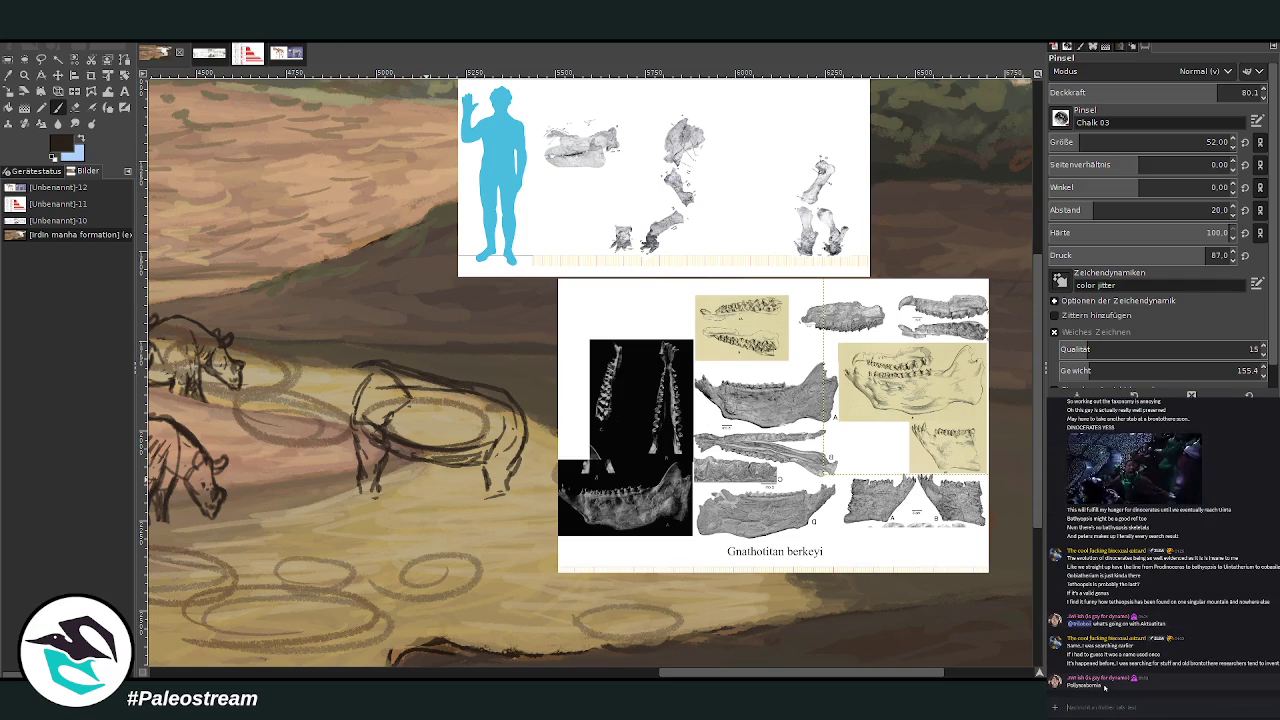
pyautogui.rightClick(1070, 686)
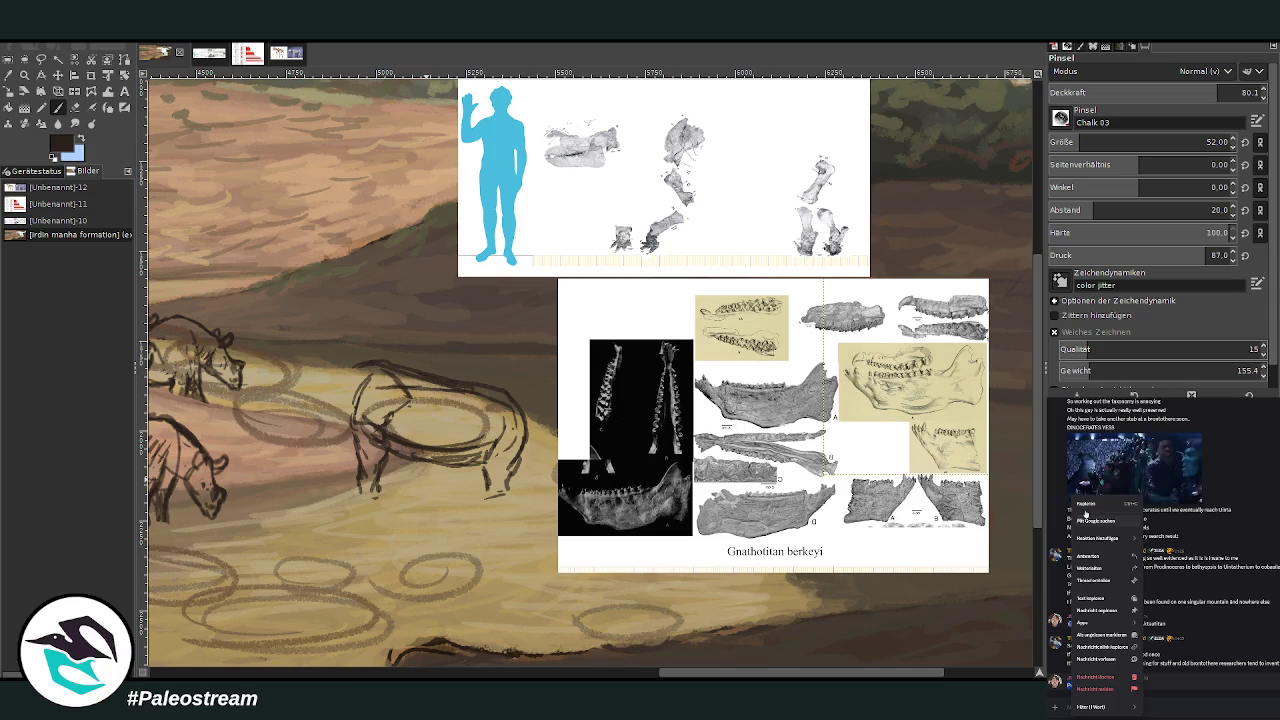
pyautogui.press('Escape')
pyautogui.scroll(5, 1068, 670)
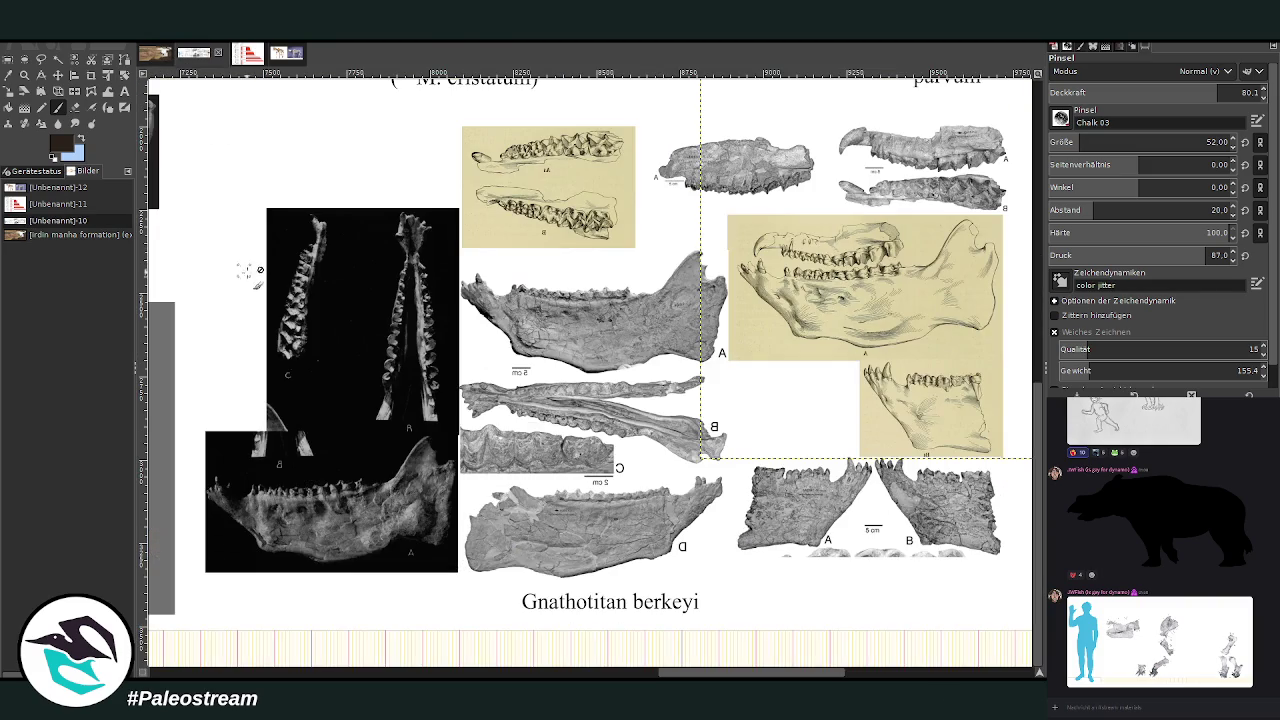
# Zoom into the upper-left bone drawings of the skeletal-drawings reference image
pyautogui.click(208, 52)
pyautogui.moveTo(1030, 660); pyautogui.dragTo(1022, 663)
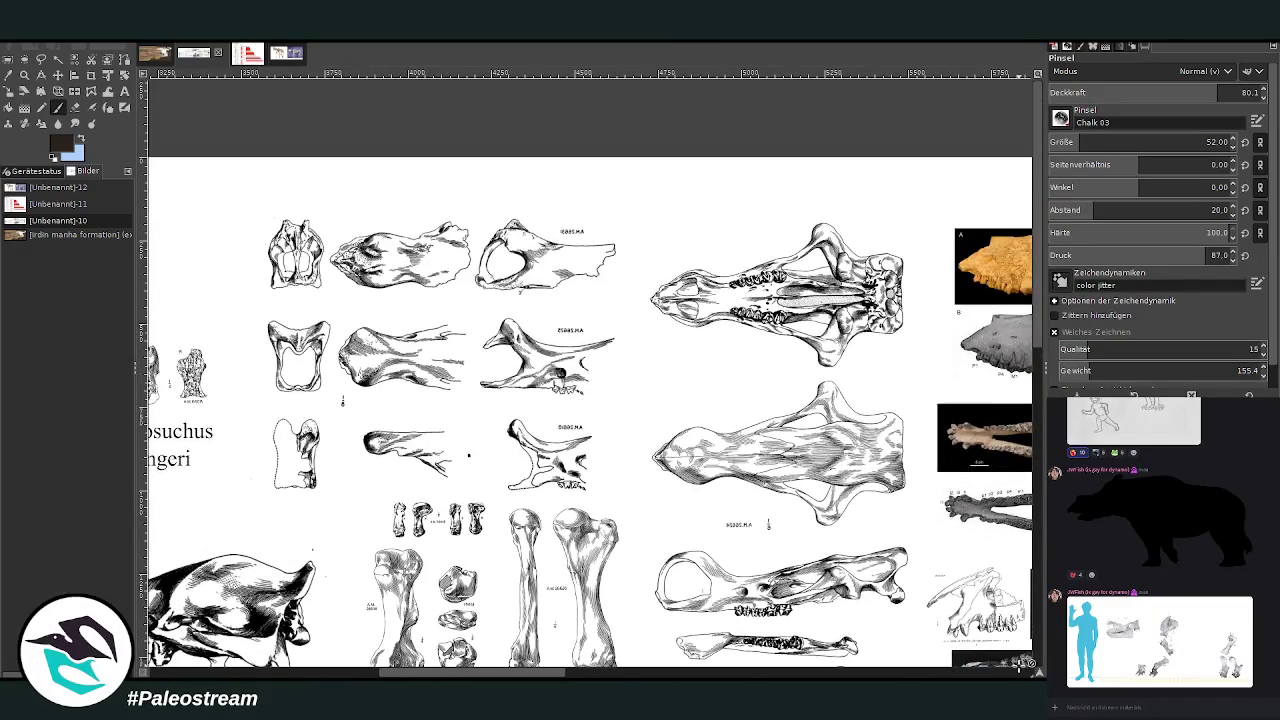
pyautogui.click(24, 75)
pyautogui.moveTo(234, 168); pyautogui.dragTo(660, 586)
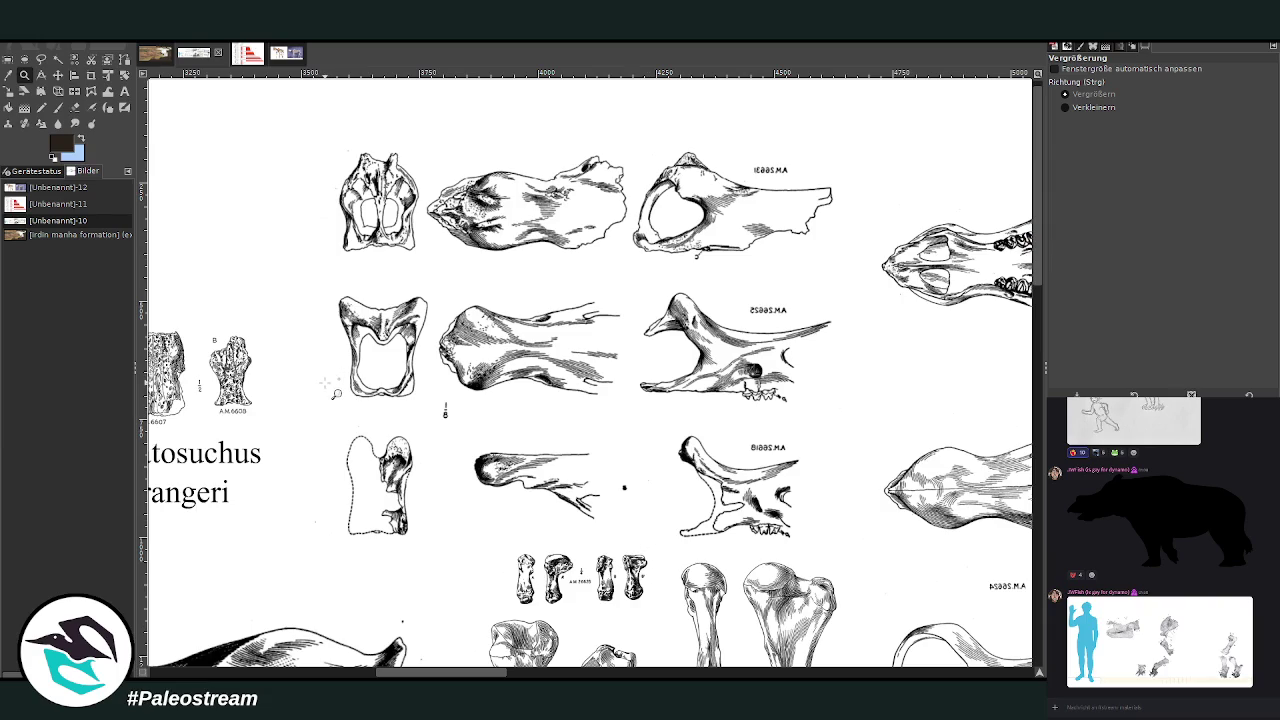
# With brush size 35, draw a curved arrow and darken the top and middle bone outlines
pyautogui.click(58, 107)
pyautogui.click(1076, 142)
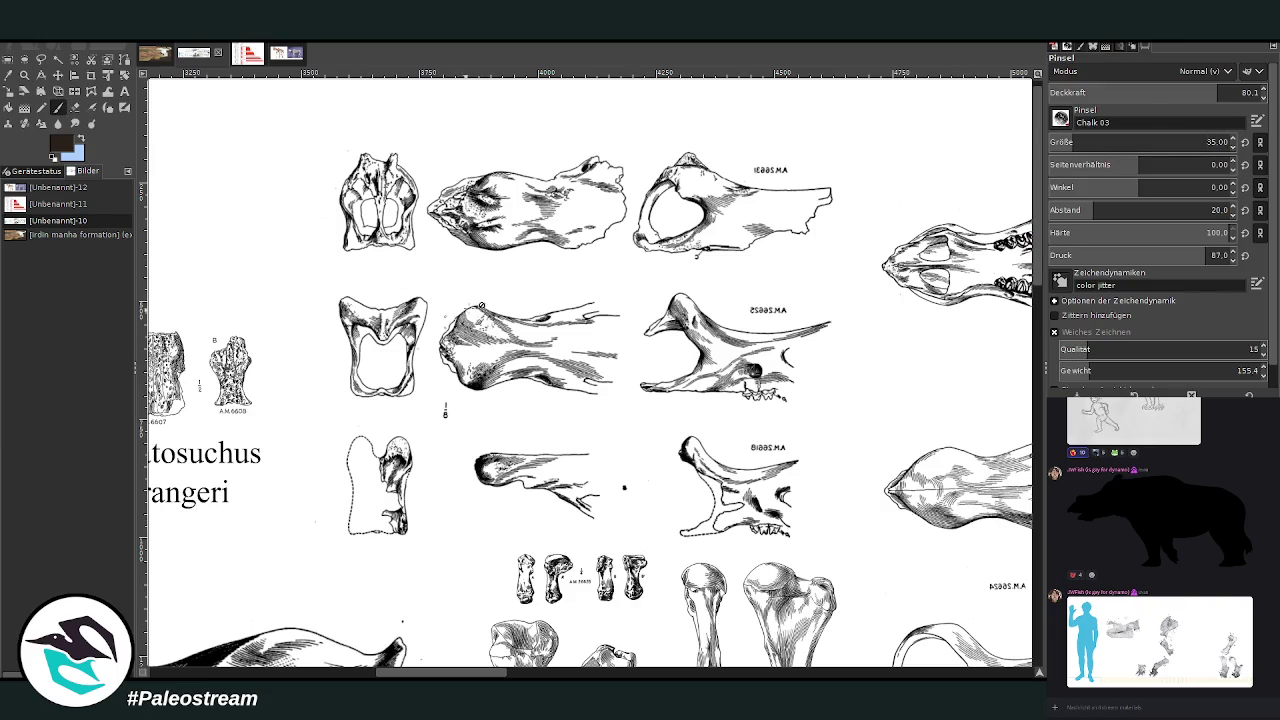
pyautogui.moveTo(313, 364)
pyautogui.mouseDown()
pyautogui.moveTo(300, 215)
pyautogui.moveTo(296, 383)
pyautogui.mouseUp()
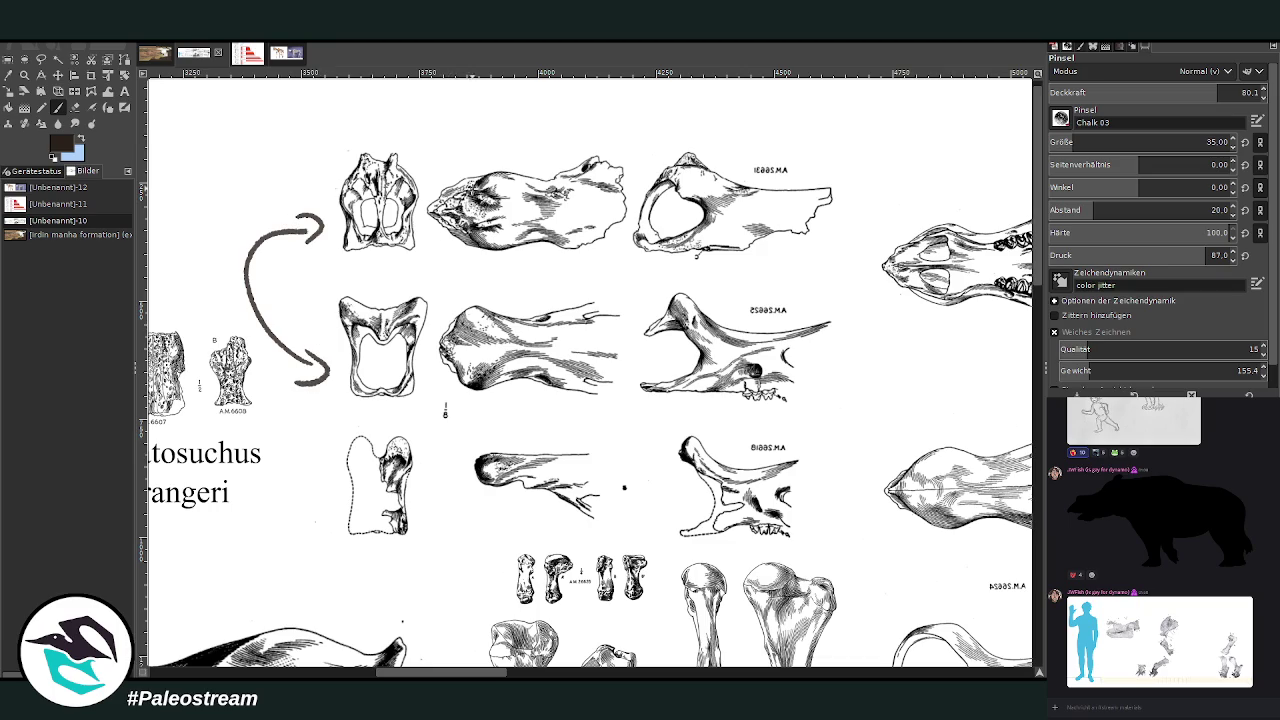
pyautogui.moveTo(500, 175)
pyautogui.mouseDown()
pyautogui.moveTo(425, 215)
pyautogui.moveTo(526, 252)
pyautogui.mouseUp()
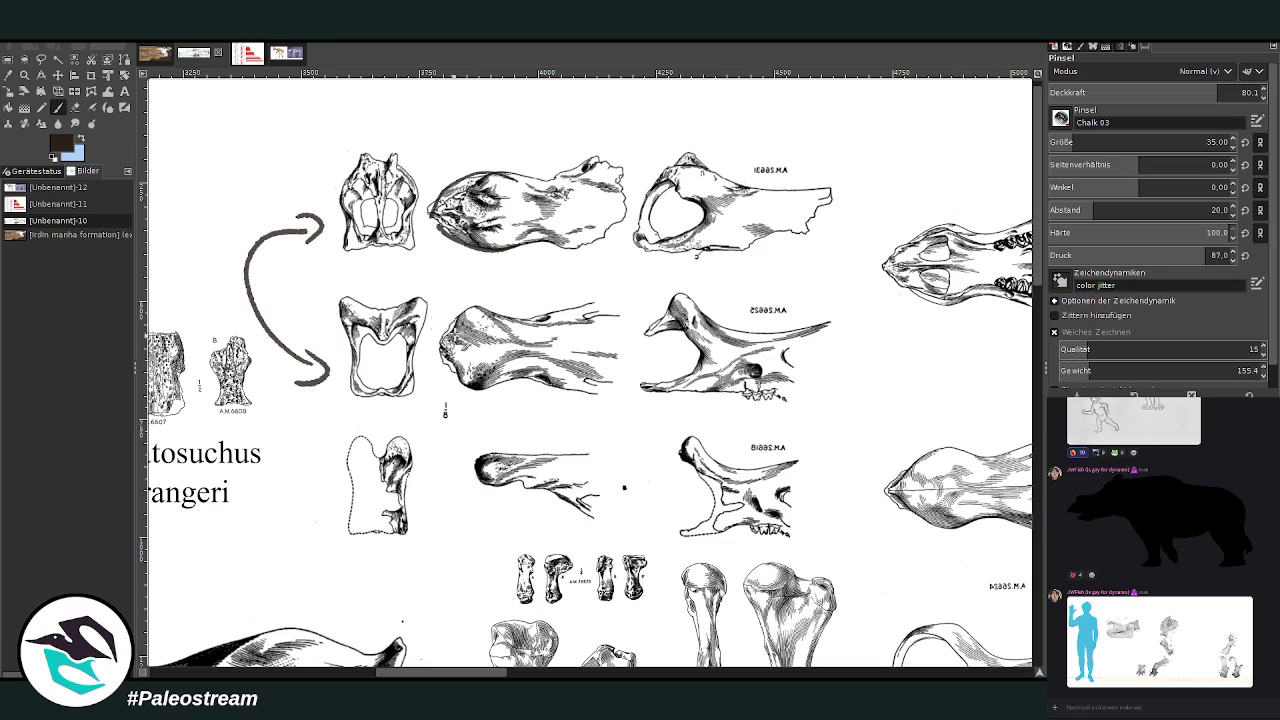
pyautogui.moveTo(471, 303); pyautogui.dragTo(442, 330)
pyautogui.moveTo(518, 391); pyautogui.dragTo(444, 366)
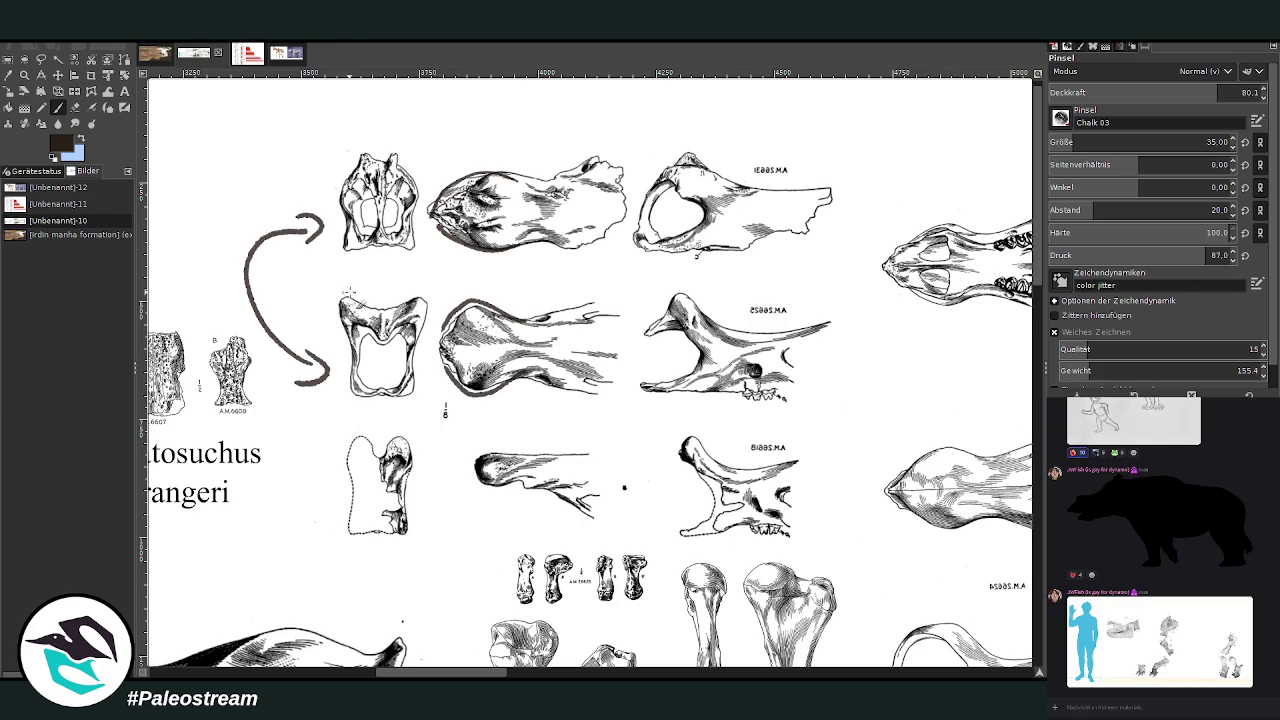
pyautogui.moveTo(334, 274)
pyautogui.mouseDown()
pyautogui.moveTo(396, 302)
pyautogui.moveTo(424, 271)
pyautogui.mouseUp()
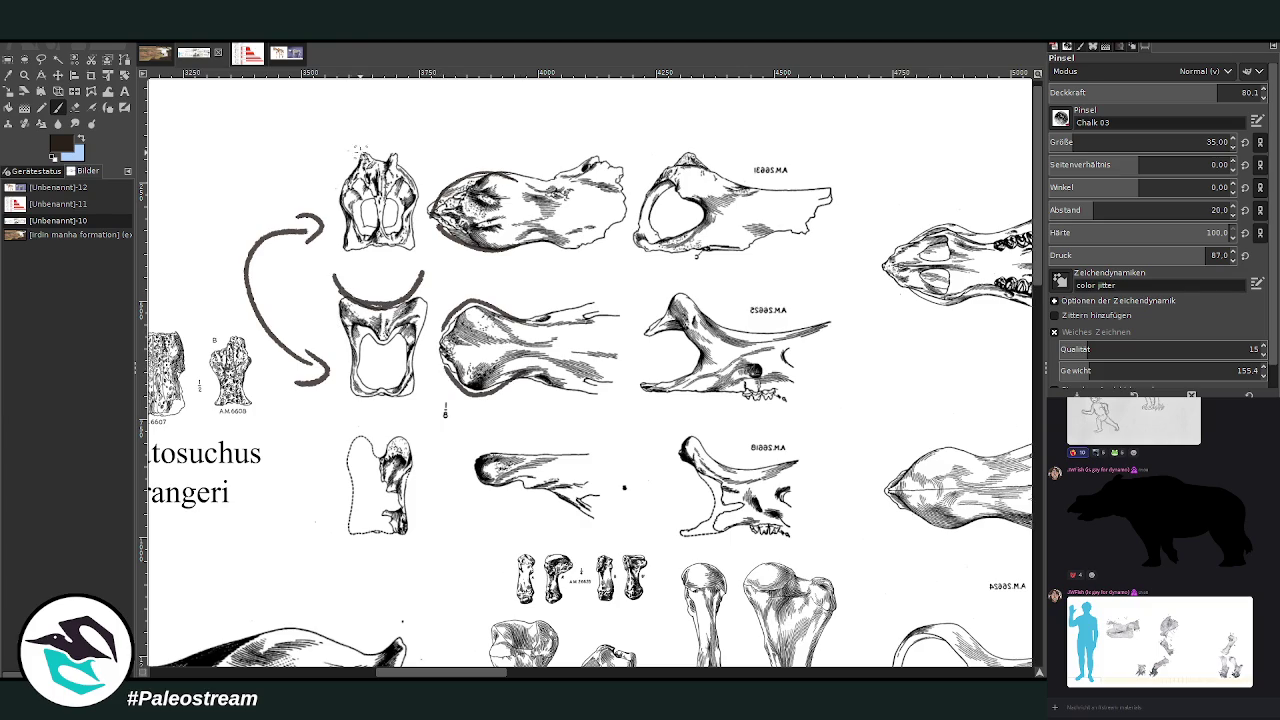
pyautogui.moveTo(345, 185)
pyautogui.mouseDown()
pyautogui.moveTo(378, 164)
pyautogui.moveTo(404, 178)
pyautogui.mouseUp()
pyautogui.click(152, 56)
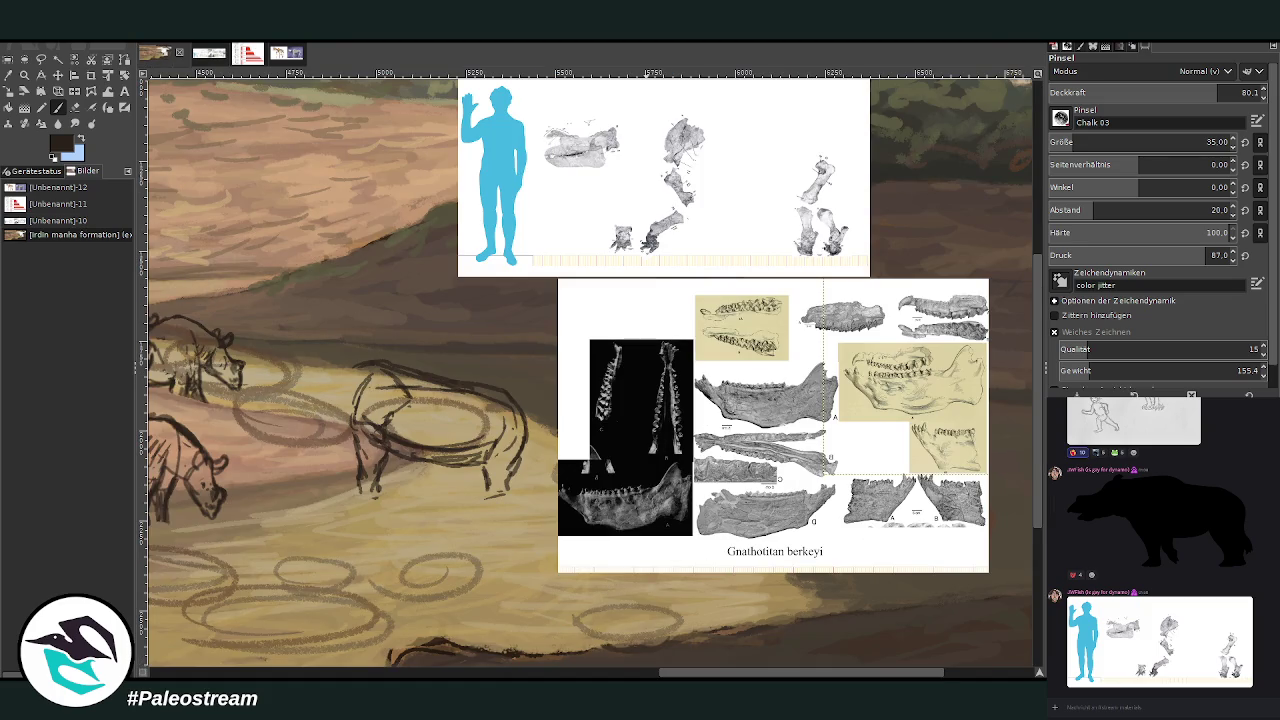
# Draw the central rhino's back line and snout-and-jaw stroke, hooking the snout tip downward
pyautogui.hscroll(-4, 570, 600)
pyautogui.hscroll(-1, 570, 600)
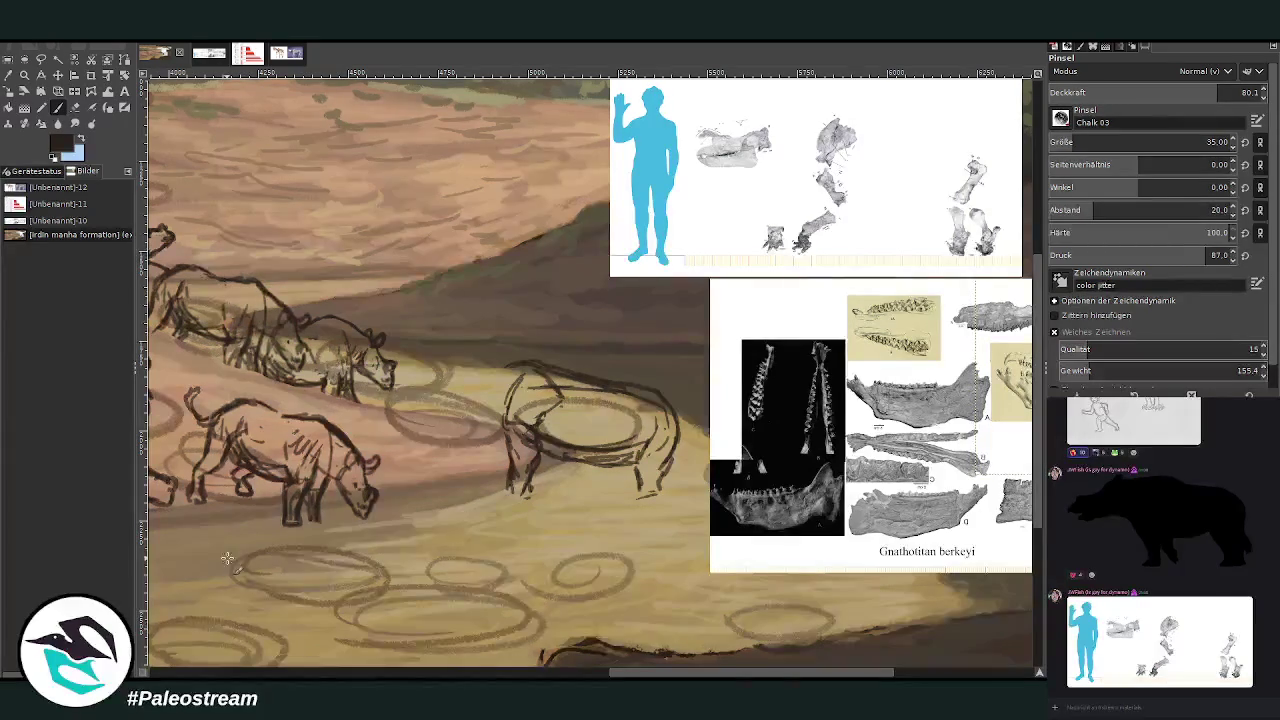
pyautogui.moveTo(591, 381)
pyautogui.mouseDown()
pyautogui.moveTo(486, 358)
pyautogui.moveTo(505, 375)
pyautogui.moveTo(470, 370)
pyautogui.moveTo(442, 389)
pyautogui.mouseUp()
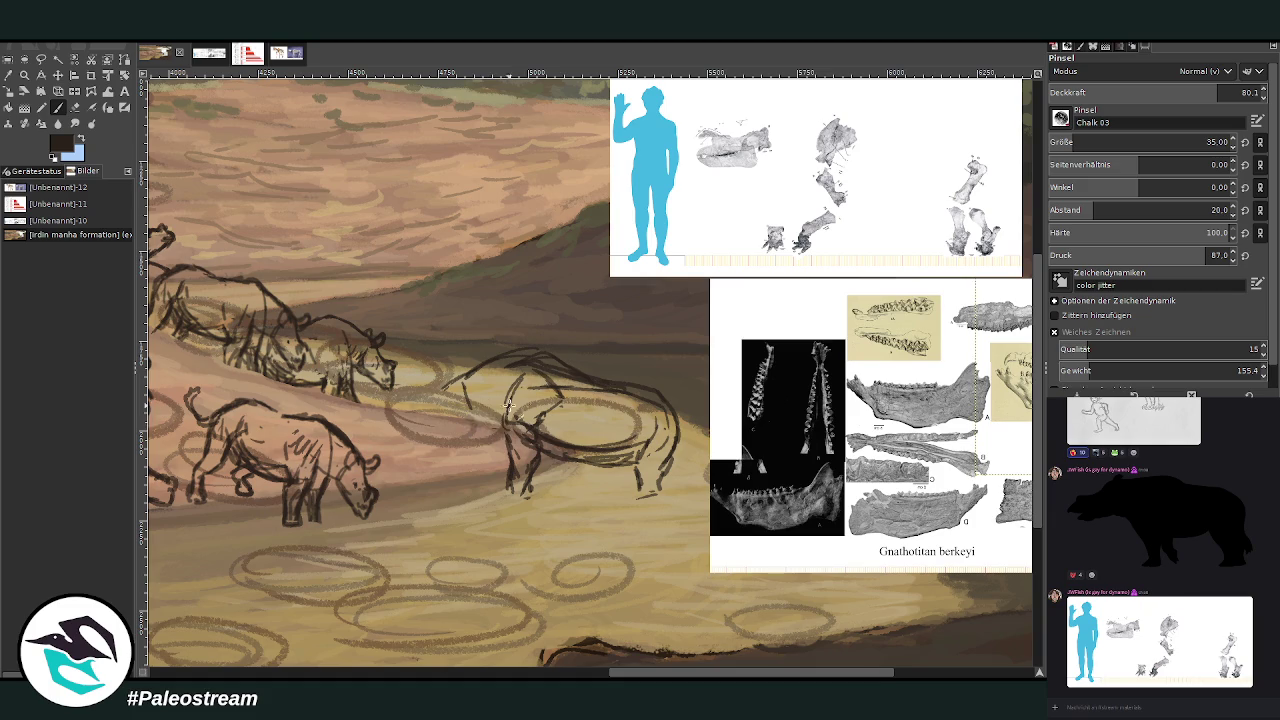
pyautogui.moveTo(500, 440)
pyautogui.mouseDown()
pyautogui.moveTo(450, 432)
pyautogui.moveTo(442, 388)
pyautogui.moveTo(390, 418)
pyautogui.mouseUp()
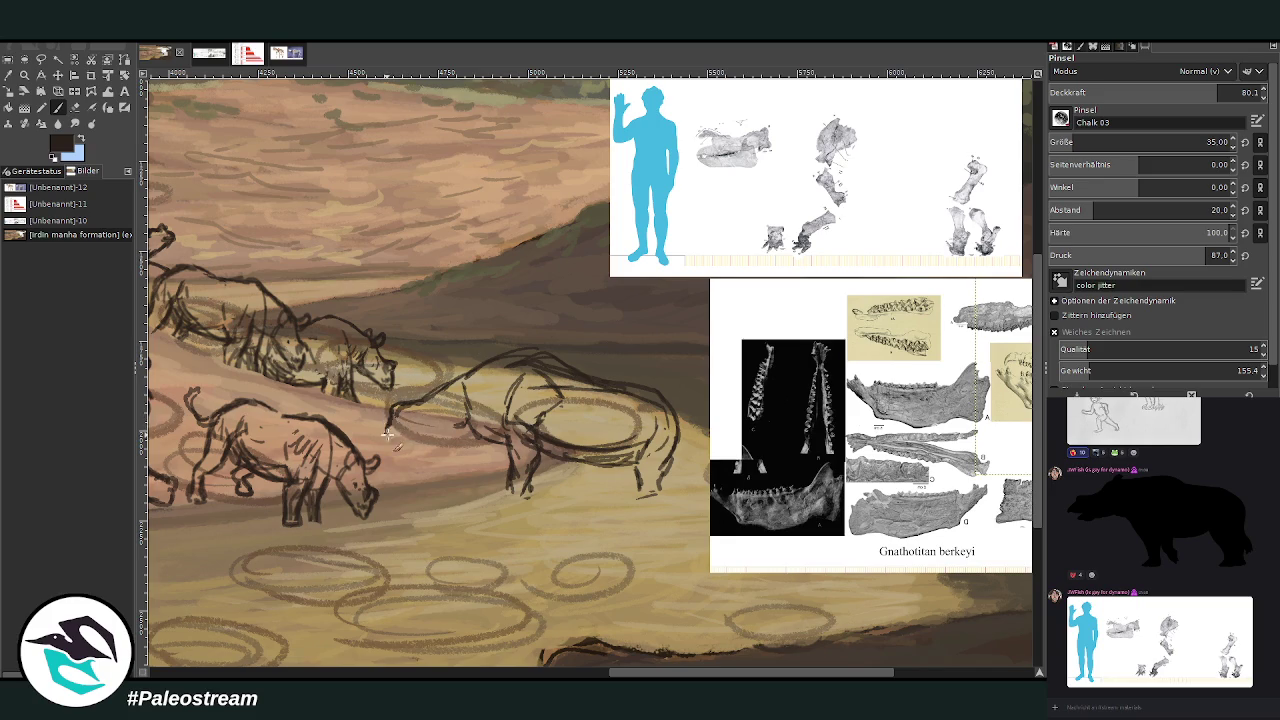
pyautogui.moveTo(388, 430); pyautogui.dragTo(402, 440)
# Add a loop and extra detail lines to the central rhino's head
pyautogui.click(76, 107)
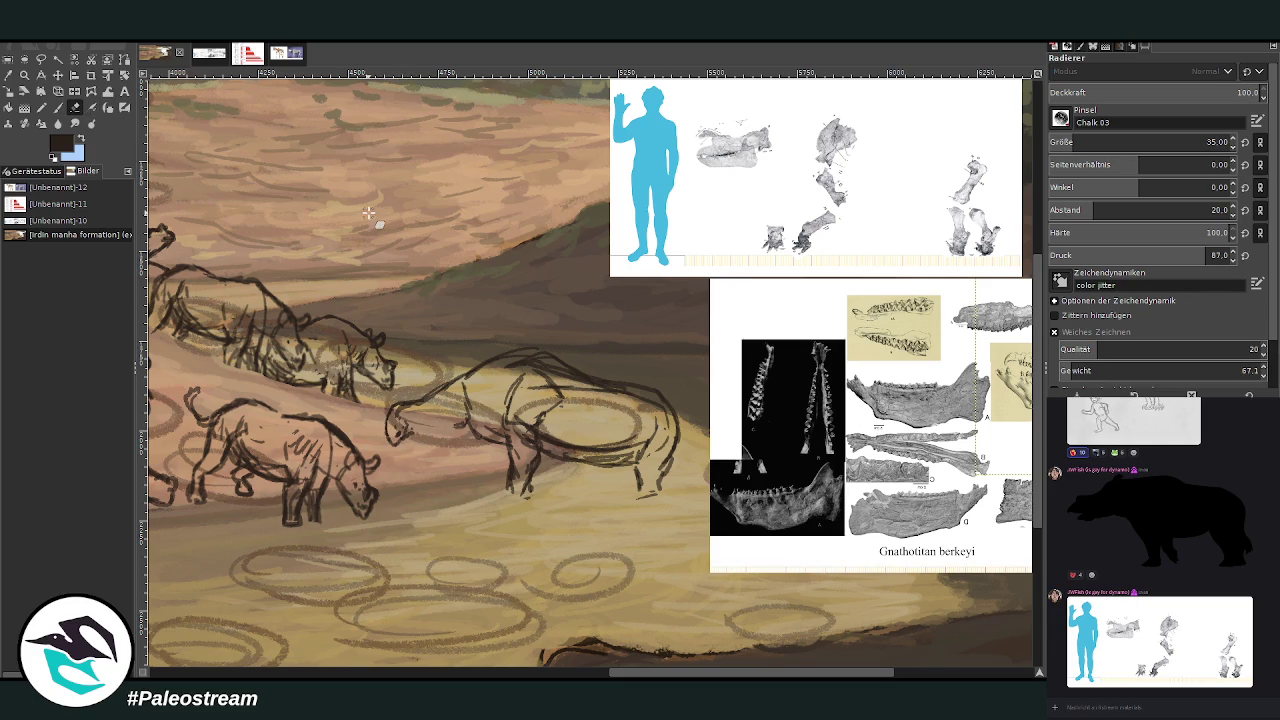
pyautogui.click(58, 107)
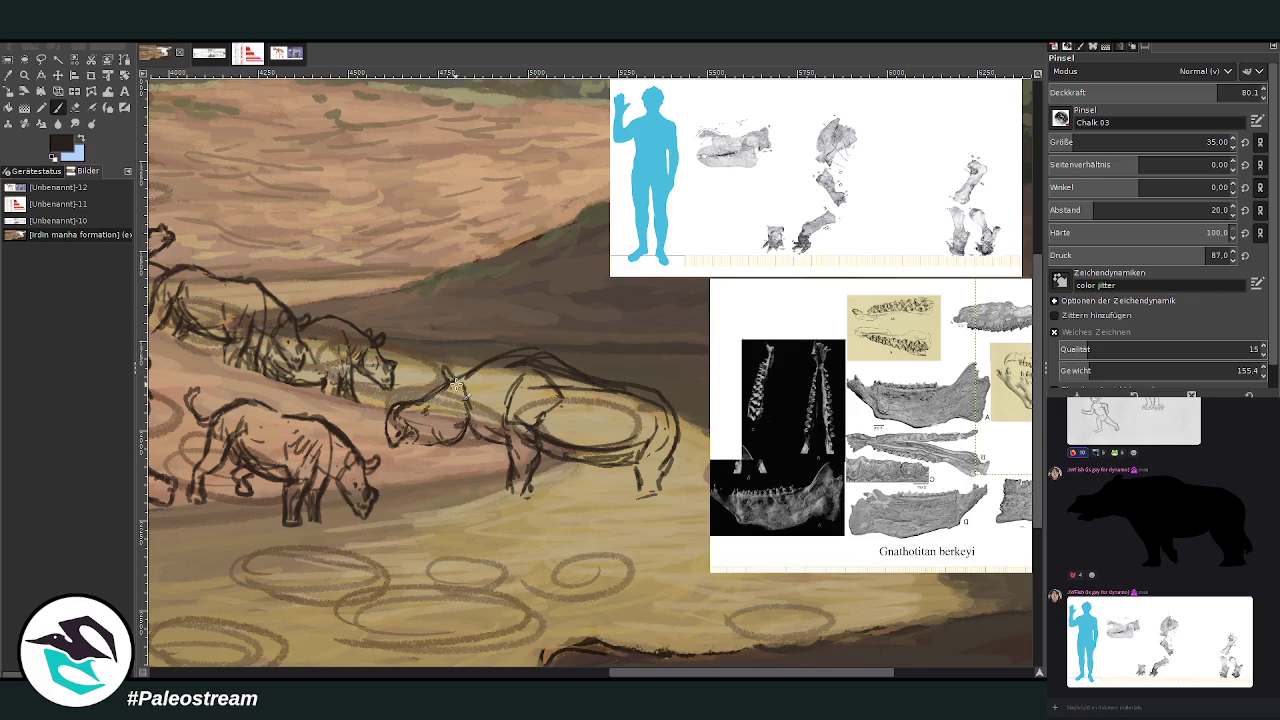
pyautogui.moveTo(454, 370)
pyautogui.mouseDown()
pyautogui.moveTo(462, 400)
pyautogui.moveTo(437, 409)
pyautogui.mouseUp()
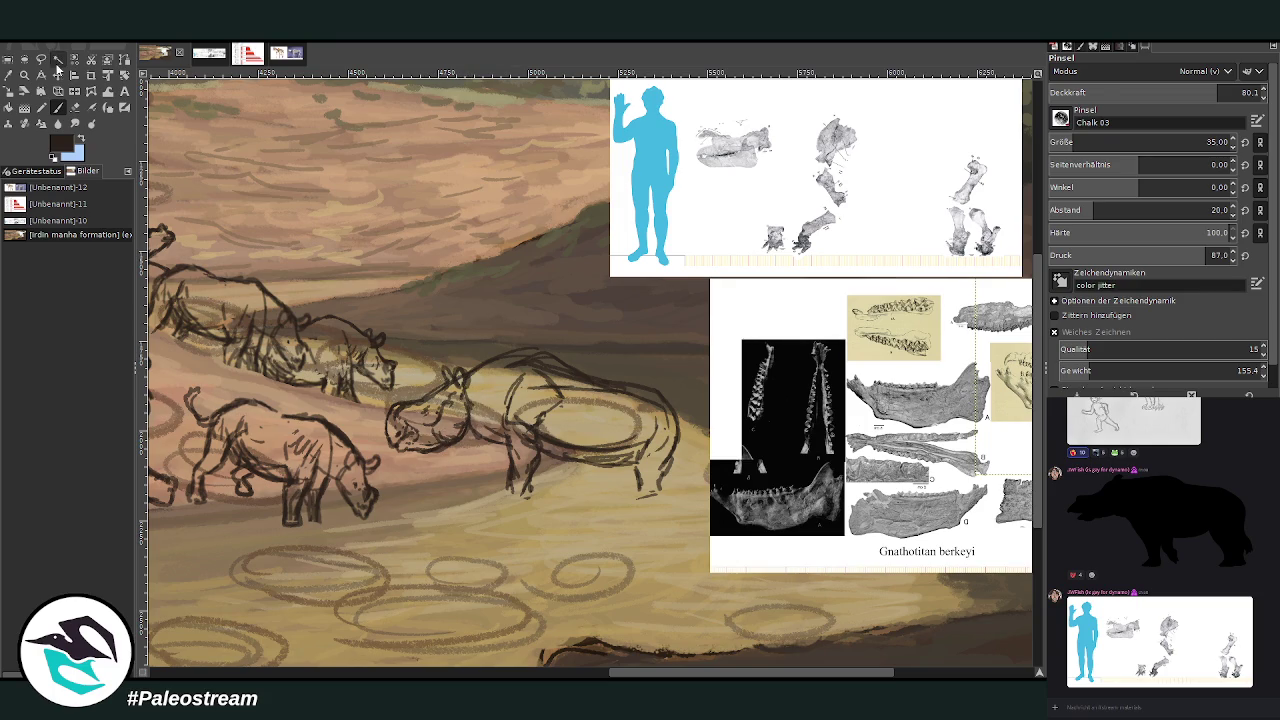
# Lasso the central rhino's head and scale it down, then deselect
pyautogui.click(41, 58)
pyautogui.moveTo(432, 410)
pyautogui.mouseDown()
pyautogui.moveTo(395, 400)
pyautogui.moveTo(457, 428)
pyautogui.moveTo(486, 337)
pyautogui.mouseUp()
pyautogui.press('Return')
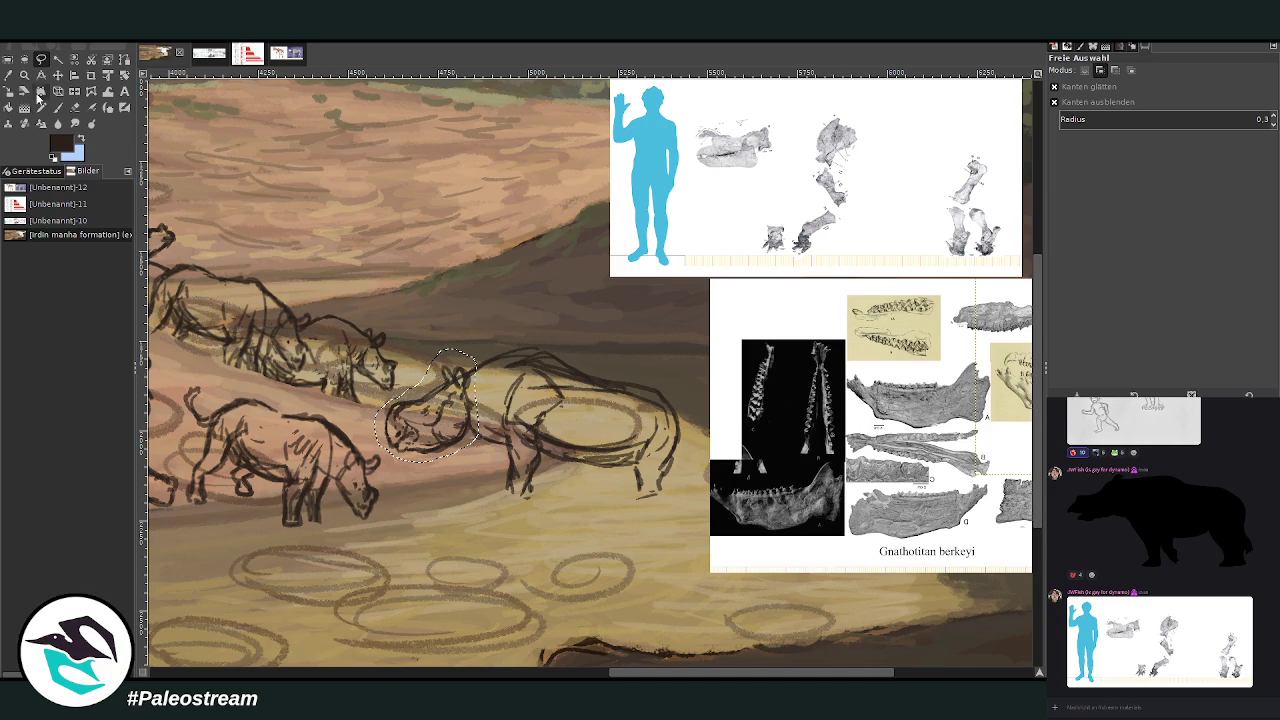
pyautogui.click(9, 91)
pyautogui.click(408, 440)
pyautogui.moveTo(408, 440)
pyautogui.mouseDown()
pyautogui.moveTo(440, 403)
pyautogui.moveTo(445, 362)
pyautogui.mouseUp()
pyautogui.press('Return')
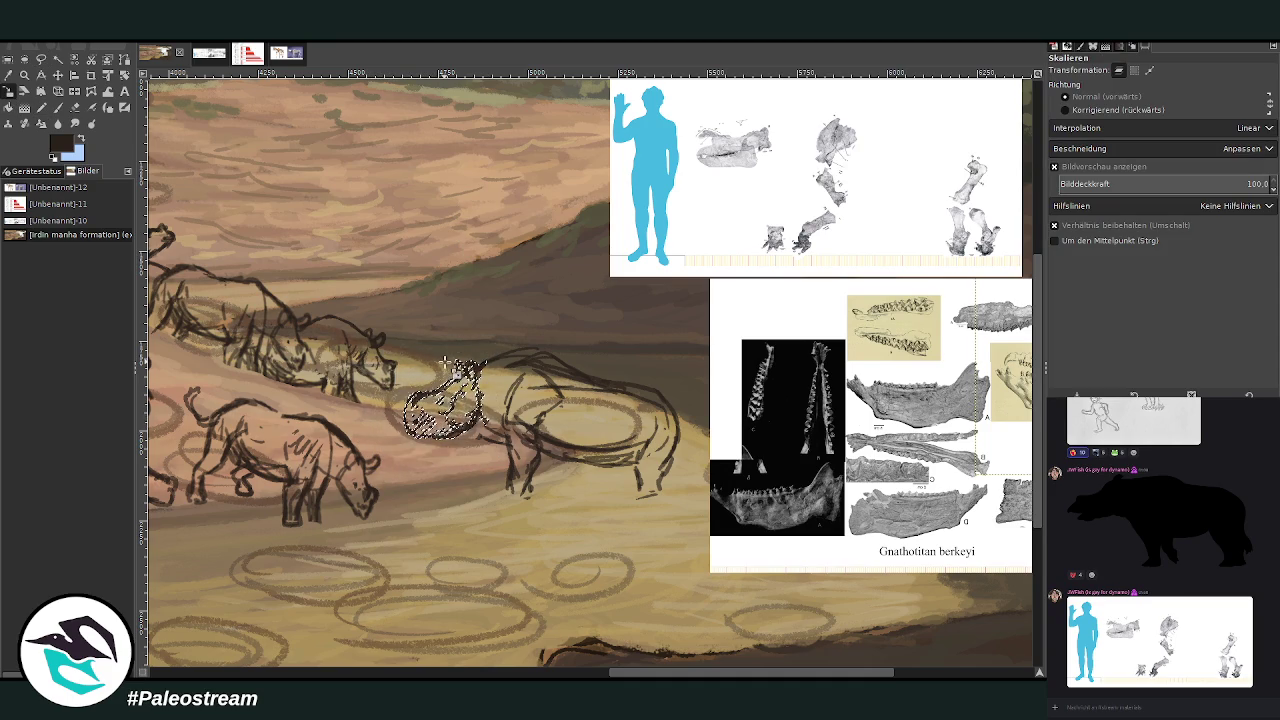
pyautogui.hotkey('ctrl', 'shift', 'a')
# Darken the rhino's neck, chest, hind leg and rump outlines
pyautogui.click(74, 107)
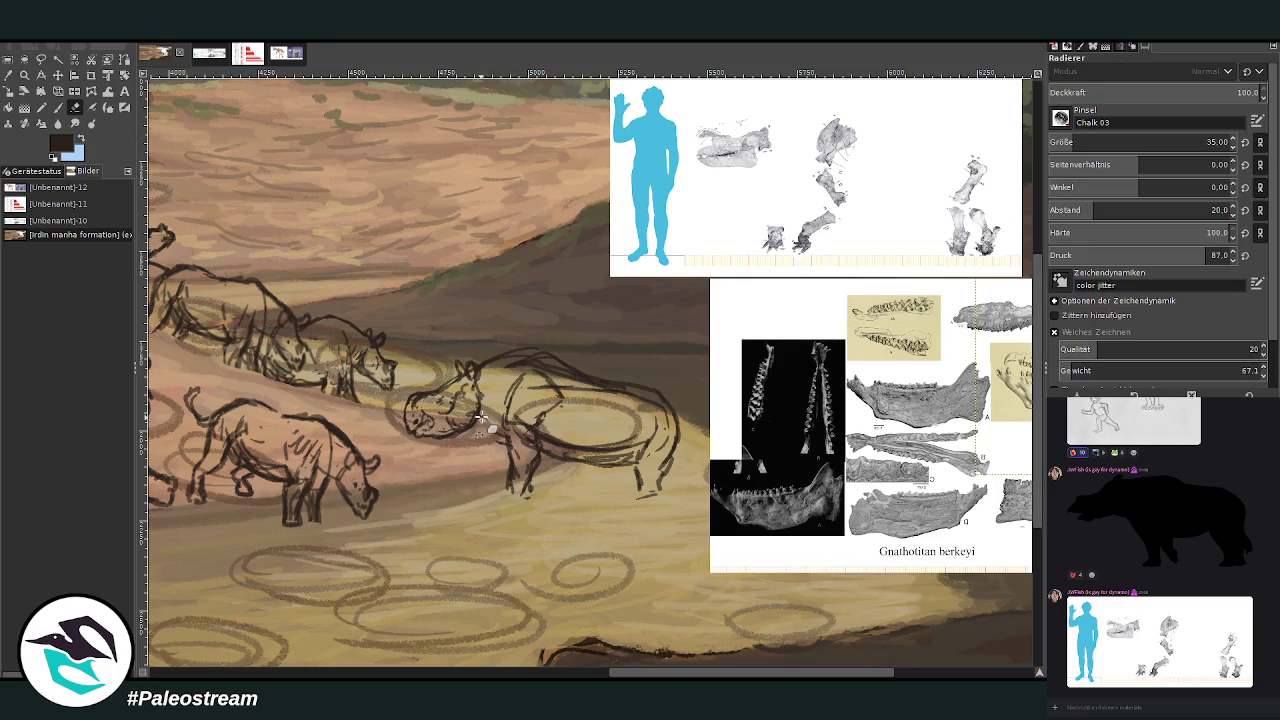
pyautogui.click(53, 110)
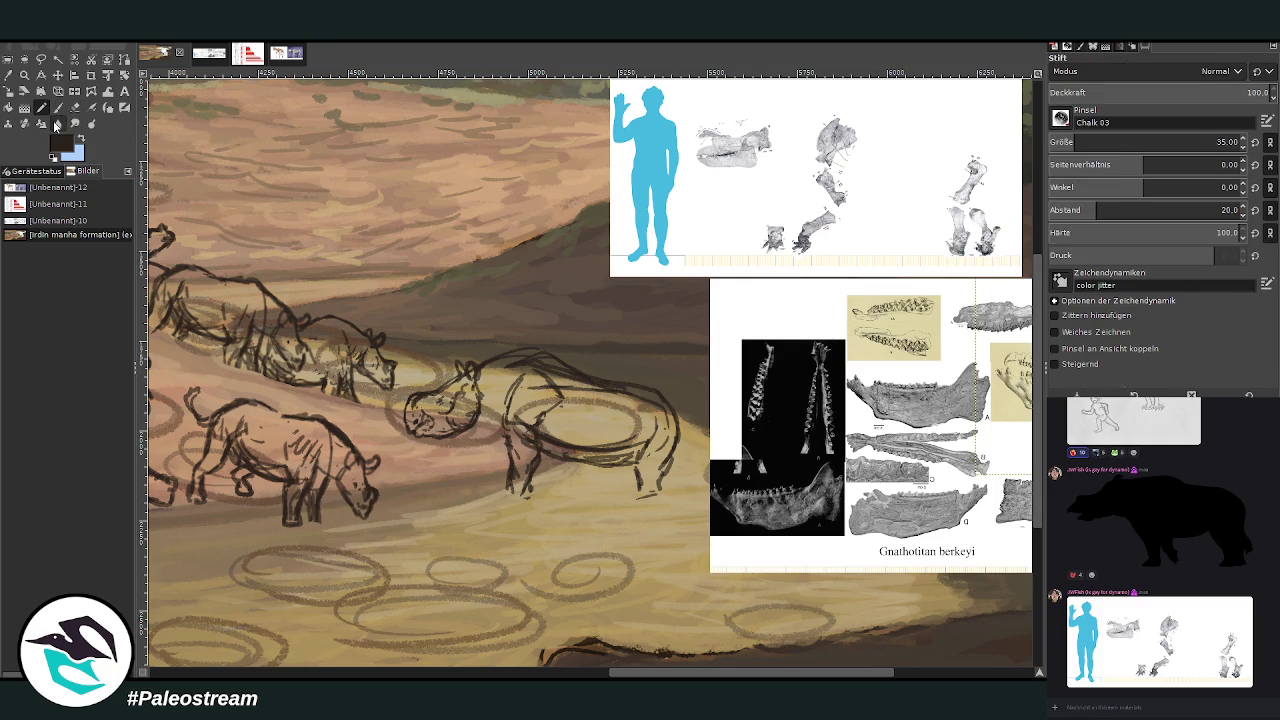
pyautogui.moveTo(478, 428)
pyautogui.mouseDown()
pyautogui.moveTo(518, 460)
pyautogui.moveTo(510, 444)
pyautogui.moveTo(510, 502)
pyautogui.moveTo(550, 486)
pyautogui.mouseUp()
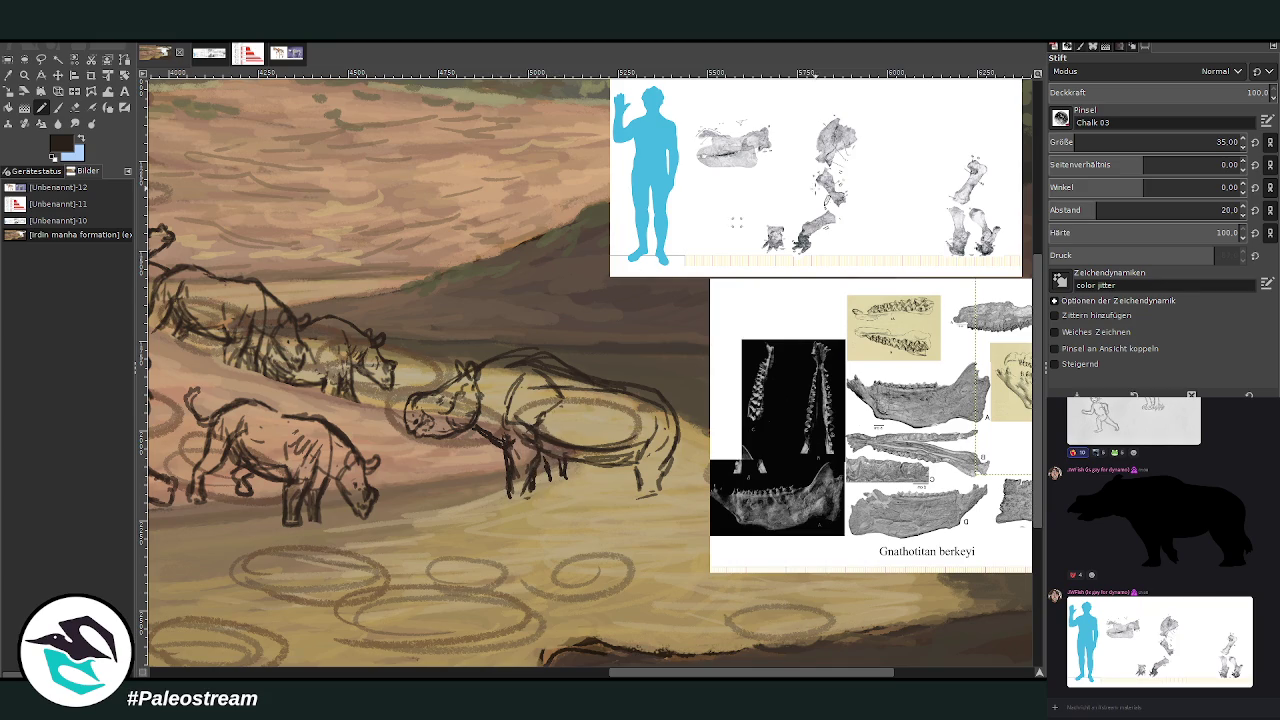
pyautogui.press('p')
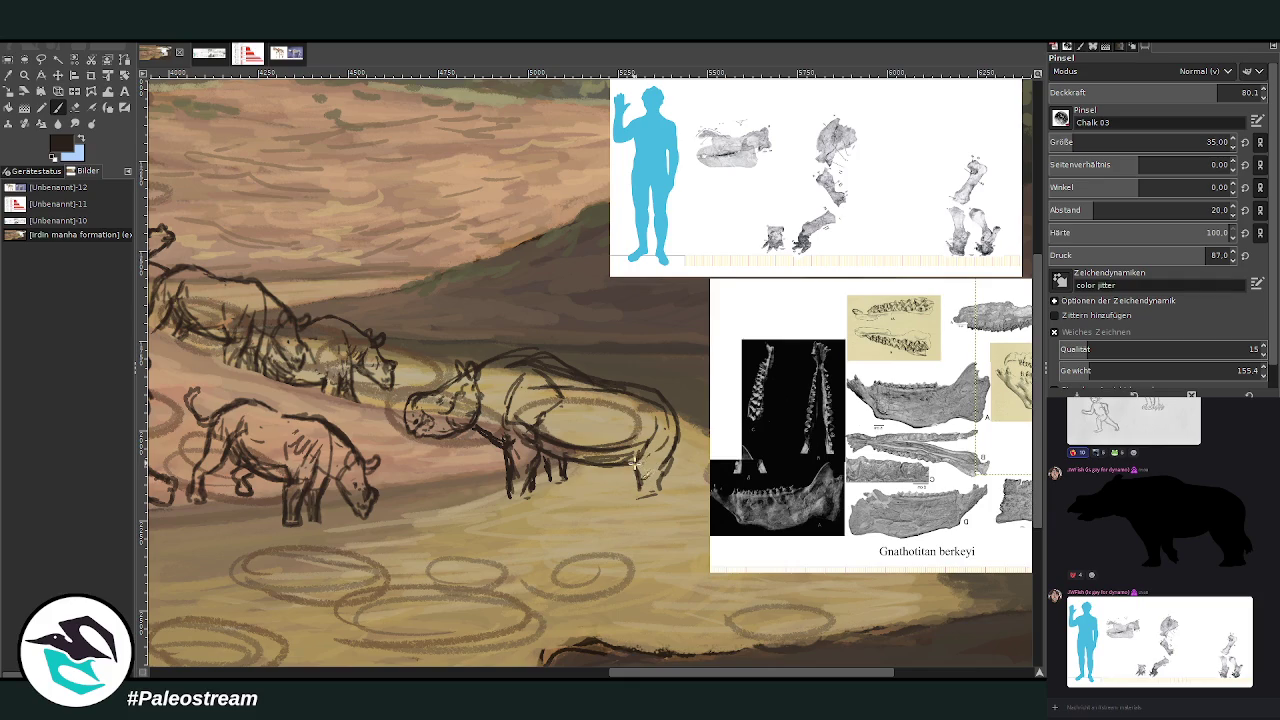
pyautogui.moveTo(632, 461)
pyautogui.mouseDown()
pyautogui.moveTo(636, 490)
pyautogui.moveTo(560, 462)
pyautogui.moveTo(632, 480)
pyautogui.mouseUp()
pyautogui.moveTo(668, 404); pyautogui.dragTo(694, 484)
pyautogui.moveTo(672, 436); pyautogui.dragTo(651, 496)
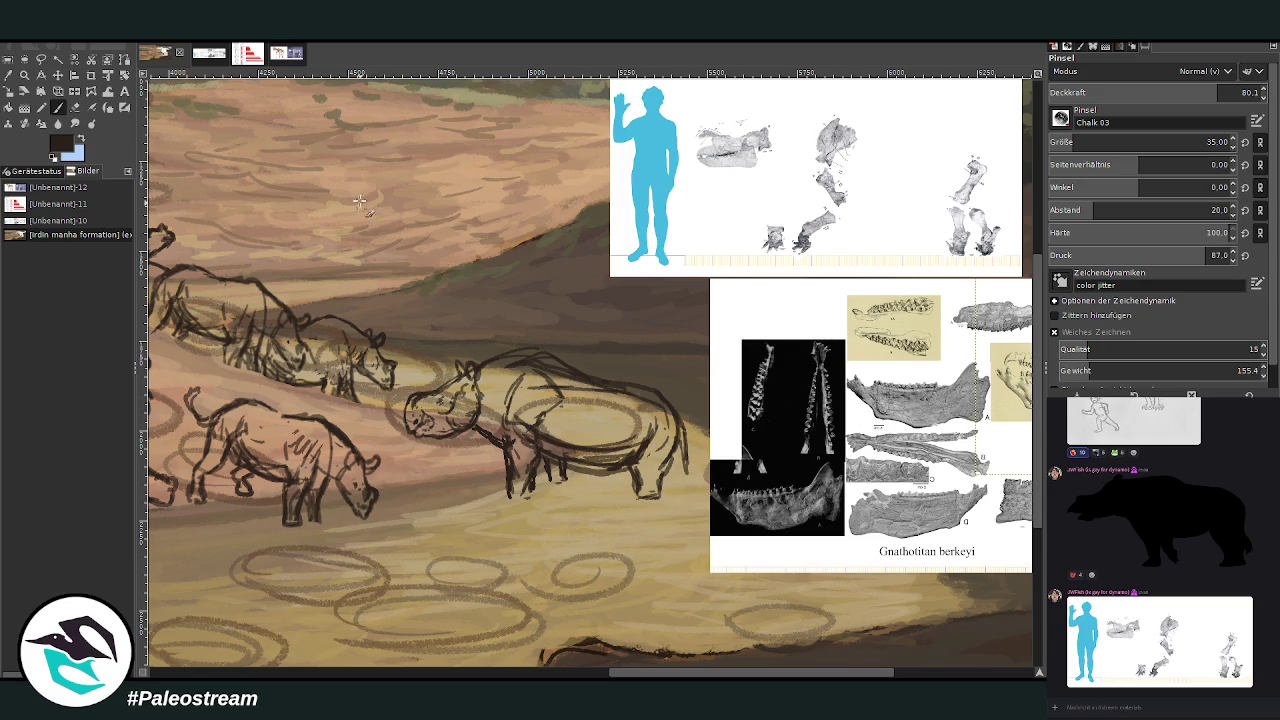
# Erase part of the rhino's back line and redraw it
pyautogui.hotkey('shift', 'e')
pyautogui.moveTo(512, 362); pyautogui.dragTo(625, 390)
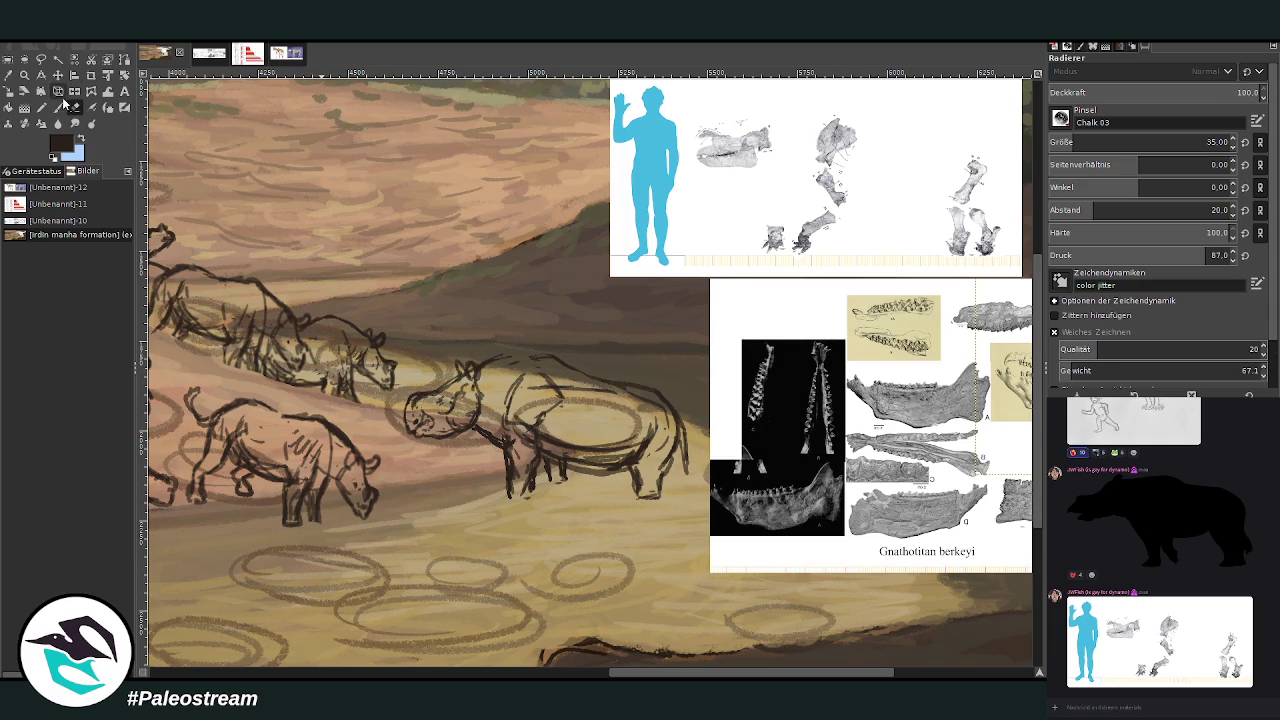
pyautogui.press('p')
pyautogui.moveTo(494, 352); pyautogui.dragTo(582, 382)
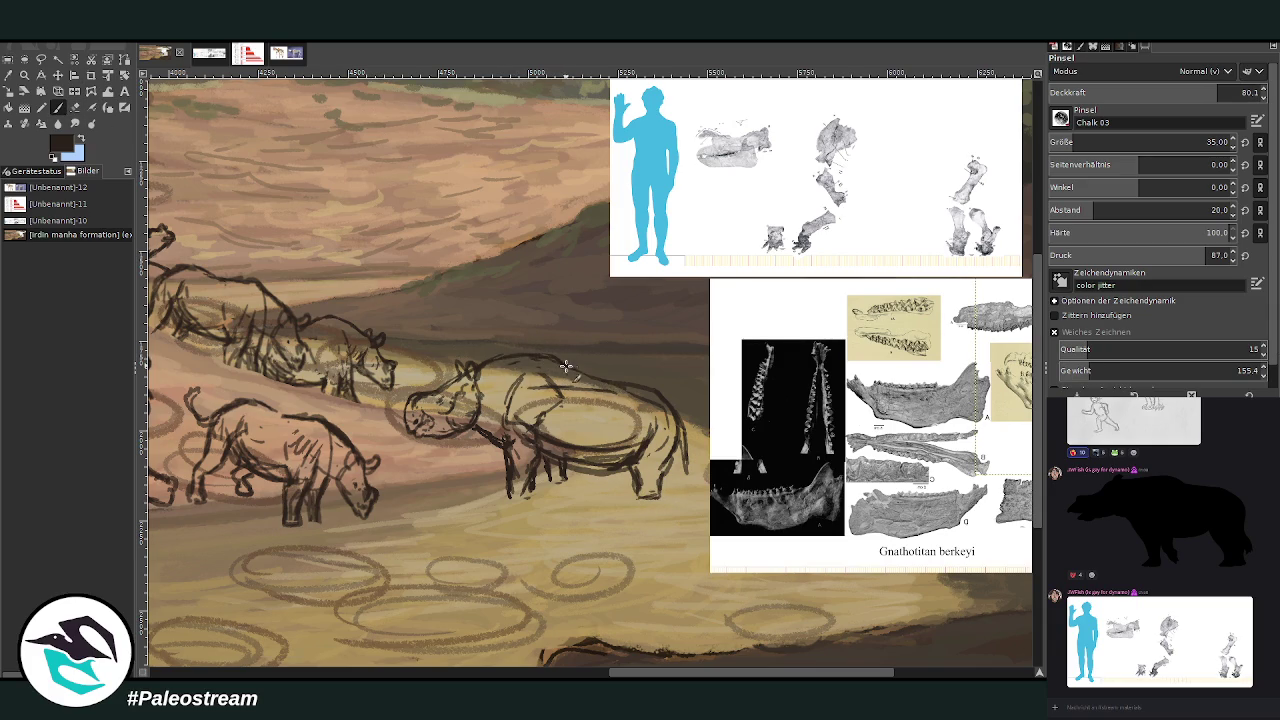
# Shift the top reference image to the right
pyautogui.hscroll(3, 590, 370)
pyautogui.click(58, 75)
pyautogui.moveTo(622, 153); pyautogui.dragTo(757, 153)
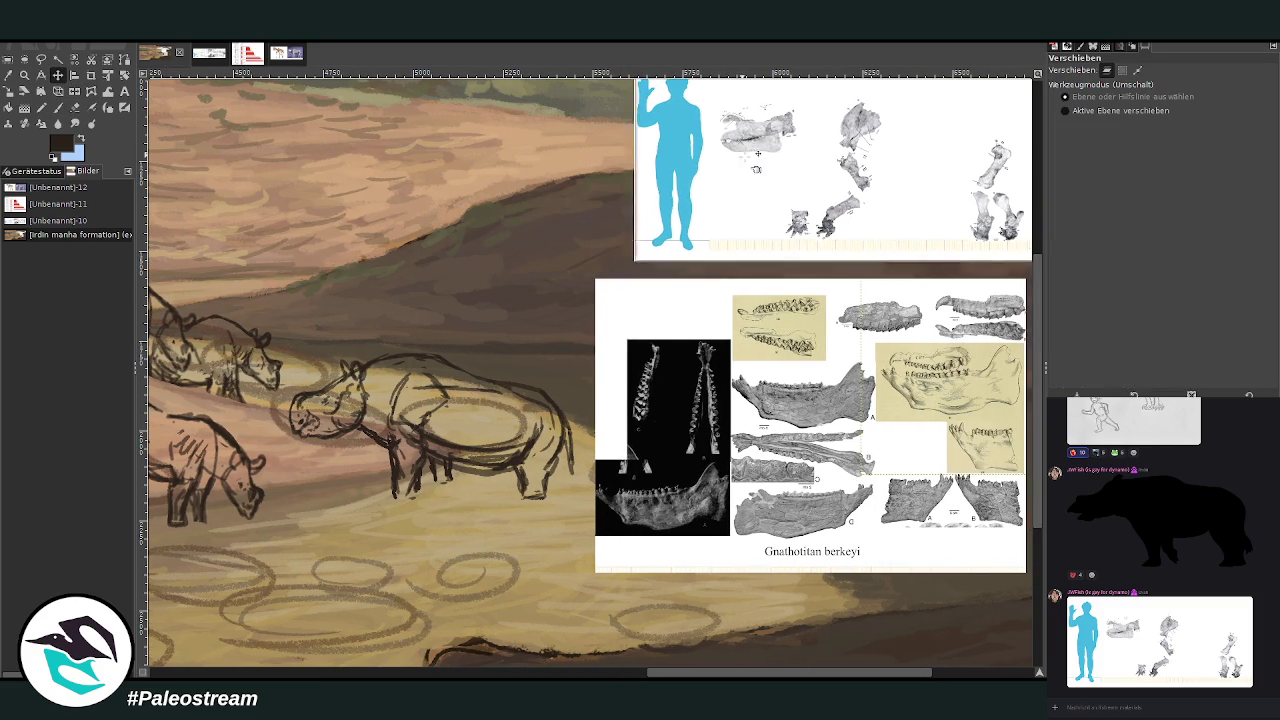
# Move both reference images further right and slightly down
pyautogui.moveTo(667, 405); pyautogui.dragTo(780, 403)
pyautogui.hscroll(3, 695, 488)
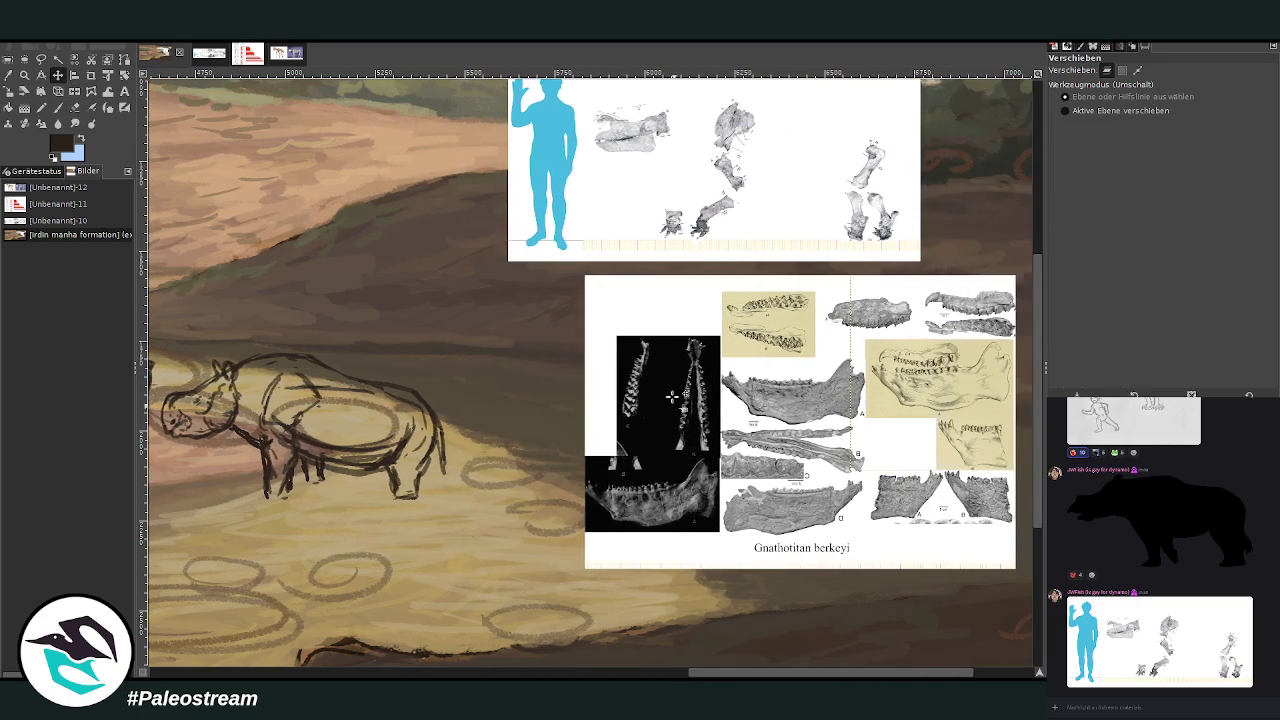
pyautogui.moveTo(695, 488); pyautogui.dragTo(715, 510)
pyautogui.moveTo(550, 138); pyautogui.dragTo(655, 160)
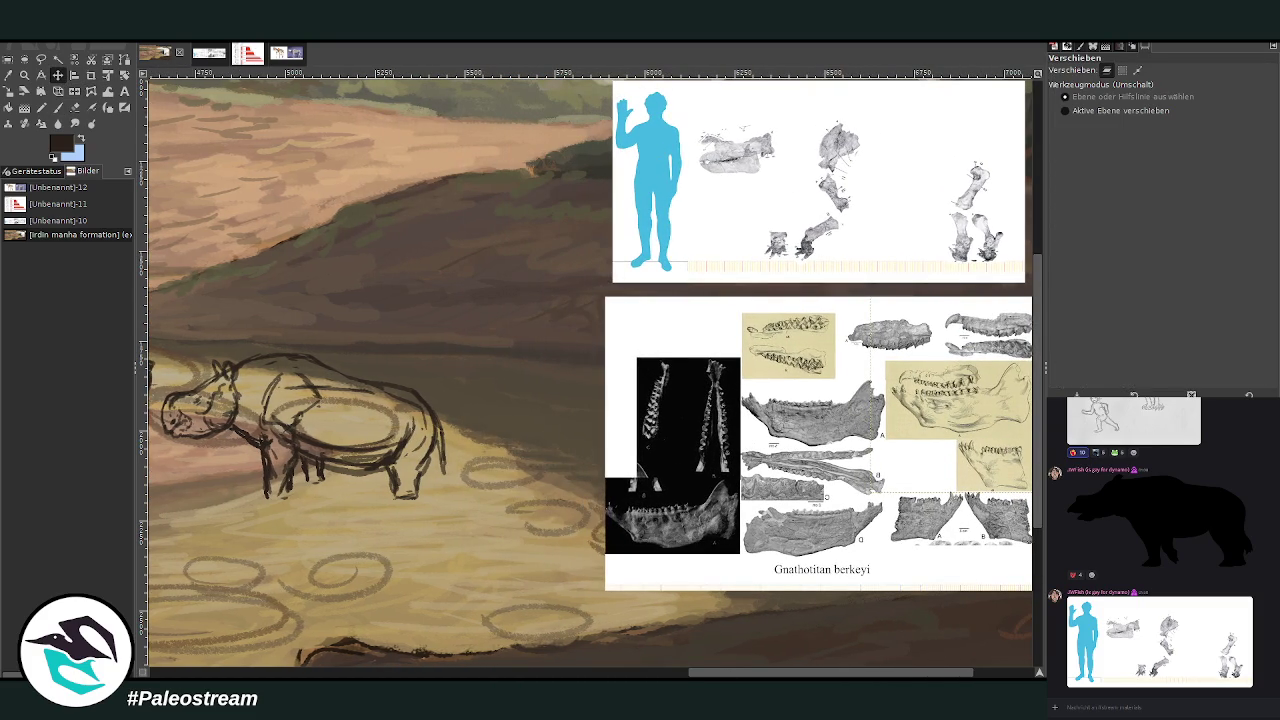
# Sketch a curved back line for a new animal with the brush
pyautogui.click(58, 107)
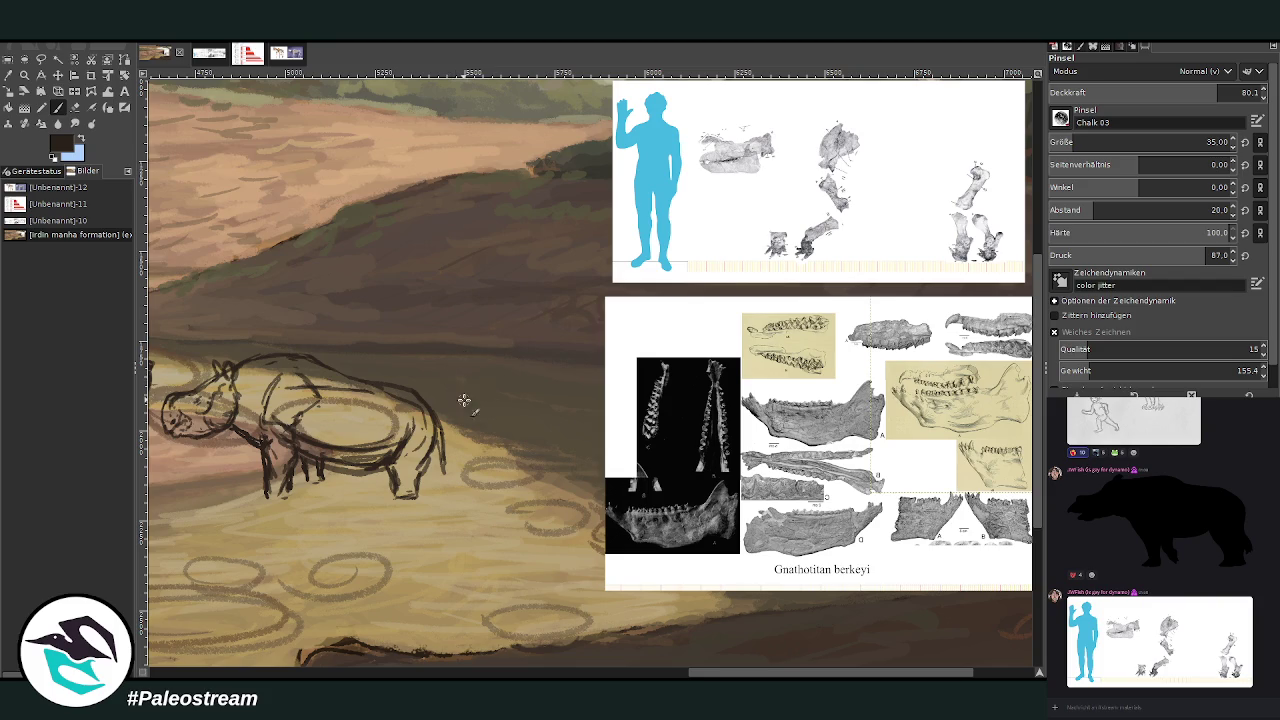
pyautogui.moveTo(476, 398); pyautogui.dragTo(535, 406)
pyautogui.moveTo(486, 391)
pyautogui.mouseDown()
pyautogui.moveTo(468, 373)
pyautogui.moveTo(540, 406)
pyautogui.mouseUp()
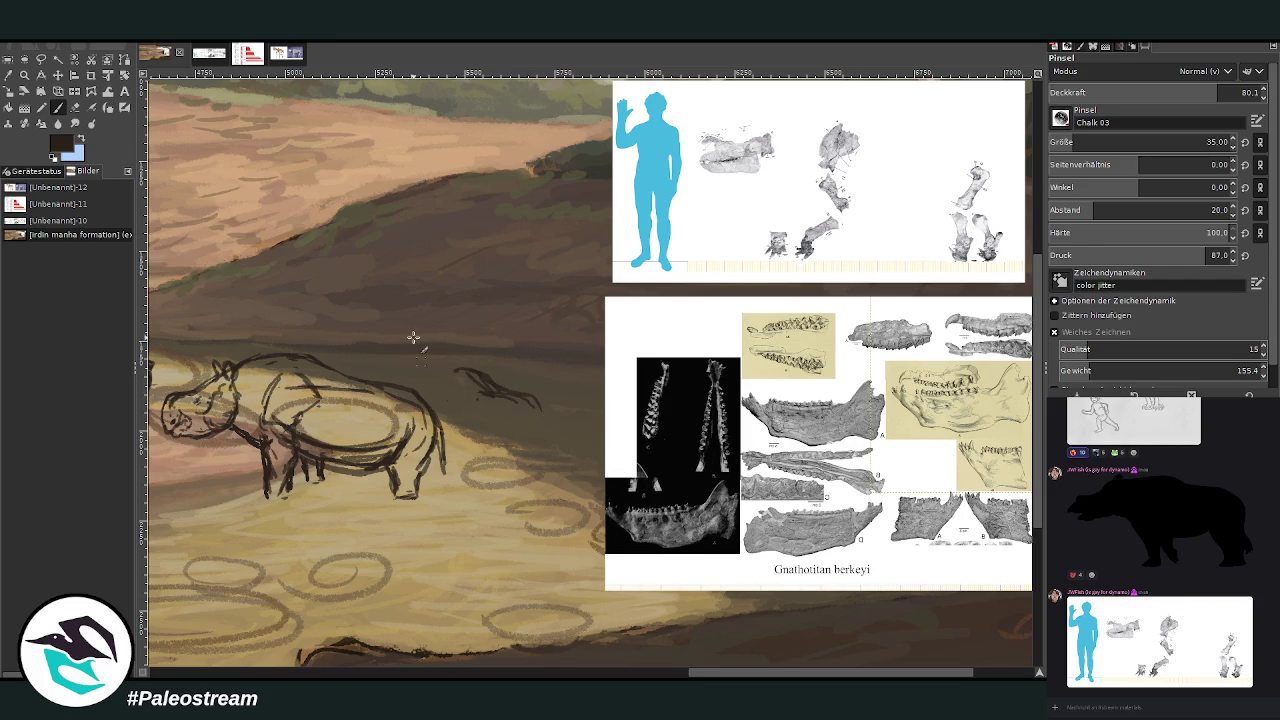
pyautogui.moveTo(705, 675); pyautogui.dragTo(695, 675)
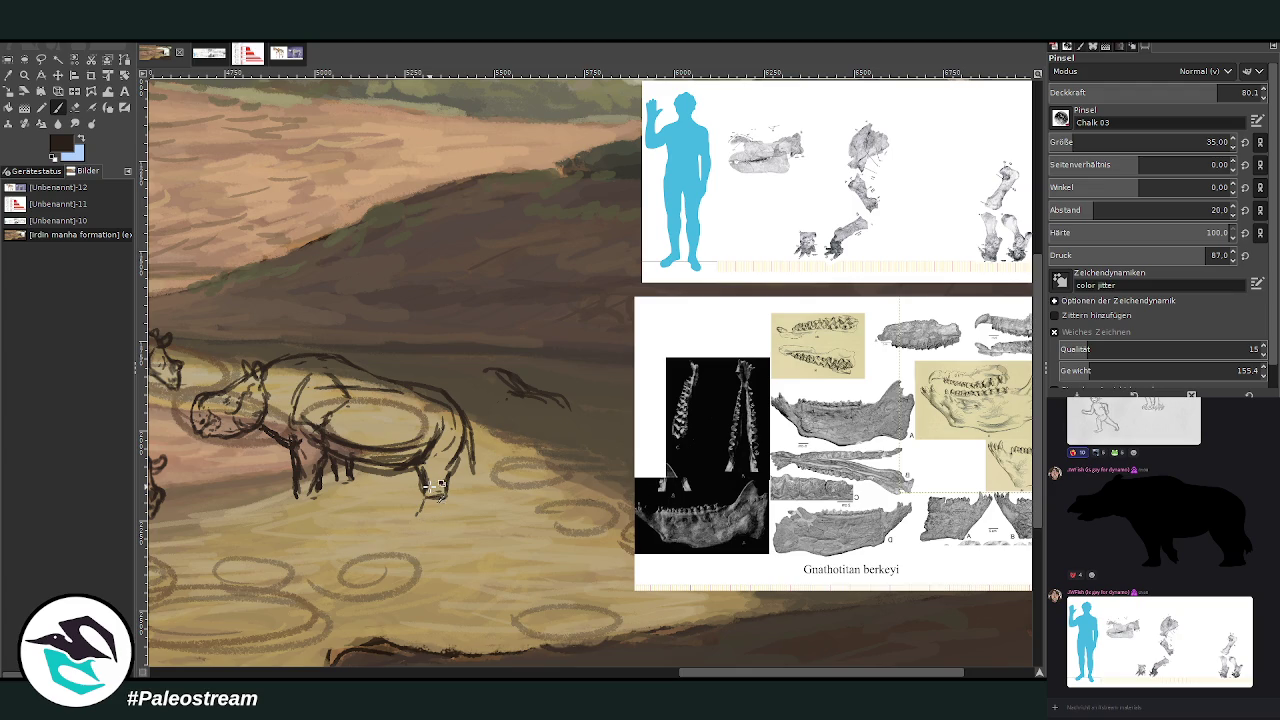
pyautogui.moveTo(694, 674); pyautogui.dragTo(654, 674)
# Lasso the rhino sketch and rotate it about -1.97 degrees clockwise
pyautogui.press('f')
pyautogui.moveTo(452, 507)
pyautogui.mouseDown()
pyautogui.moveTo(611, 438)
pyautogui.moveTo(613, 512)
pyautogui.moveTo(548, 528)
pyautogui.moveTo(503, 510)
pyautogui.mouseUp()
pyautogui.press('Return')
pyautogui.hotkey('shift', 'r')
pyautogui.moveTo(600, 430); pyautogui.dragTo(596, 465)
pyautogui.press('Return')
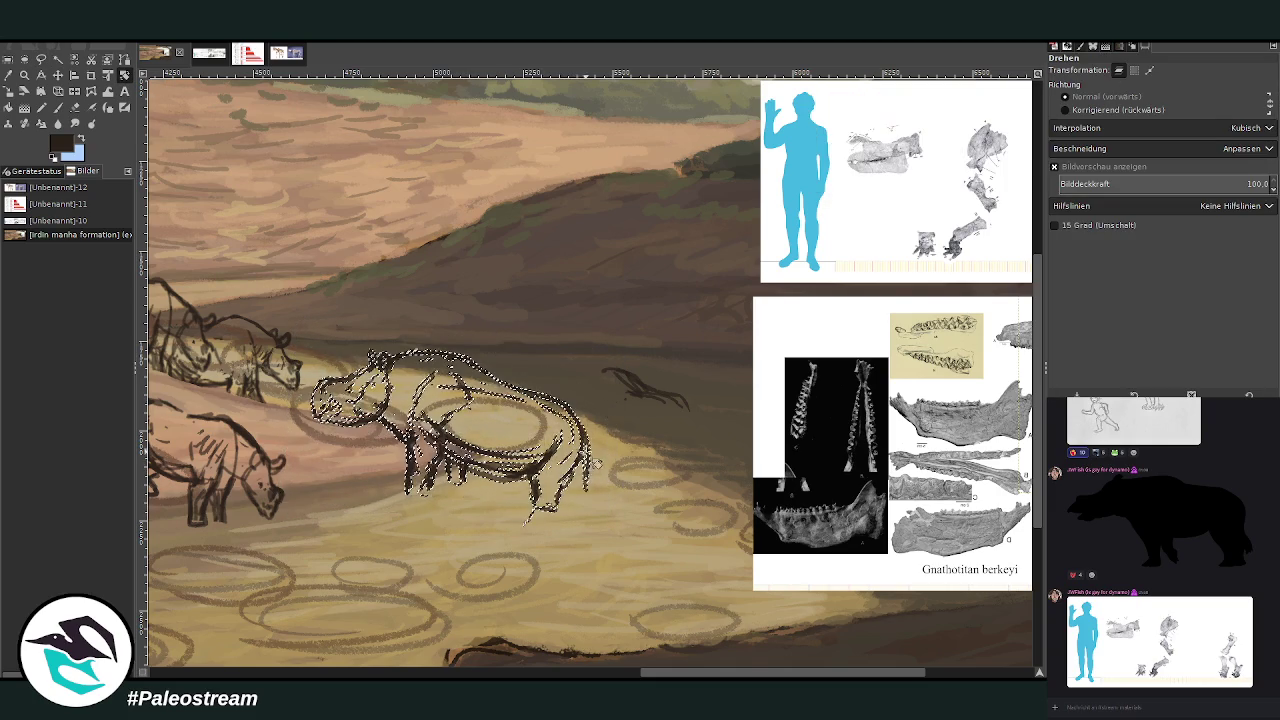
# Shift the selected rhino sketch slightly right and deselect it
pyautogui.hotkey('shift', 's')
pyautogui.click(433, 402)
pyautogui.moveTo(450, 427); pyautogui.dragTo(488, 425)
pyautogui.press('Return')
pyautogui.hotkey('ctrl', 'shift', 'a')
# Erase the rhino's front leg strokes and redraw both closed feet
pyautogui.hotkey('shift', 'e')
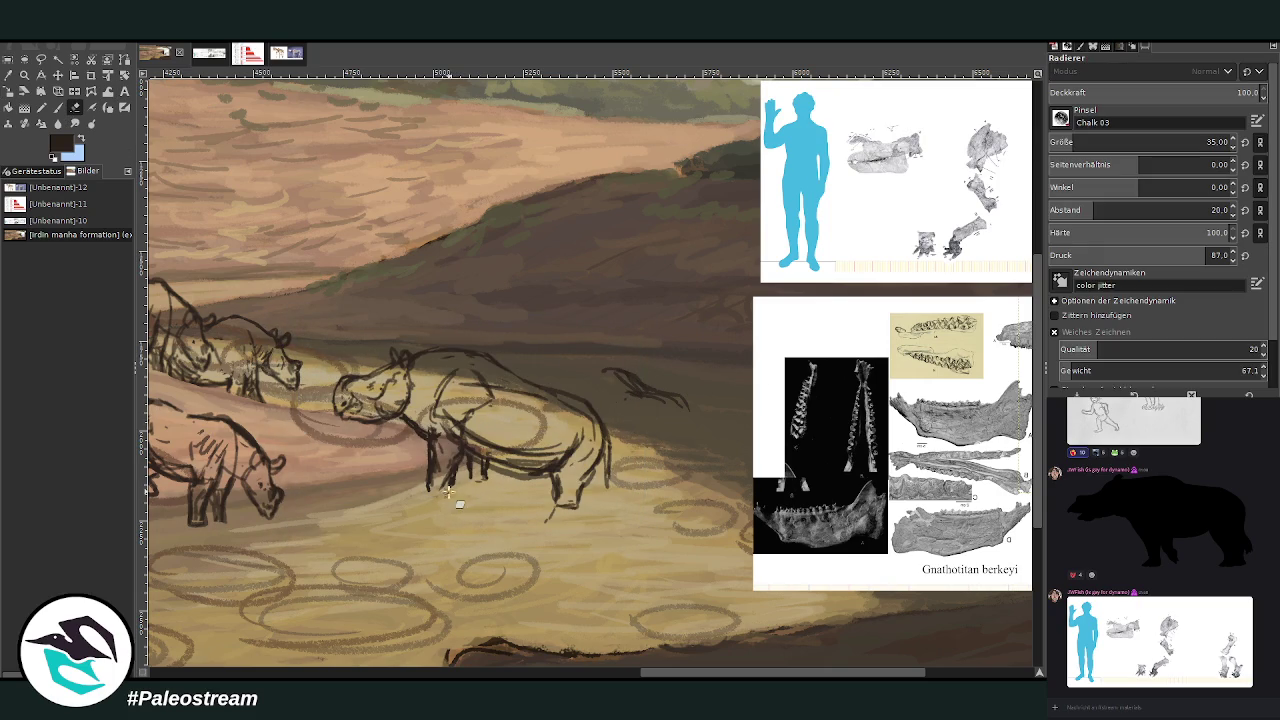
pyautogui.moveTo(578, 498); pyautogui.dragTo(571, 505)
pyautogui.click(57, 108)
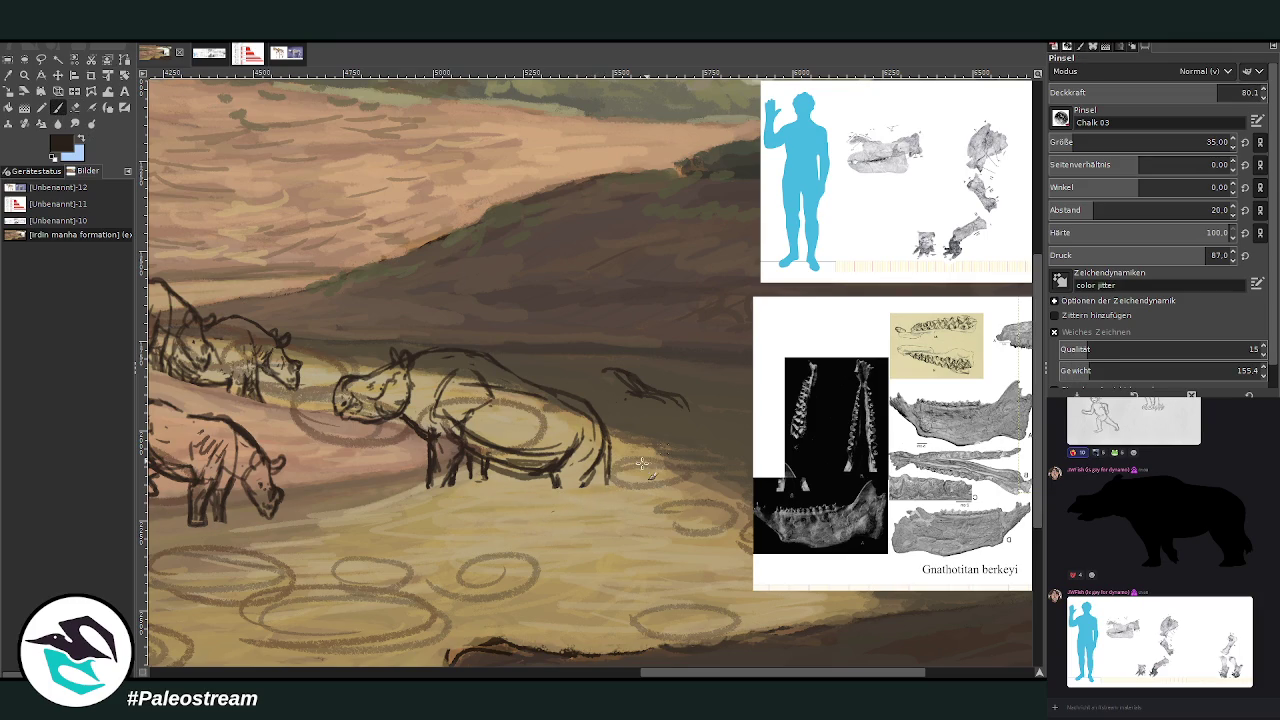
pyautogui.moveTo(588, 486); pyautogui.dragTo(553, 488)
pyautogui.moveTo(426, 482); pyautogui.dragTo(450, 486)
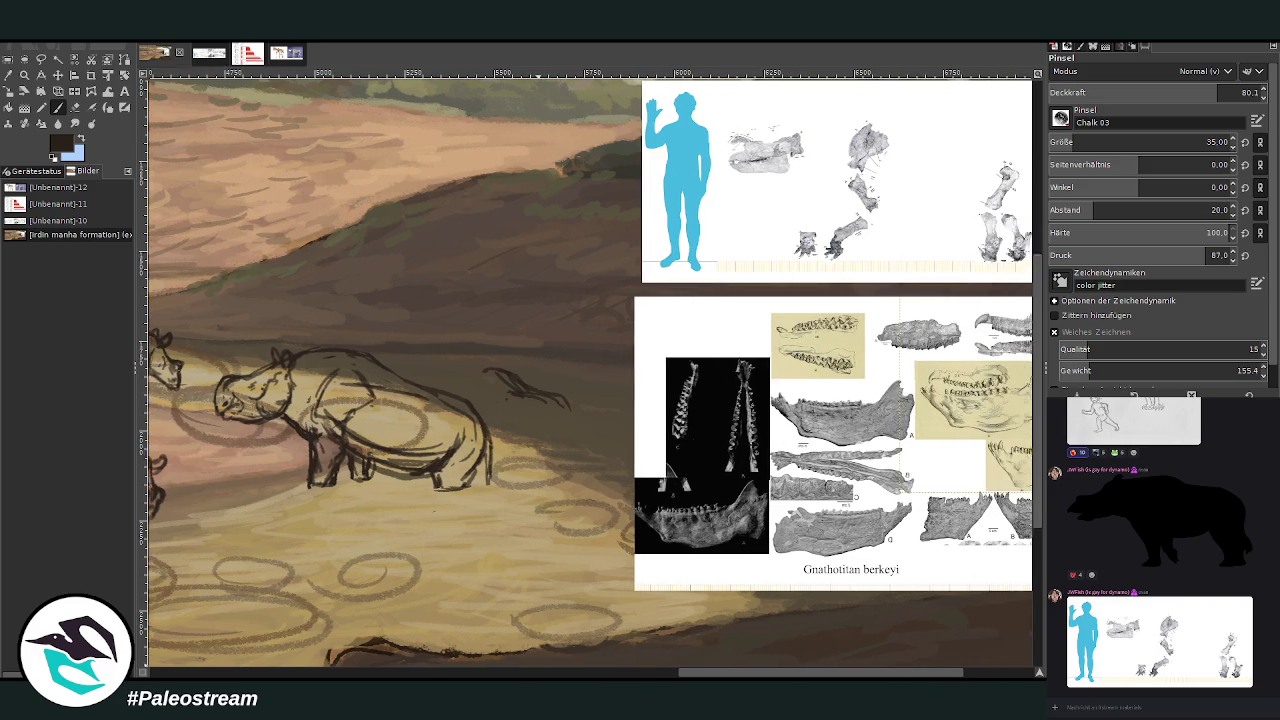
# Draw a tail behind the rhino and a small curve on its back
pyautogui.hscroll(3, 657, 620)
pyautogui.moveTo(552, 440); pyautogui.dragTo(484, 462)
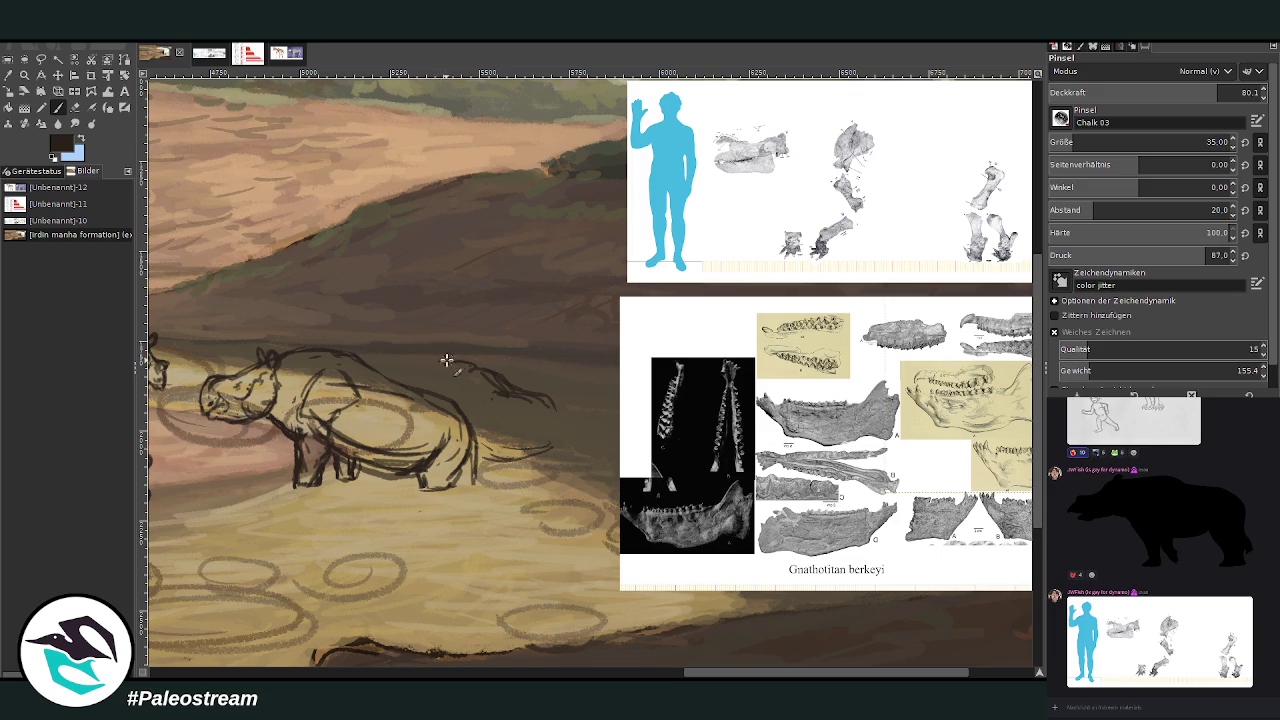
pyautogui.moveTo(430, 357); pyautogui.dragTo(446, 360)
pyautogui.hotkey('shift', 'e')
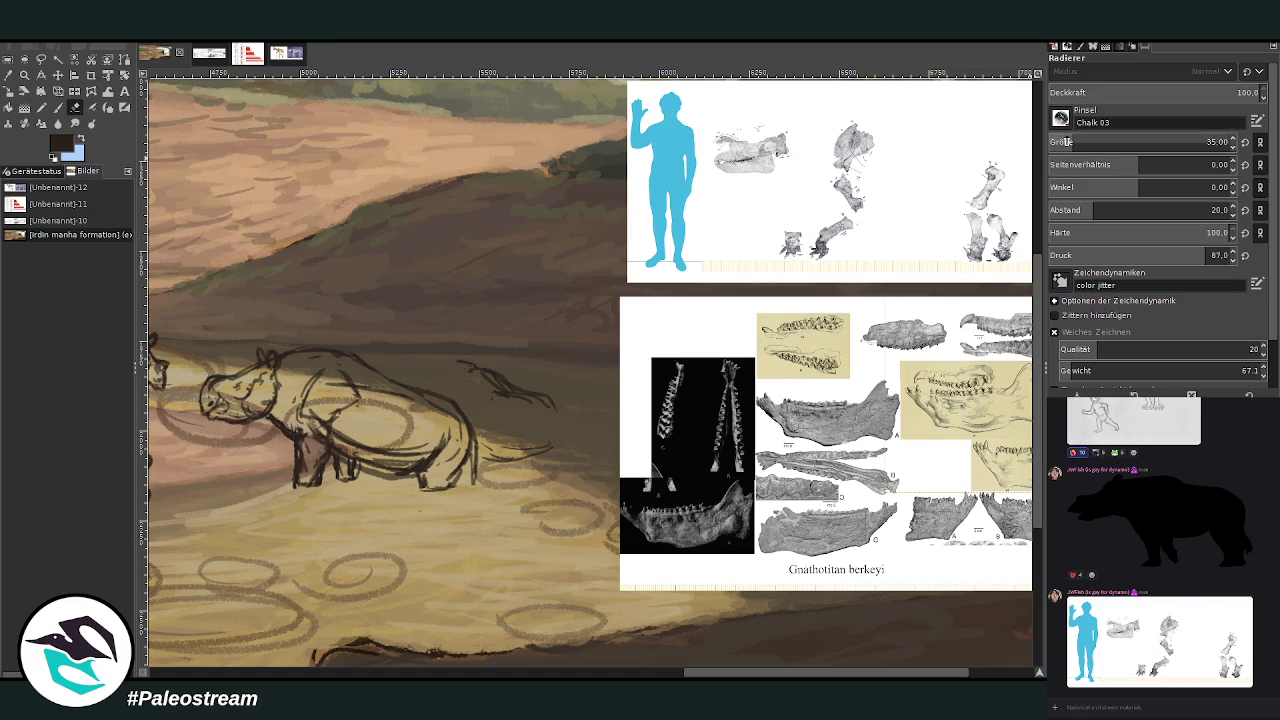
# Erase the wavy back line and tail strokes right of the rhino
pyautogui.moveTo(482, 360); pyautogui.dragTo(449, 337)
pyautogui.moveTo(510, 456); pyautogui.dragTo(500, 434)
pyautogui.moveTo(528, 392); pyautogui.dragTo(551, 460)
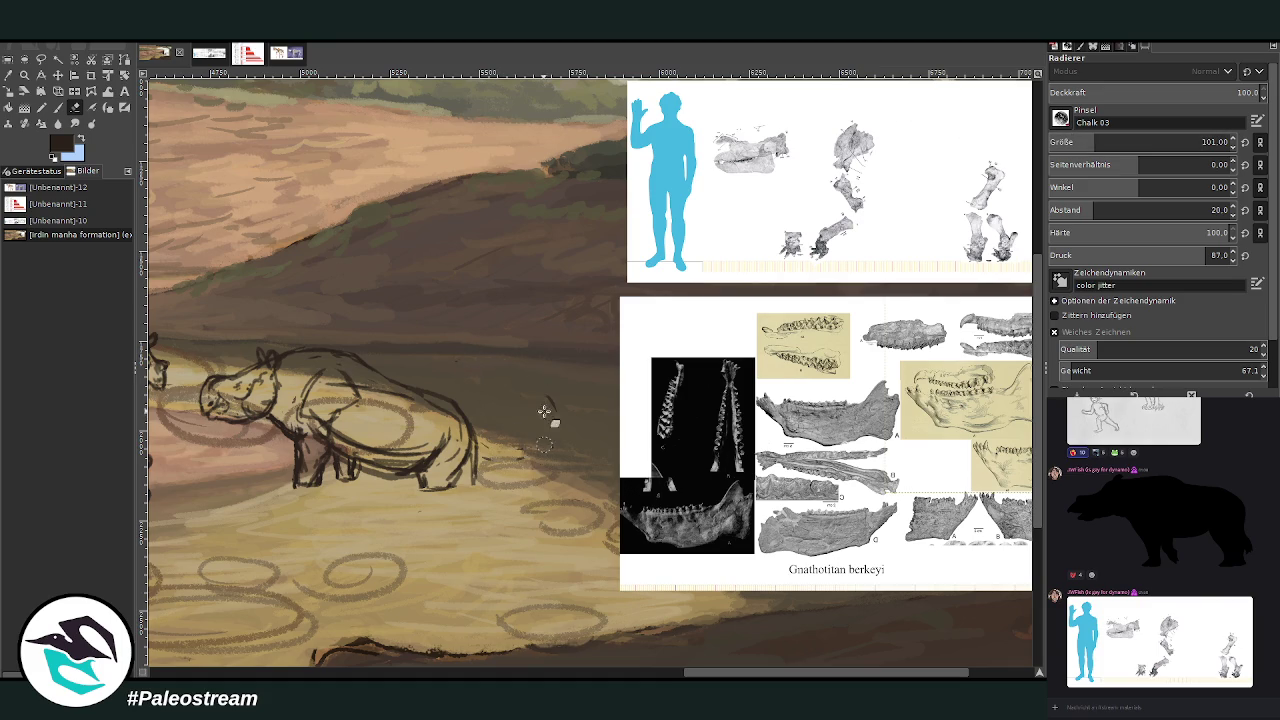
# With a size-13 brush, outline the top and sides of a new head
pyautogui.press('p')
pyautogui.click(1078, 141)
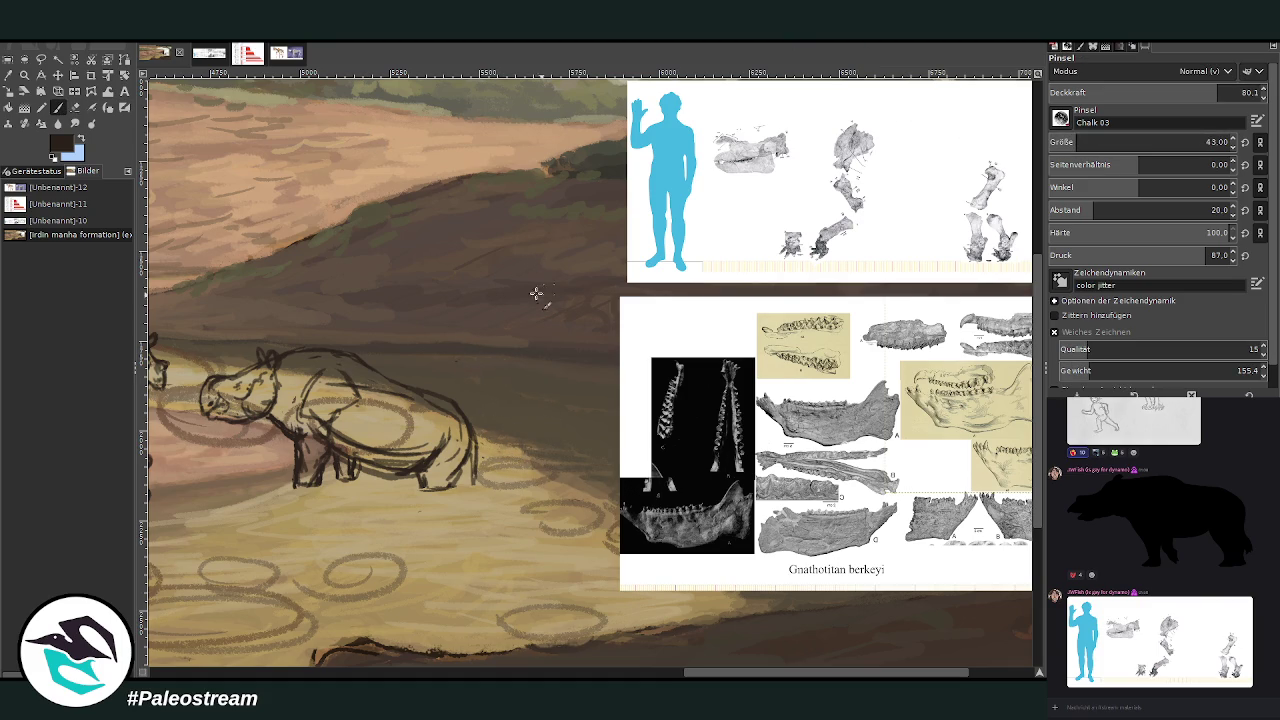
pyautogui.moveTo(512, 289); pyautogui.dragTo(532, 338)
pyautogui.scroll(2, 1080, 142)
pyautogui.moveTo(497, 284)
pyautogui.mouseDown()
pyautogui.moveTo(520, 286)
pyautogui.moveTo(526, 339)
pyautogui.mouseUp()
pyautogui.moveTo(505, 289)
pyautogui.mouseDown()
pyautogui.moveTo(468, 295)
pyautogui.moveTo(486, 300)
pyautogui.moveTo(458, 290)
pyautogui.moveTo(482, 288)
pyautogui.mouseUp()
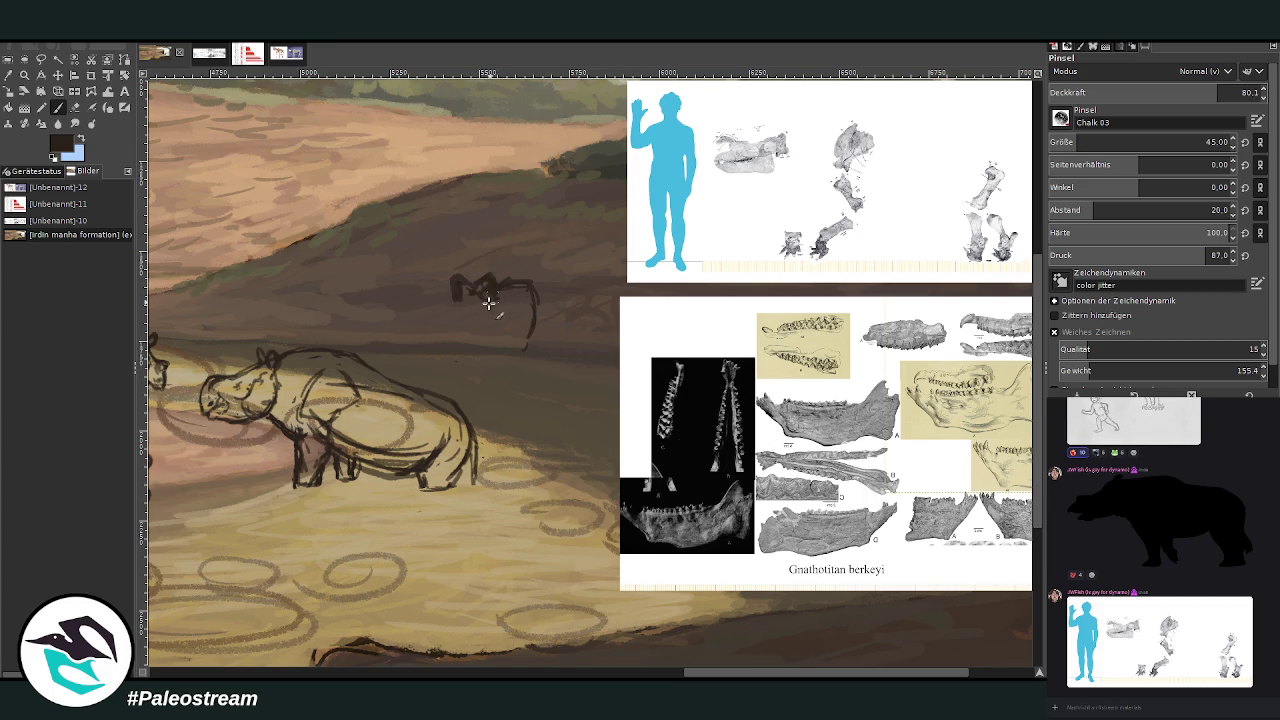
pyautogui.moveTo(455, 296); pyautogui.dragTo(456, 346)
pyautogui.moveTo(491, 305); pyautogui.dragTo(455, 356)
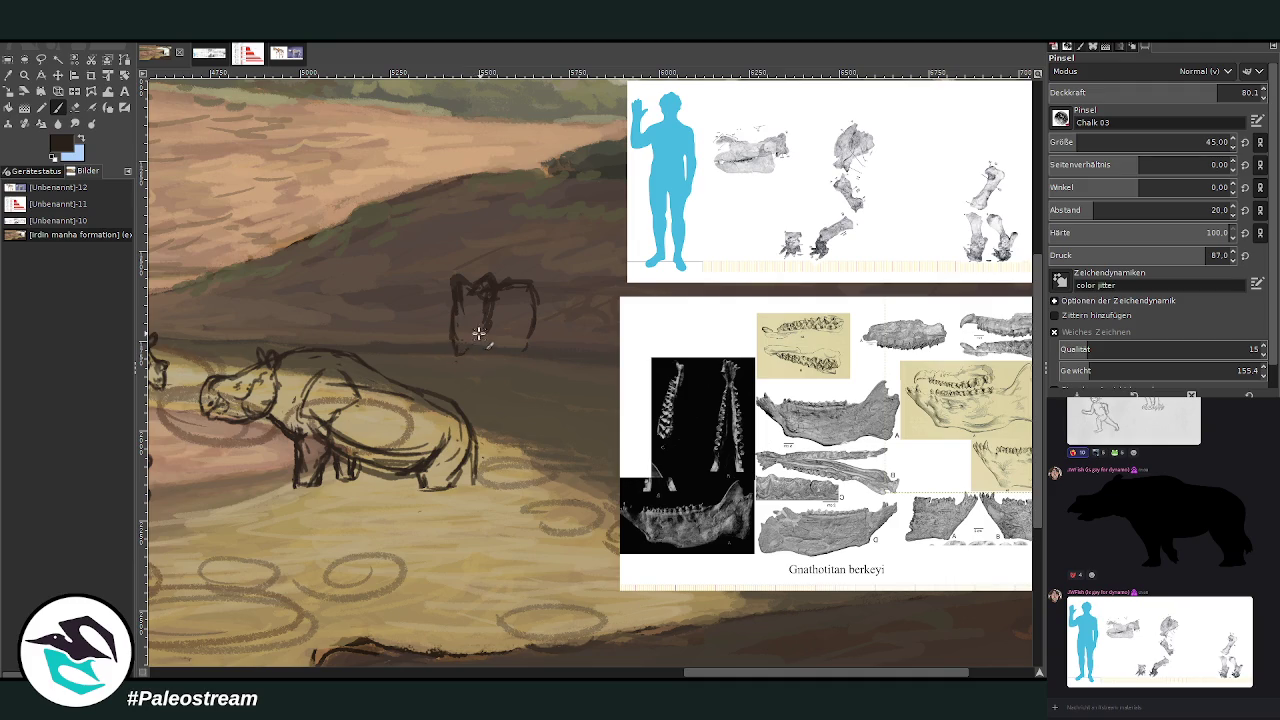
pyautogui.moveTo(462, 305)
pyautogui.mouseDown()
pyautogui.moveTo(458, 345)
pyautogui.moveTo(466, 297)
pyautogui.moveTo(468, 316)
pyautogui.moveTo(493, 301)
pyautogui.mouseUp()
# Add the head's top stroke, jaw, chin and right-side outline
pyautogui.click(507, 316)
pyautogui.moveTo(508, 277); pyautogui.dragTo(516, 266)
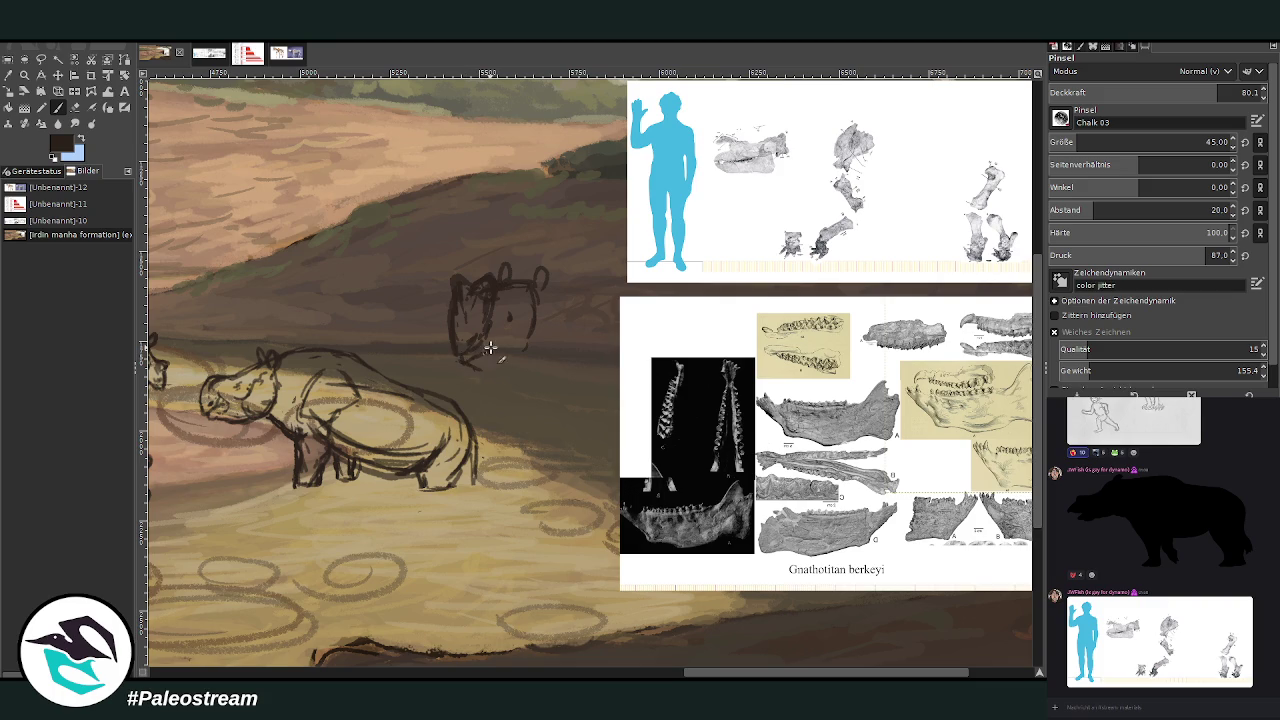
pyautogui.moveTo(491, 331); pyautogui.dragTo(462, 358)
pyautogui.moveTo(500, 366); pyautogui.dragTo(528, 357)
pyautogui.moveTo(542, 308); pyautogui.dragTo(526, 360)
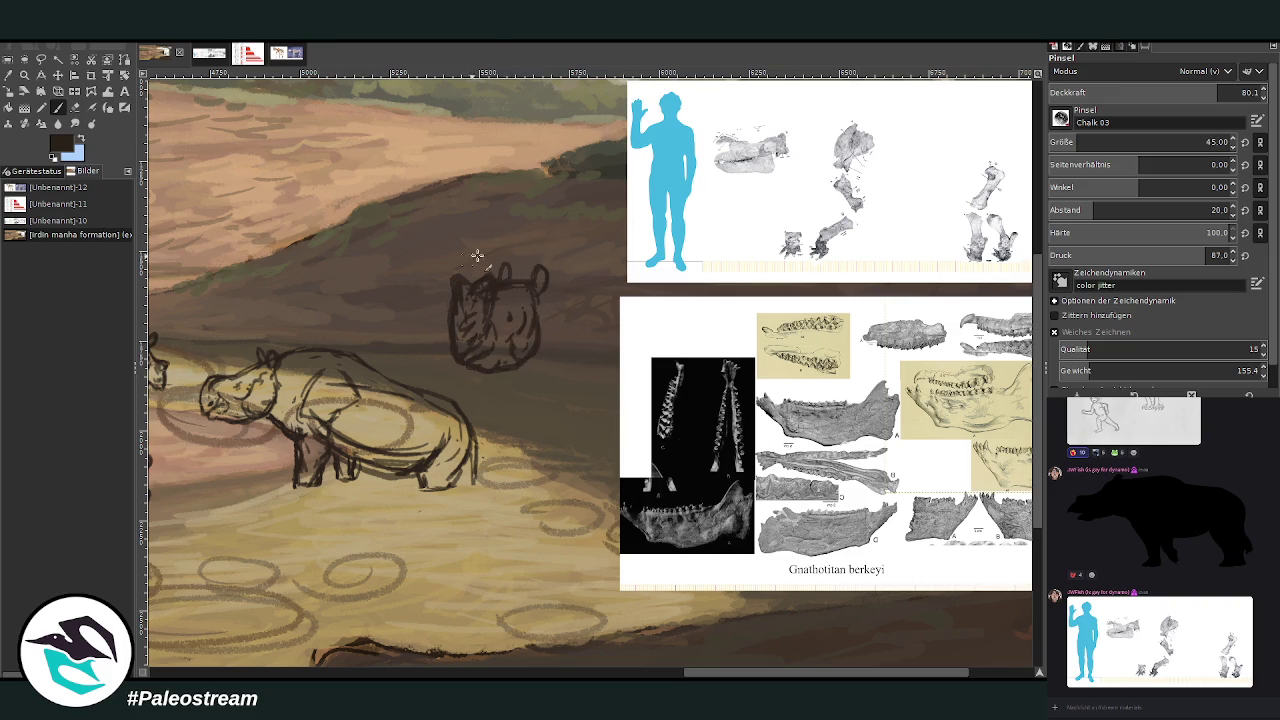
pyautogui.click(74, 107)
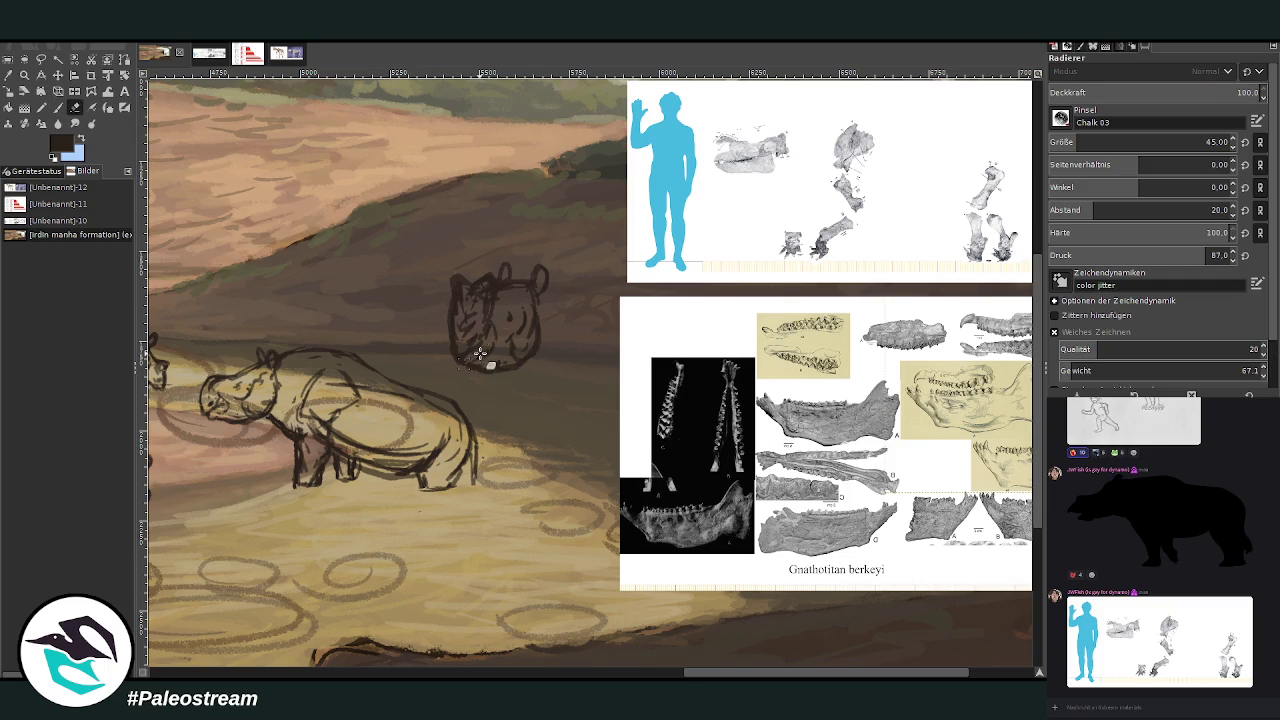
# Trim the head's lower-right strokes, then redraw both ears, top shading and contours
pyautogui.moveTo(475, 373)
pyautogui.mouseDown()
pyautogui.moveTo(503, 380)
pyautogui.moveTo(520, 355)
pyautogui.moveTo(518, 378)
pyautogui.mouseUp()
pyautogui.click(57, 107)
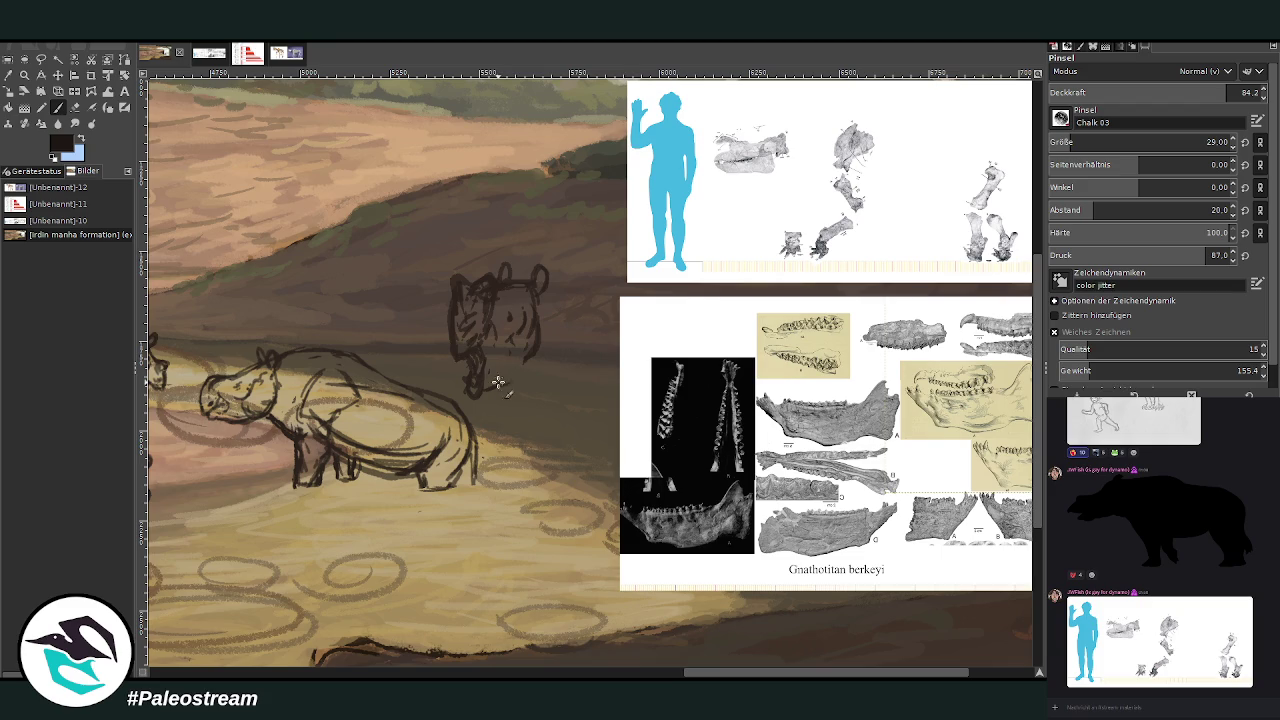
pyautogui.moveTo(476, 390)
pyautogui.mouseDown()
pyautogui.moveTo(530, 366)
pyautogui.moveTo(531, 314)
pyautogui.moveTo(518, 330)
pyautogui.moveTo(534, 366)
pyautogui.moveTo(540, 310)
pyautogui.mouseUp()
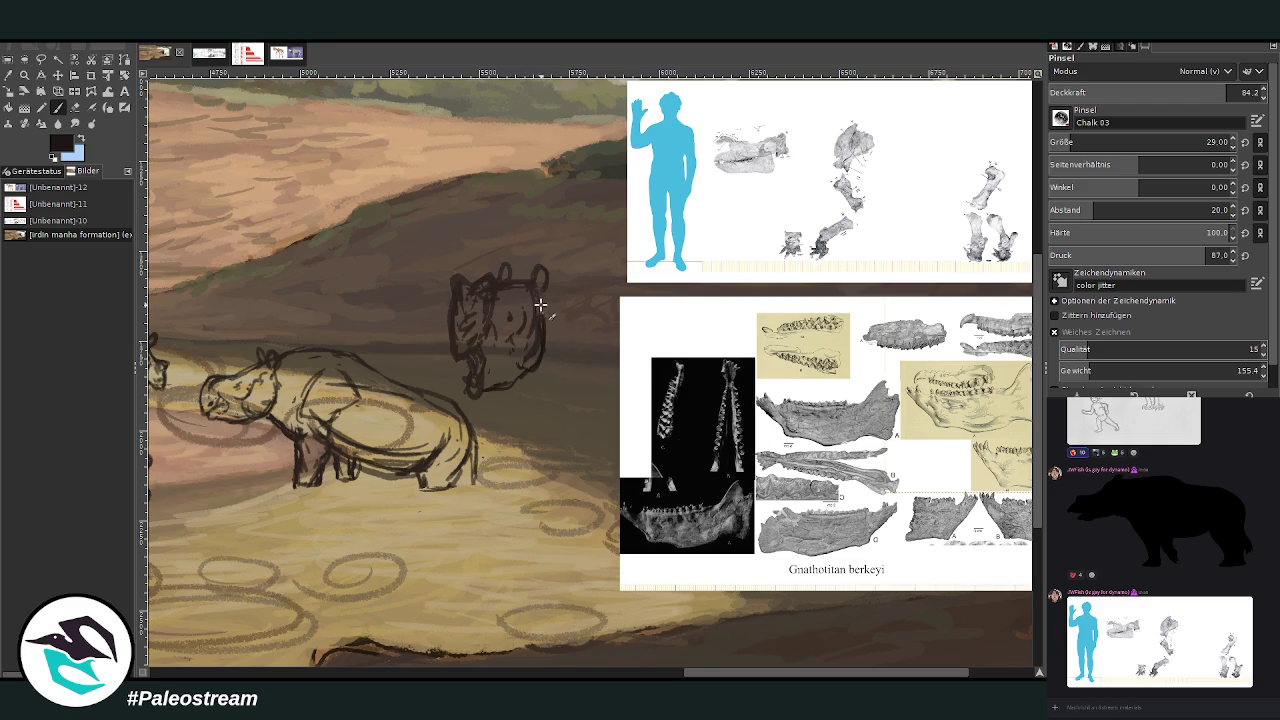
pyautogui.moveTo(528, 261)
pyautogui.mouseDown()
pyautogui.moveTo(534, 271)
pyautogui.moveTo(497, 266)
pyautogui.moveTo(505, 280)
pyautogui.mouseUp()
pyautogui.moveTo(520, 284)
pyautogui.mouseDown()
pyautogui.moveTo(500, 277)
pyautogui.moveTo(535, 289)
pyautogui.moveTo(523, 274)
pyautogui.moveTo(526, 322)
pyautogui.moveTo(508, 318)
pyautogui.moveTo(470, 352)
pyautogui.moveTo(451, 354)
pyautogui.moveTo(453, 297)
pyautogui.moveTo(468, 281)
pyautogui.moveTo(484, 352)
pyautogui.moveTo(476, 382)
pyautogui.moveTo(462, 353)
pyautogui.mouseUp()
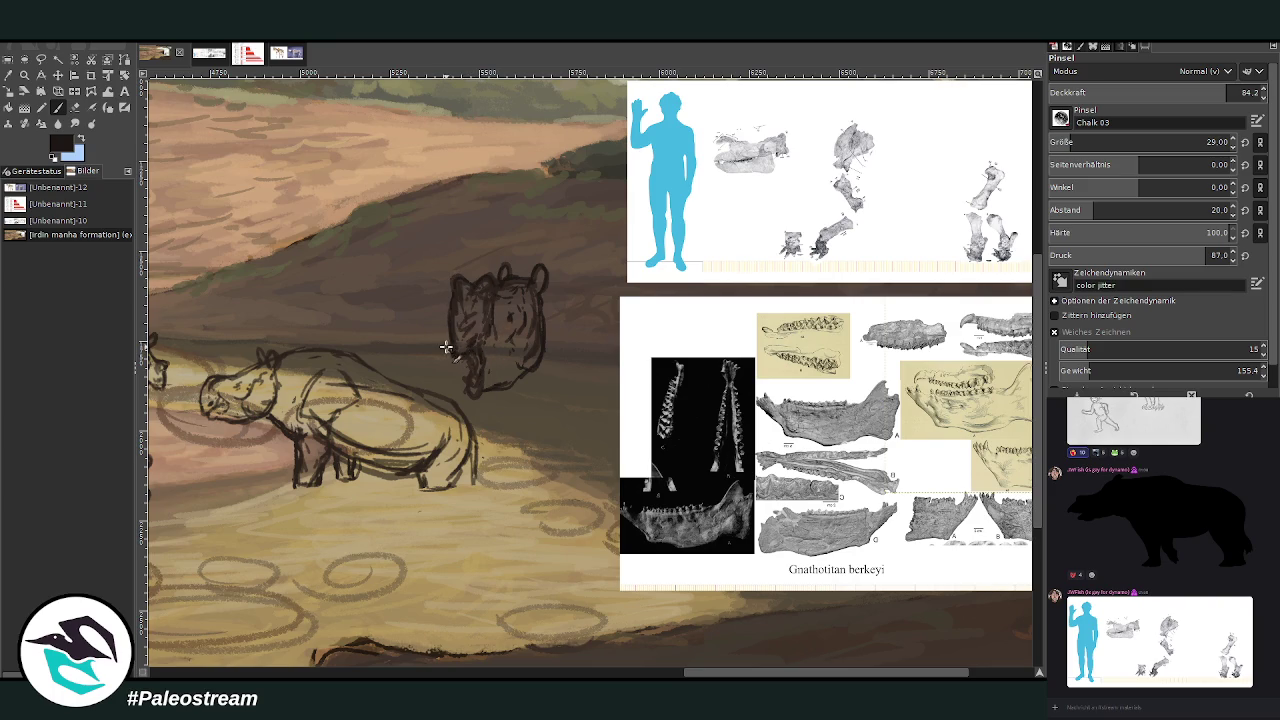
pyautogui.moveTo(457, 352)
pyautogui.mouseDown()
pyautogui.moveTo(450, 318)
pyautogui.moveTo(482, 369)
pyautogui.moveTo(471, 394)
pyautogui.moveTo(482, 372)
pyautogui.mouseUp()
# Shrink the head sketch and move it down beside the rhino's head
pyautogui.click(43, 60)
pyautogui.moveTo(545, 368)
pyautogui.mouseDown()
pyautogui.moveTo(491, 406)
pyautogui.moveTo(489, 220)
pyautogui.moveTo(549, 352)
pyautogui.mouseUp()
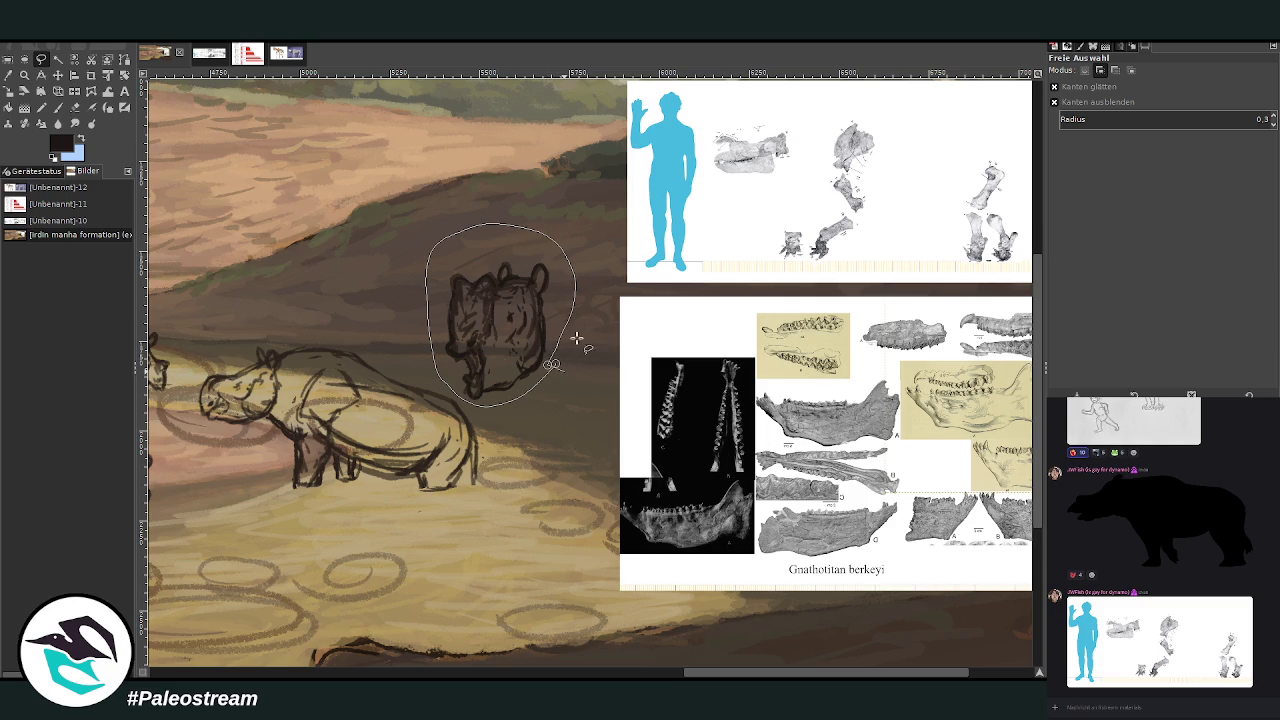
pyautogui.press('Return')
pyautogui.click(10, 91)
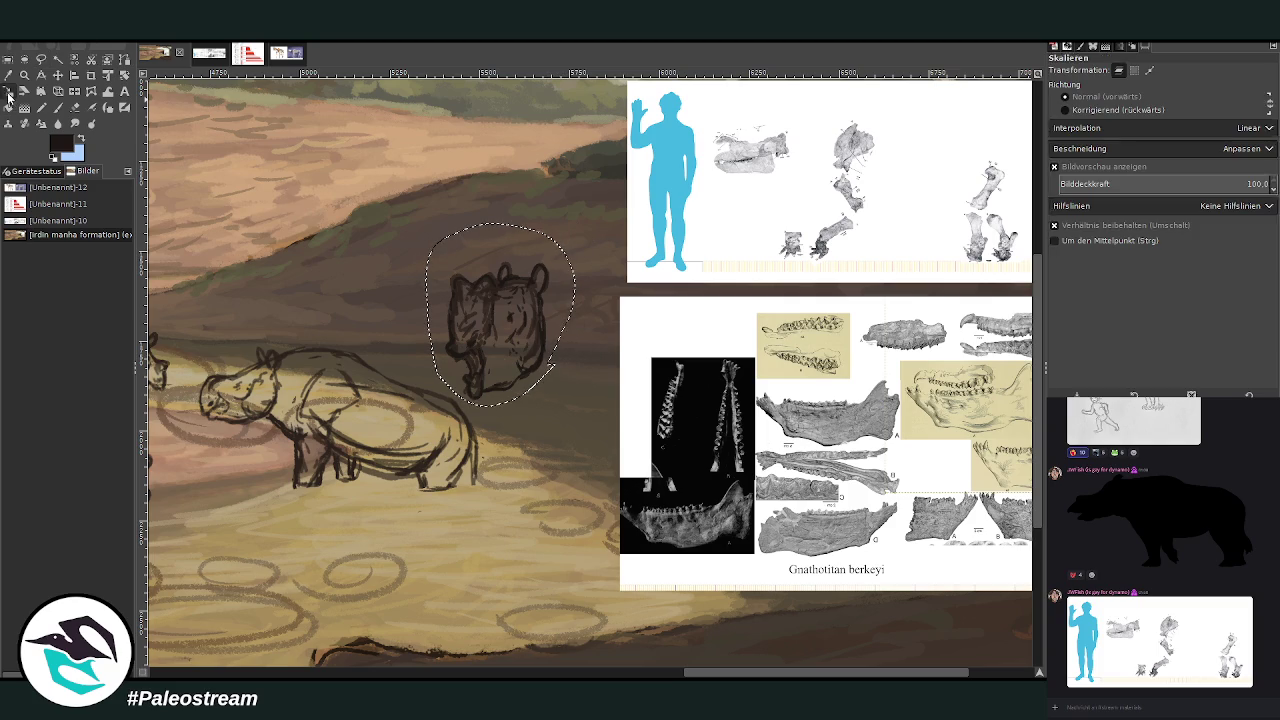
pyautogui.click(480, 335)
pyautogui.moveTo(470, 353); pyautogui.dragTo(540, 427)
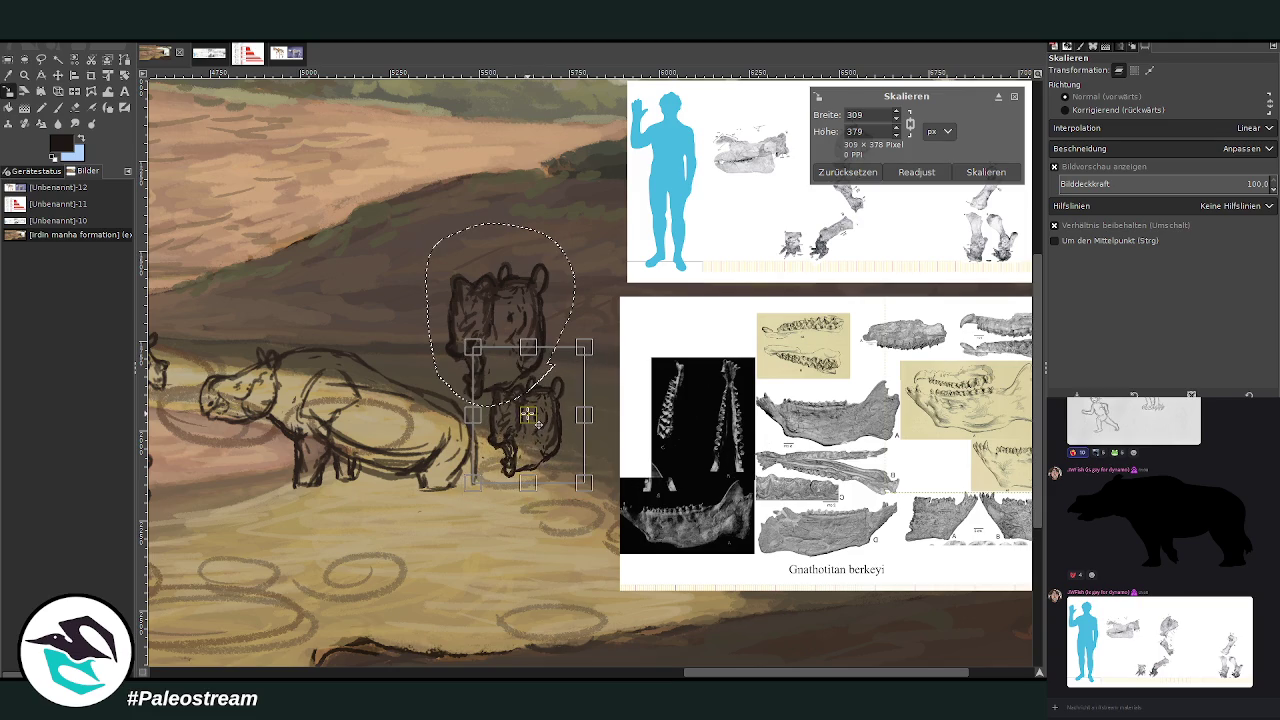
pyautogui.press('Return')
pyautogui.hotkey('ctrl', 'shift', 'a')
# Shift both reference images further to the right
pyautogui.click(58, 76)
pyautogui.moveTo(672, 302); pyautogui.dragTo(775, 296)
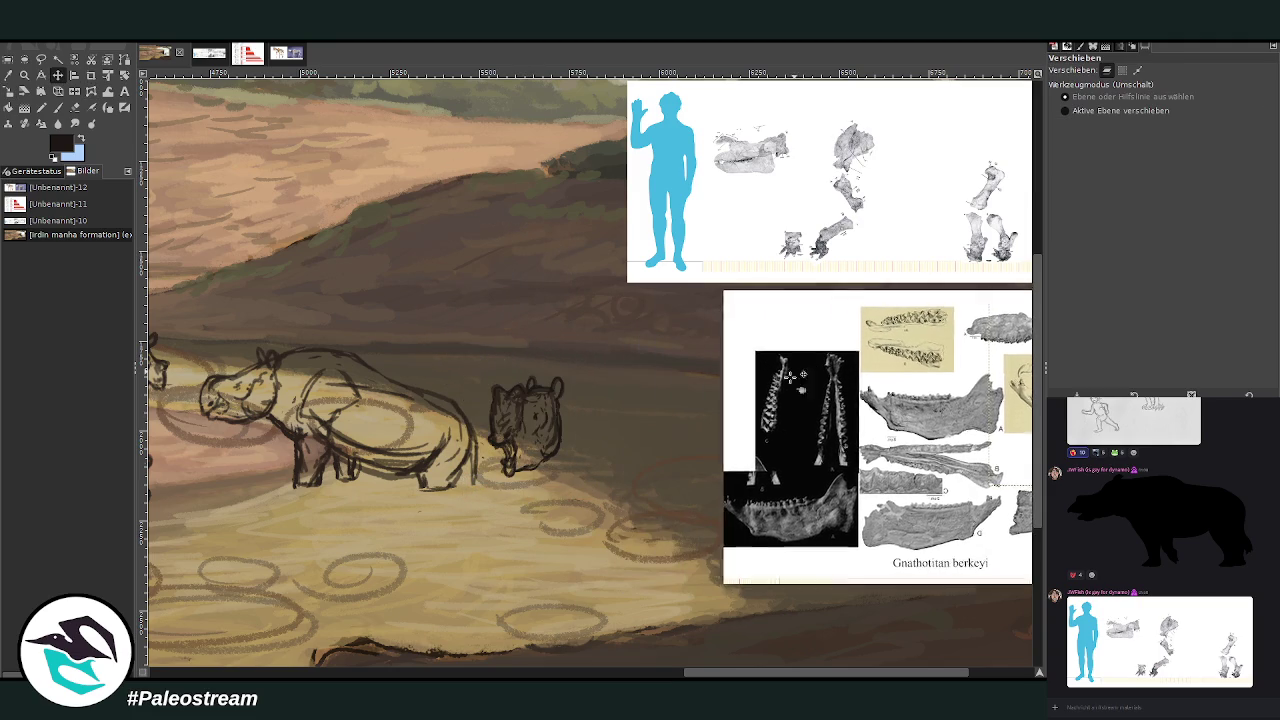
pyautogui.hscroll(3, 775, 296)
pyautogui.moveTo(640, 250); pyautogui.dragTo(755, 258)
pyautogui.moveTo(740, 320); pyautogui.dragTo(775, 323)
pyautogui.click(58, 107)
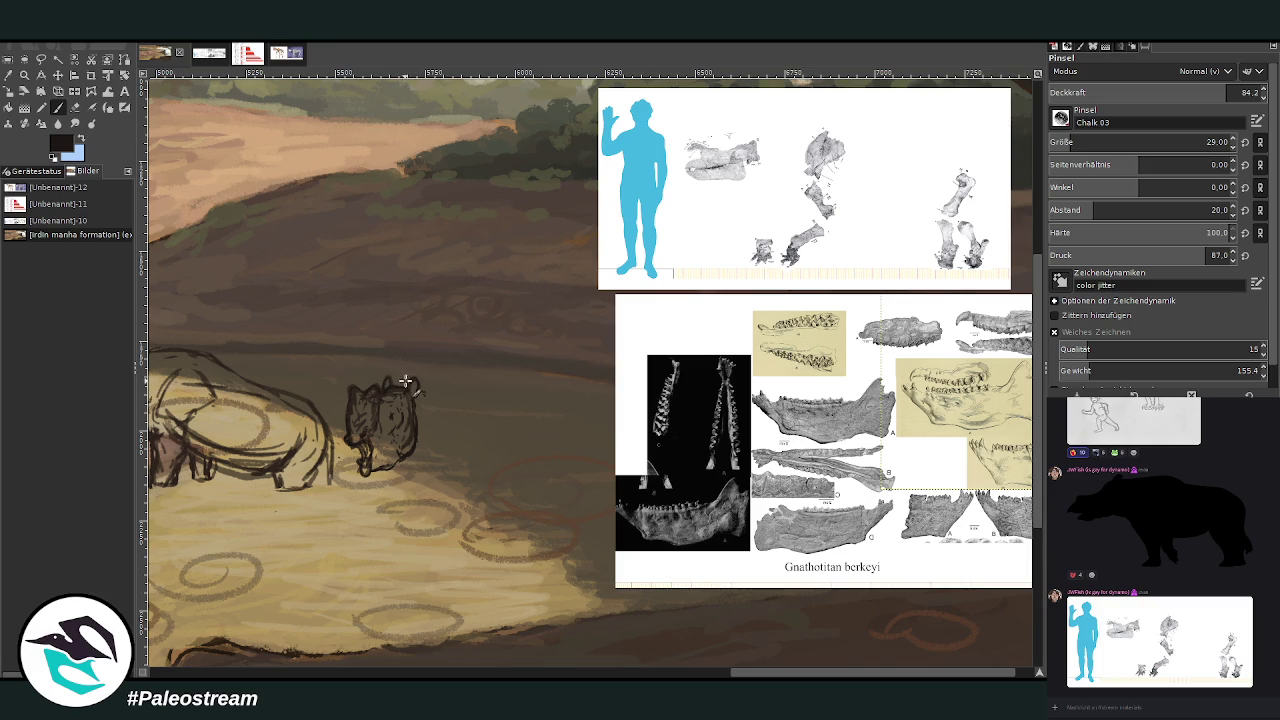
# Sketch the lying animal's back and belly outlines extending right from the head
pyautogui.moveTo(431, 385); pyautogui.dragTo(446, 397)
pyautogui.hscroll(-4, 645, 660)
pyautogui.hscroll(-1, 557, 297)
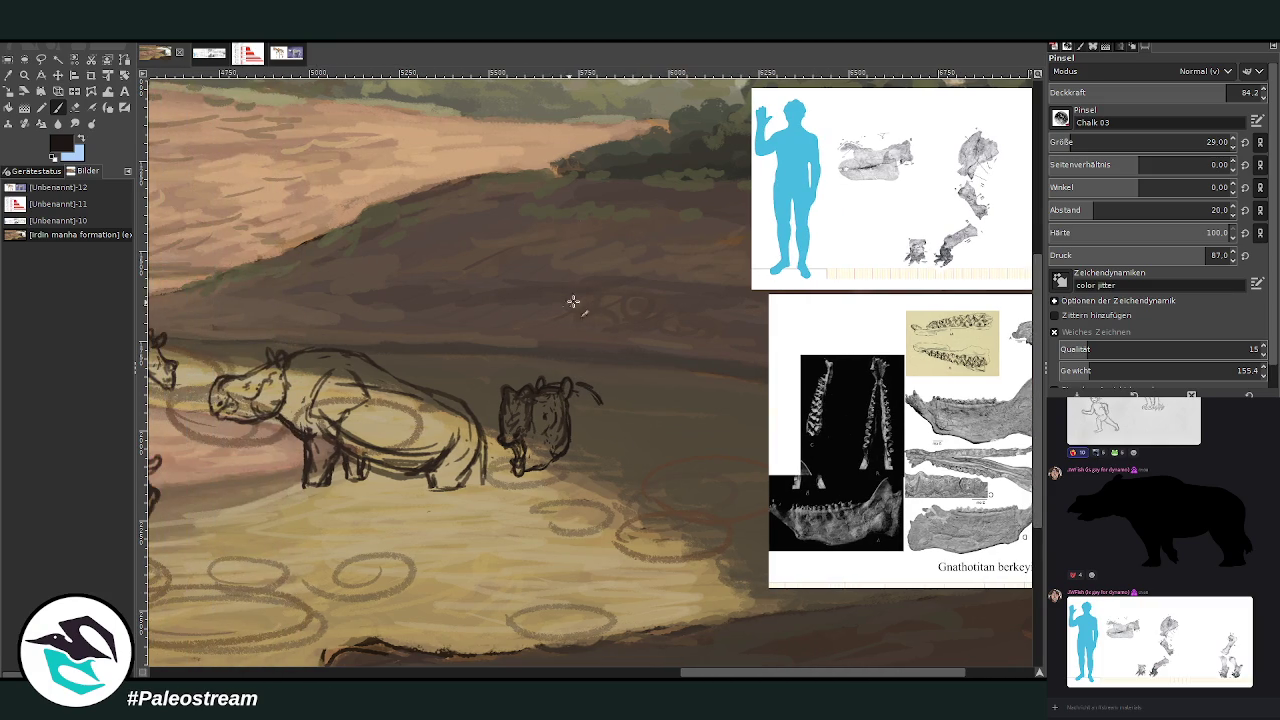
pyautogui.moveTo(584, 376)
pyautogui.mouseDown()
pyautogui.moveTo(590, 366)
pyautogui.moveTo(606, 400)
pyautogui.moveTo(608, 380)
pyautogui.moveTo(650, 432)
pyautogui.mouseUp()
pyautogui.moveTo(620, 385)
pyautogui.mouseDown()
pyautogui.moveTo(650, 440)
pyautogui.moveTo(577, 463)
pyautogui.moveTo(600, 429)
pyautogui.moveTo(595, 470)
pyautogui.moveTo(607, 397)
pyautogui.moveTo(650, 450)
pyautogui.moveTo(617, 459)
pyautogui.mouseUp()
pyautogui.moveTo(606, 382)
pyautogui.mouseDown()
pyautogui.moveTo(650, 445)
pyautogui.moveTo(652, 420)
pyautogui.mouseUp()
pyautogui.moveTo(568, 372); pyautogui.dragTo(610, 380)
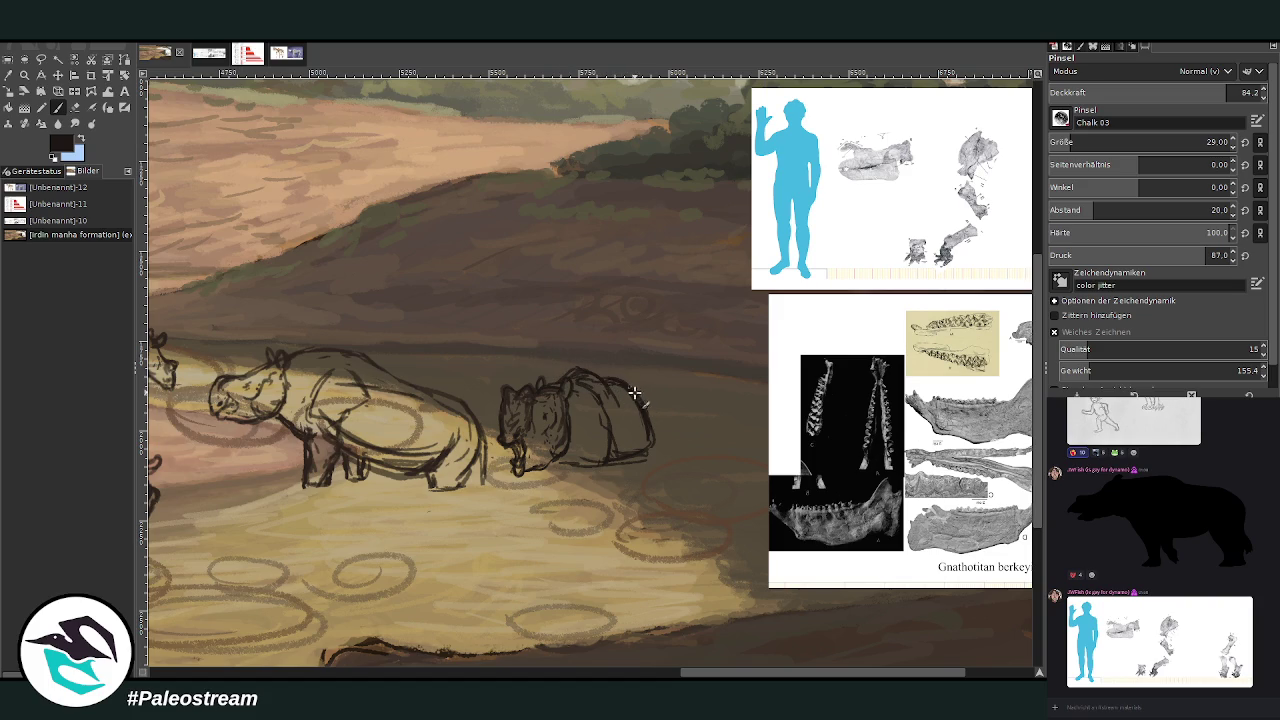
# Erase stray back lines and redraw the back, side and belly outline
pyautogui.hotkey('shift', 'e')
pyautogui.moveTo(650, 410)
pyautogui.mouseDown()
pyautogui.moveTo(651, 434)
pyautogui.moveTo(608, 380)
pyautogui.mouseUp()
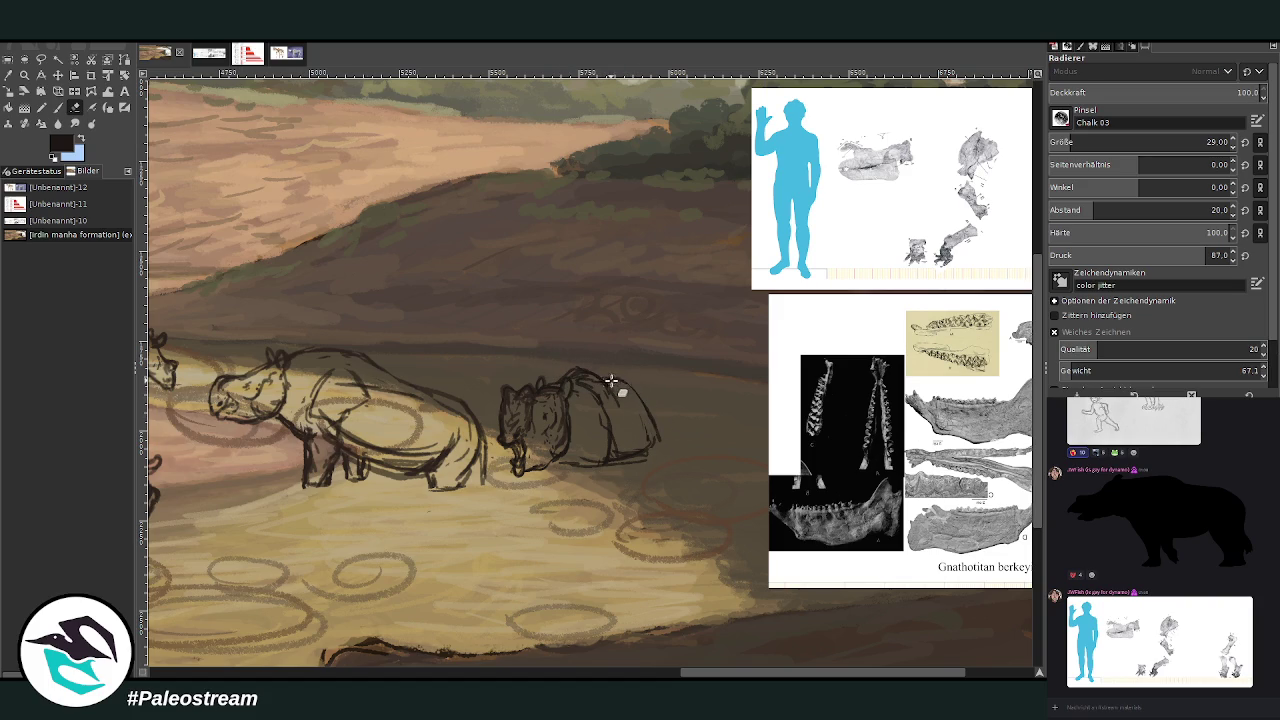
pyautogui.press('p')
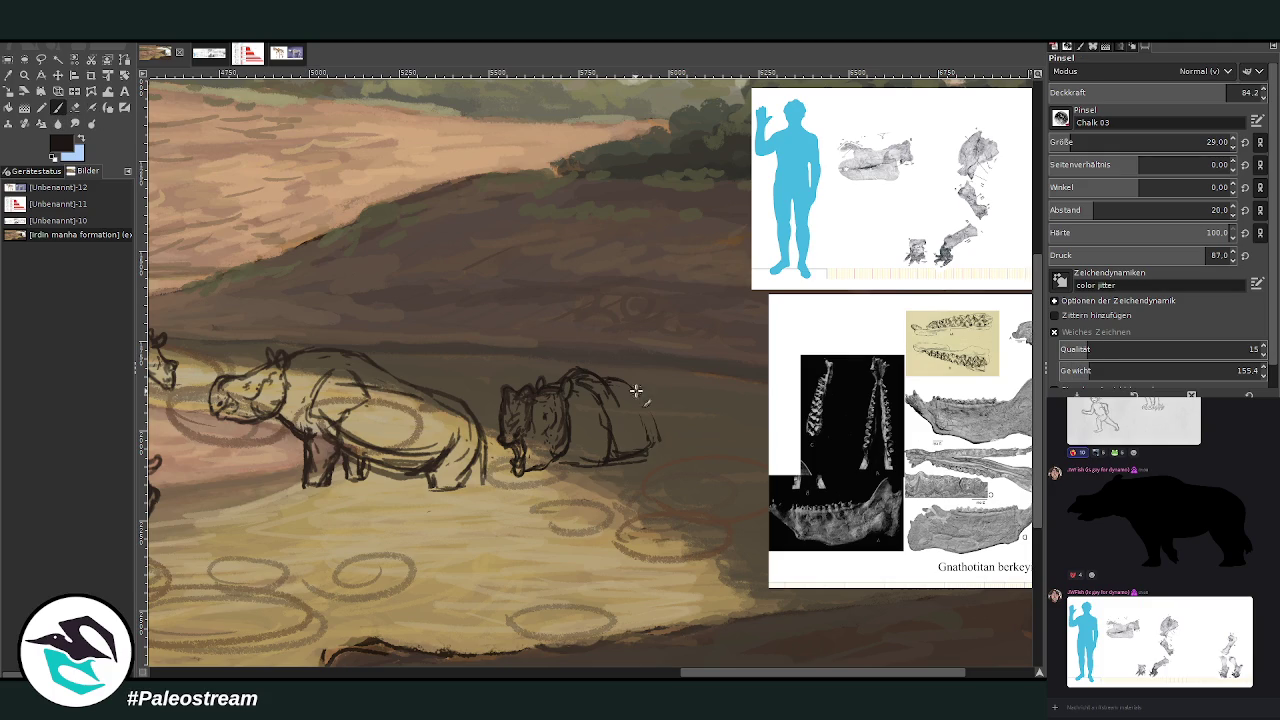
pyautogui.moveTo(614, 384)
pyautogui.mouseDown()
pyautogui.moveTo(656, 428)
pyautogui.moveTo(648, 455)
pyautogui.moveTo(590, 462)
pyautogui.moveTo(568, 445)
pyautogui.moveTo(577, 426)
pyautogui.moveTo(588, 462)
pyautogui.moveTo(634, 423)
pyautogui.moveTo(657, 449)
pyautogui.moveTo(596, 460)
pyautogui.mouseUp()
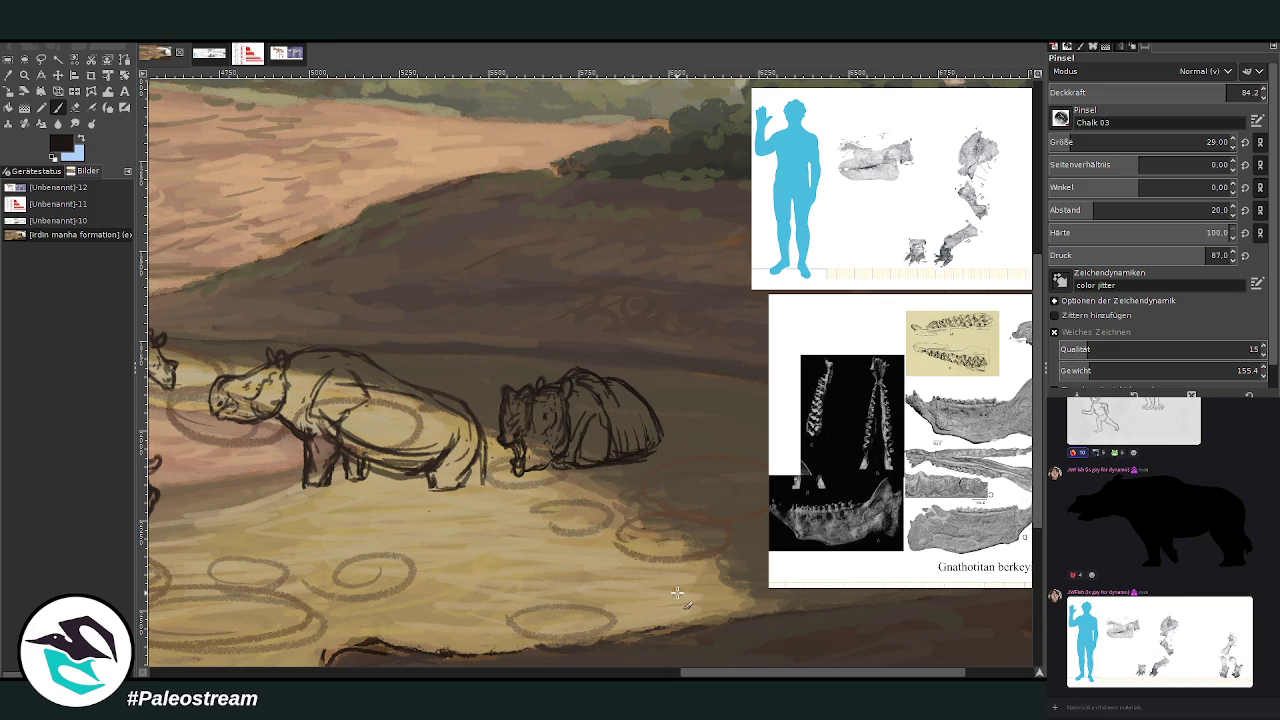
# Lasso the lying animal sketch into a selection
pyautogui.press('f')
pyautogui.moveTo(622, 474)
pyautogui.mouseDown()
pyautogui.moveTo(494, 382)
pyautogui.moveTo(623, 471)
pyautogui.mouseUp()
pyautogui.press('Return')
# Shrink the lying animal slightly, nudge it up-left, and deselect
pyautogui.hotkey('shift', 's')
pyautogui.click(511, 412)
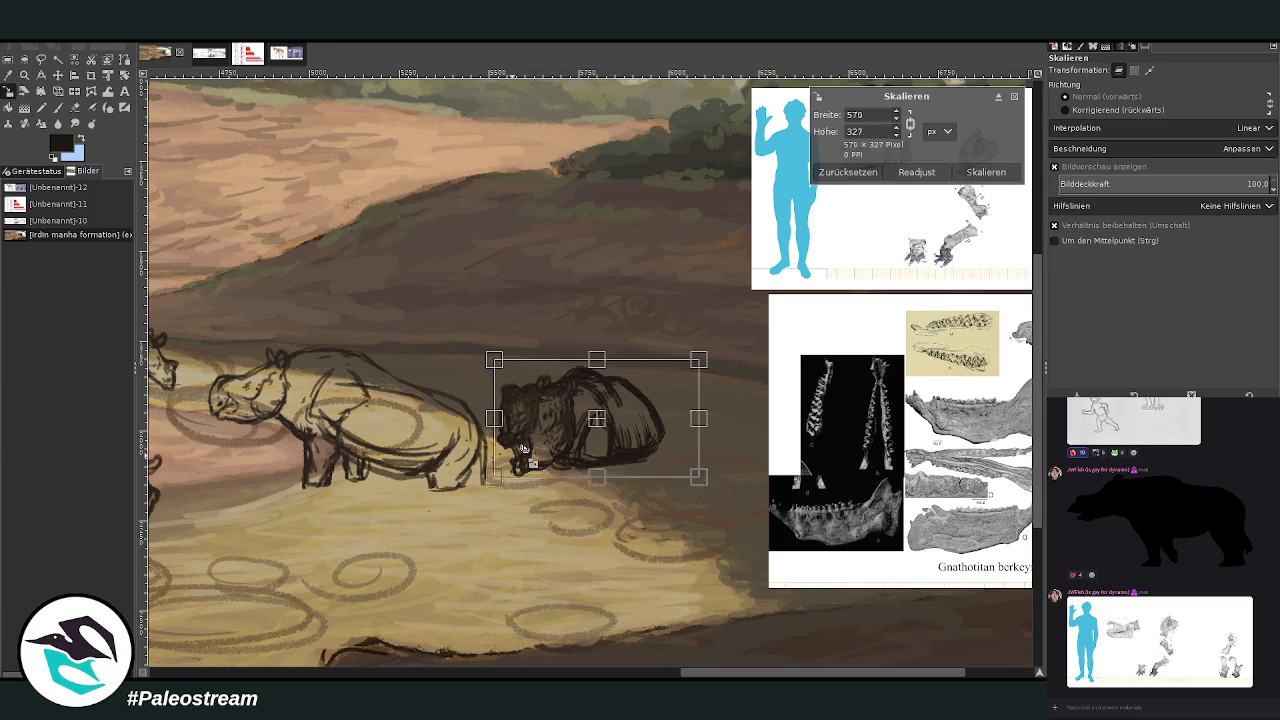
pyautogui.moveTo(616, 427); pyautogui.dragTo(603, 422)
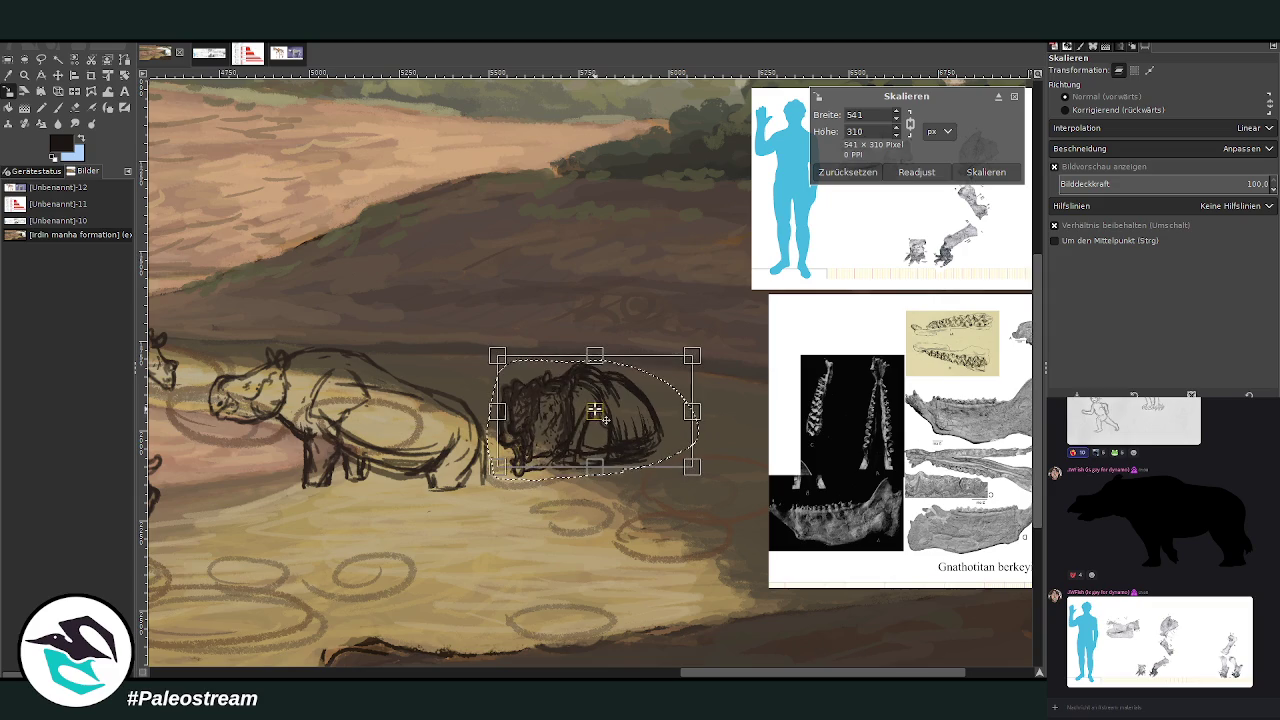
pyautogui.press('Return')
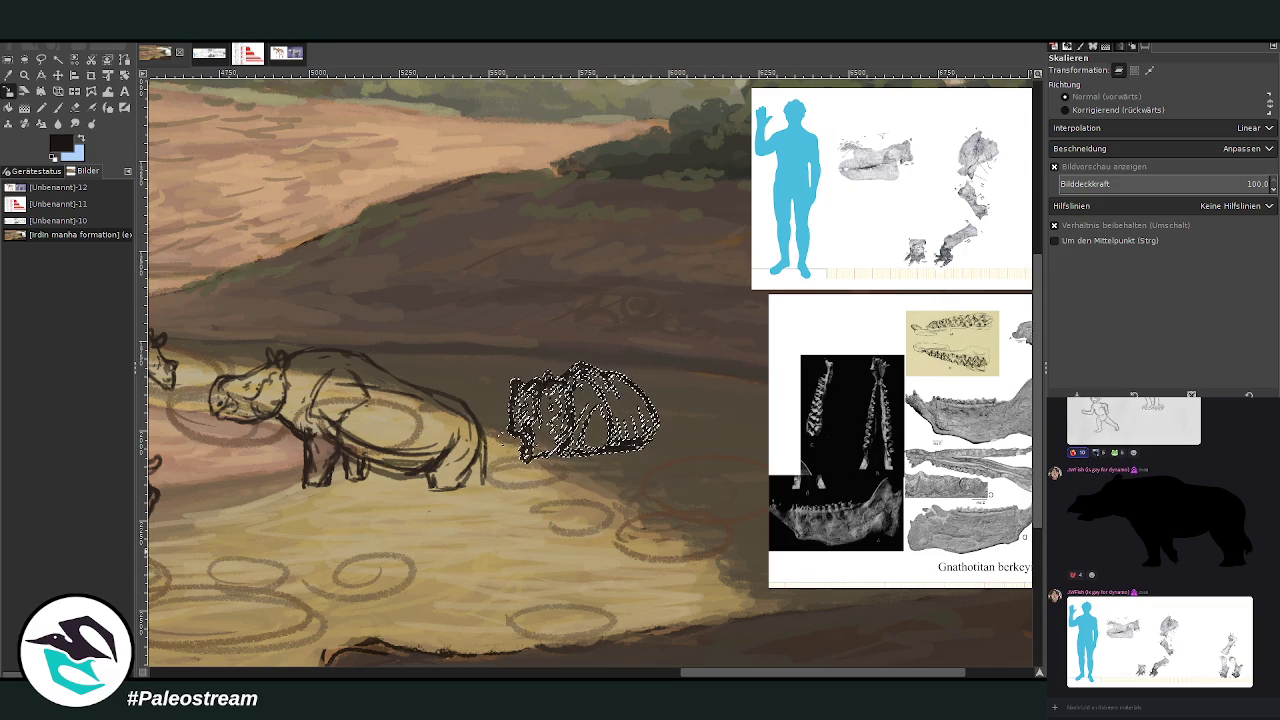
pyautogui.hotkey('ctrl', 'shift', 'a')
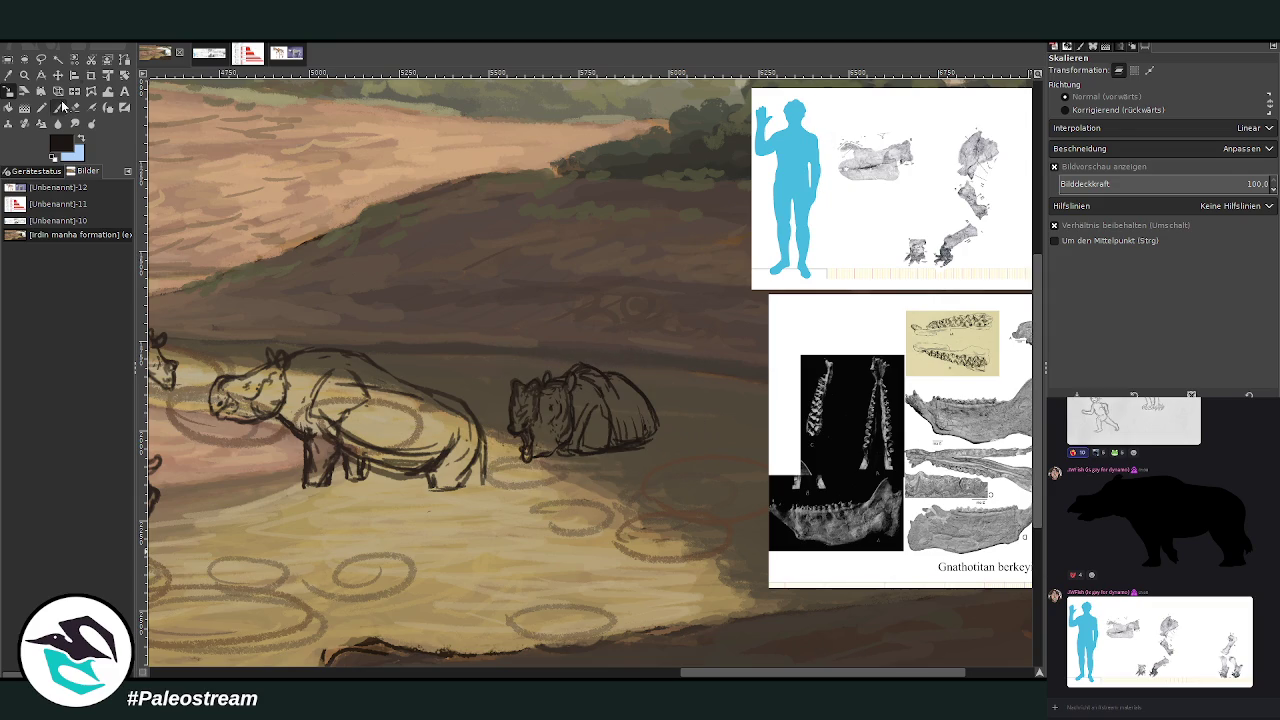
# Hatch shading under the standing rhino's belly and on the lying animal's back
pyautogui.click(58, 107)
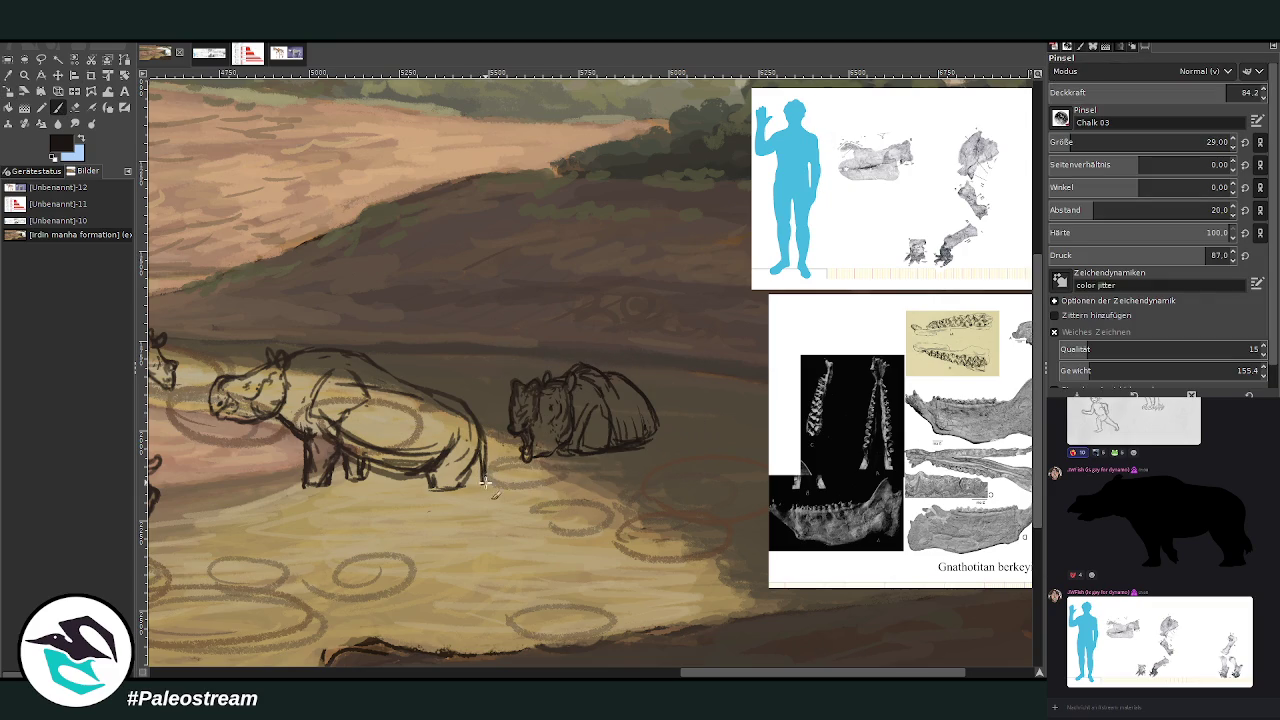
pyautogui.moveTo(732, 676); pyautogui.dragTo(675, 676)
pyautogui.moveTo(618, 447)
pyautogui.mouseDown()
pyautogui.moveTo(534, 451)
pyautogui.moveTo(556, 400)
pyautogui.moveTo(575, 430)
pyautogui.moveTo(500, 420)
pyautogui.moveTo(485, 380)
pyautogui.moveTo(466, 377)
pyautogui.mouseUp()
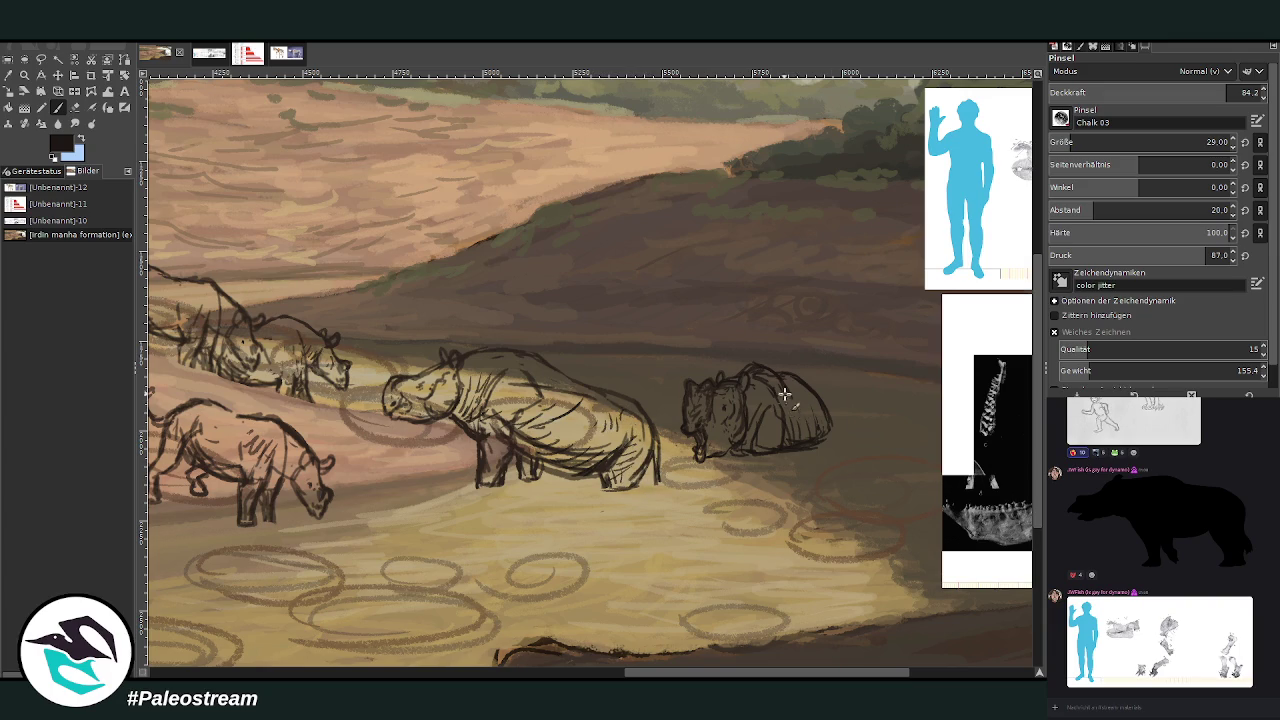
pyautogui.moveTo(782, 398); pyautogui.dragTo(760, 375)
pyautogui.press('-')
pyautogui.press('-')
pyautogui.press('-')
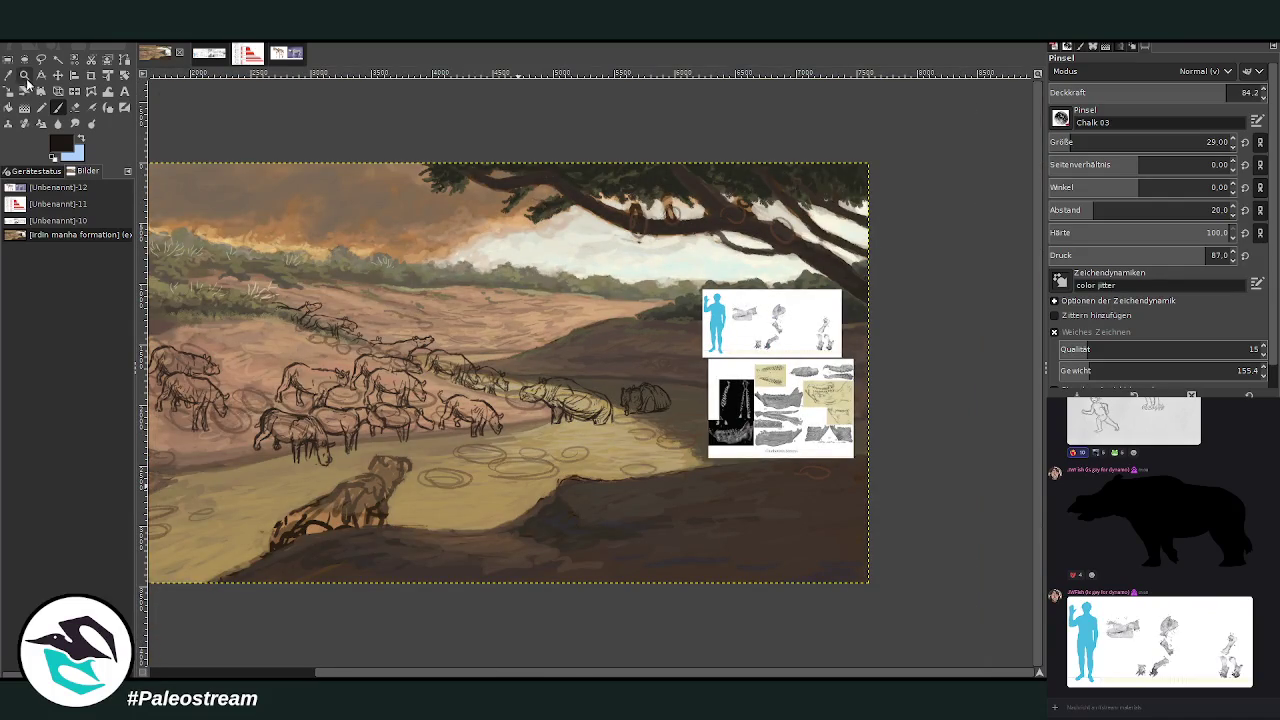
# Zoom in on the herd, then switch to the Unbenannt-10 bone-reference sheet
pyautogui.click(24, 75)
pyautogui.moveTo(255, 172); pyautogui.dragTo(800, 582)
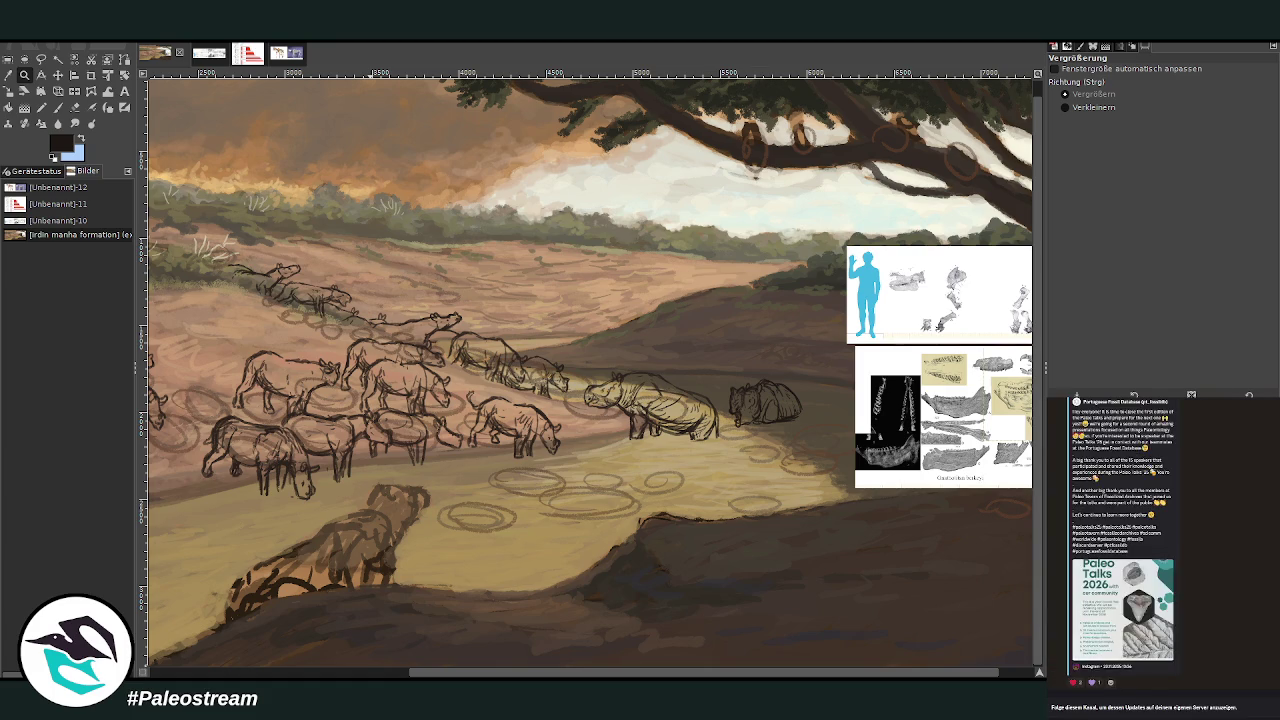
pyautogui.scroll(-5, 1056, 568)
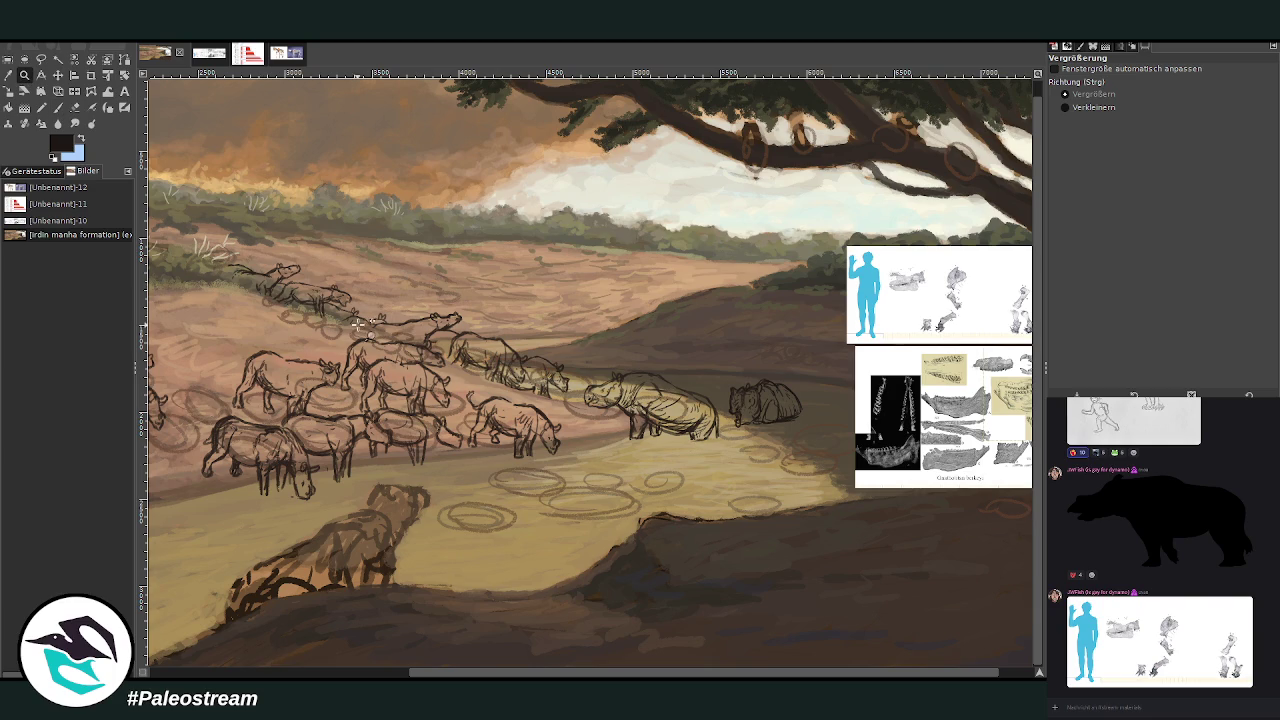
pyautogui.moveTo(350, 234); pyautogui.dragTo(815, 612)
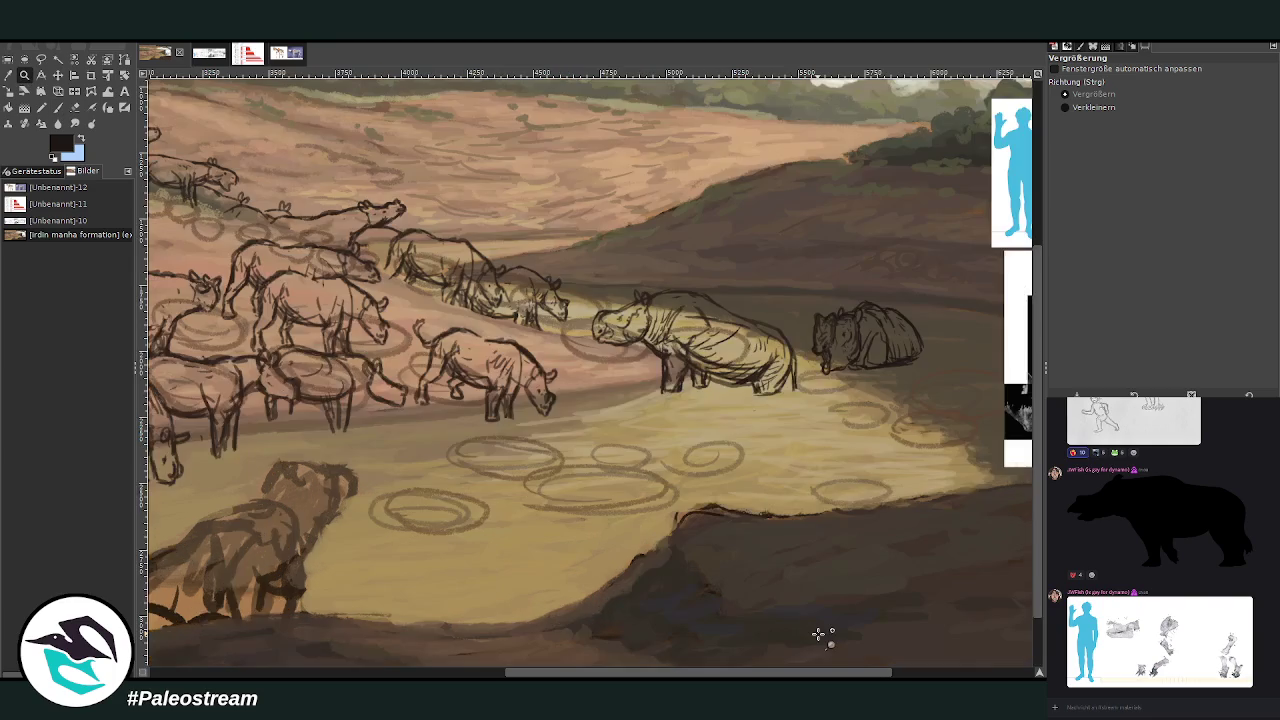
pyautogui.hscroll(5, 818, 633)
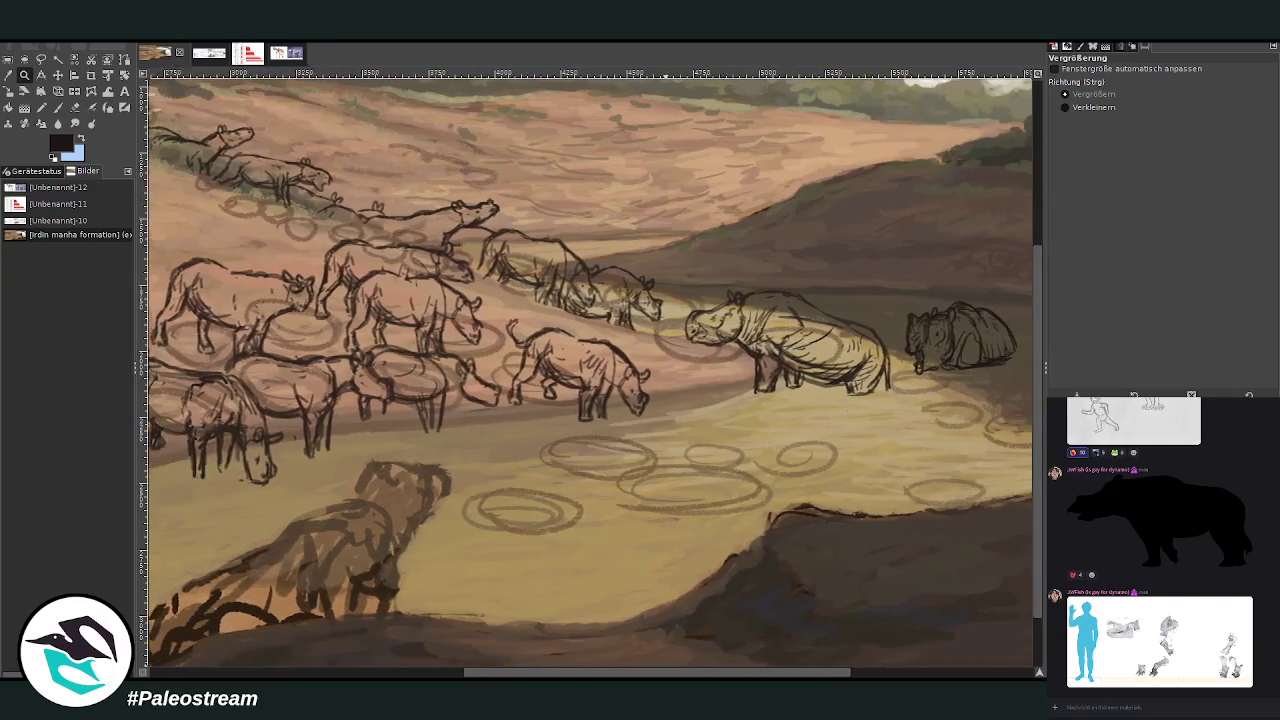
pyautogui.hscroll(-5, 590, 370)
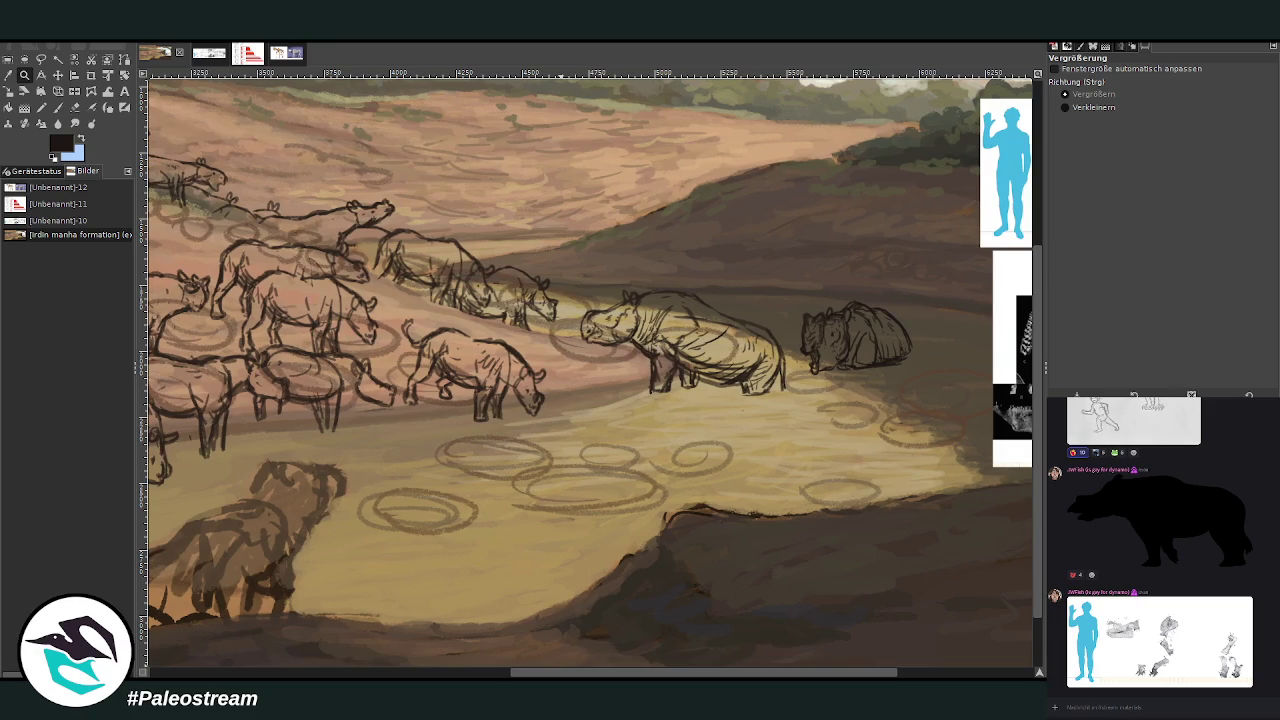
pyautogui.click(208, 54)
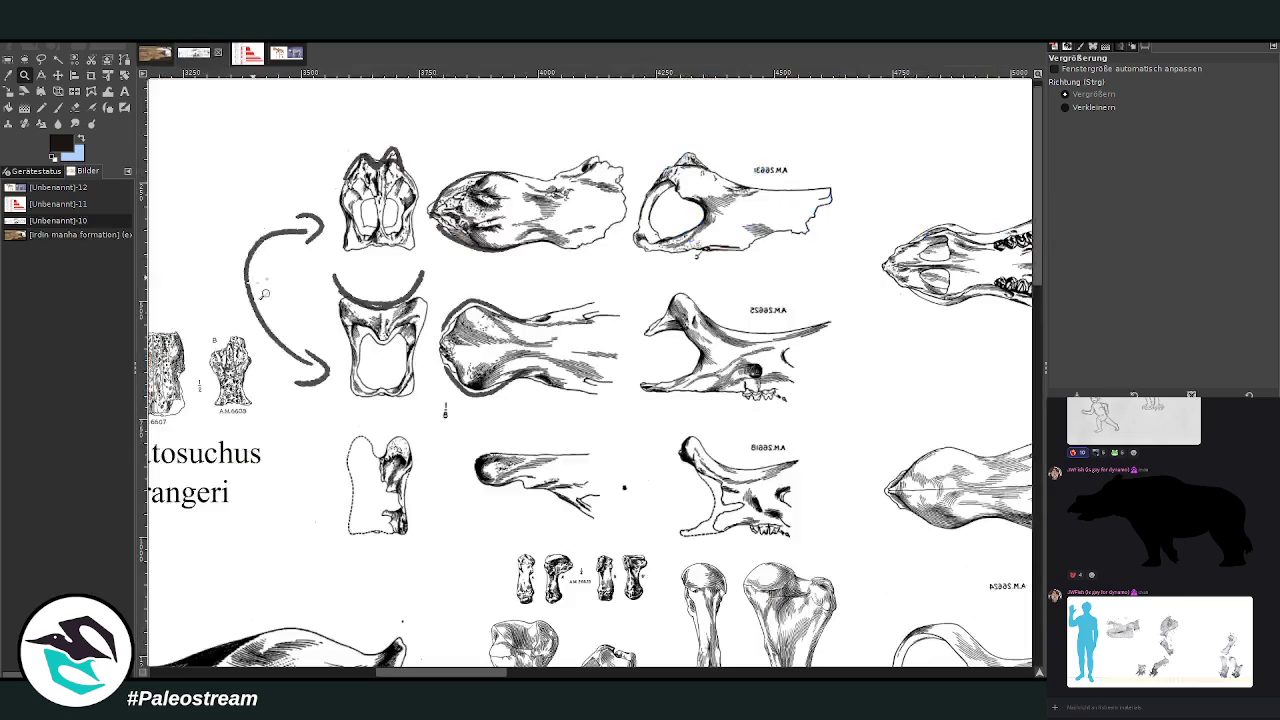
pyautogui.scroll(-3, 265, 293)
pyautogui.scroll(-2, 265, 293)
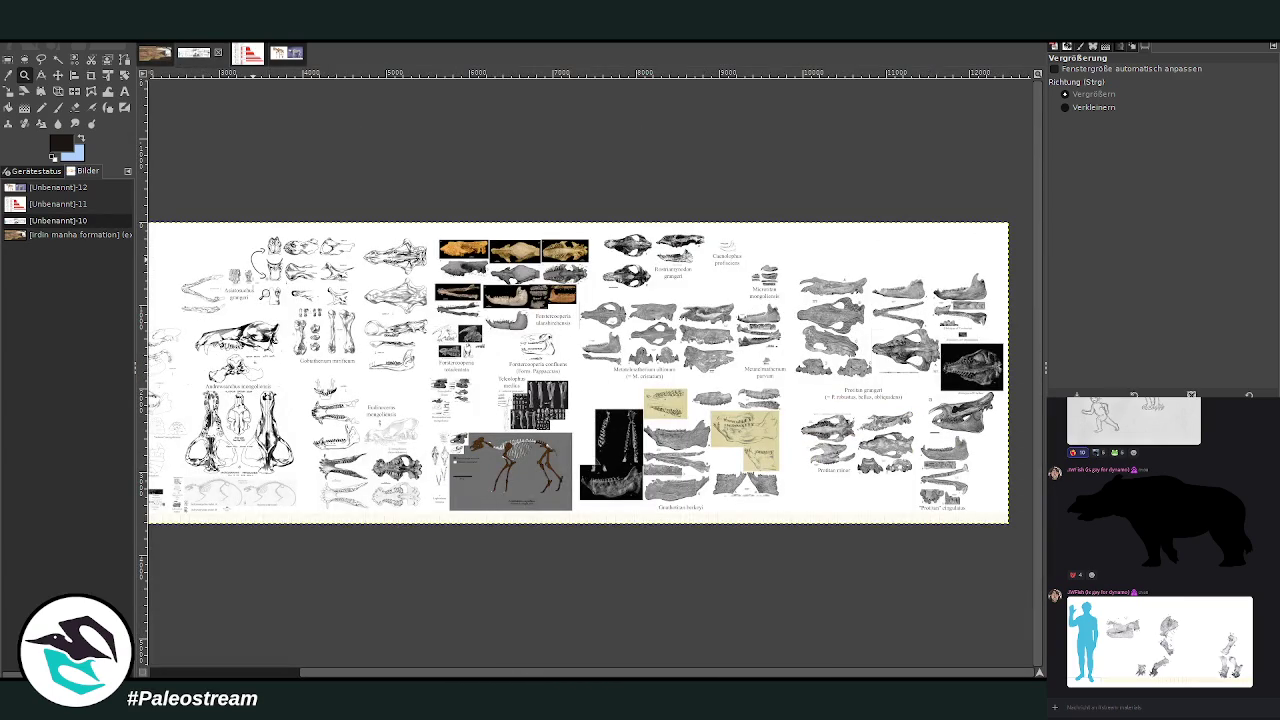
pyautogui.hscroll(-2, 335, 604)
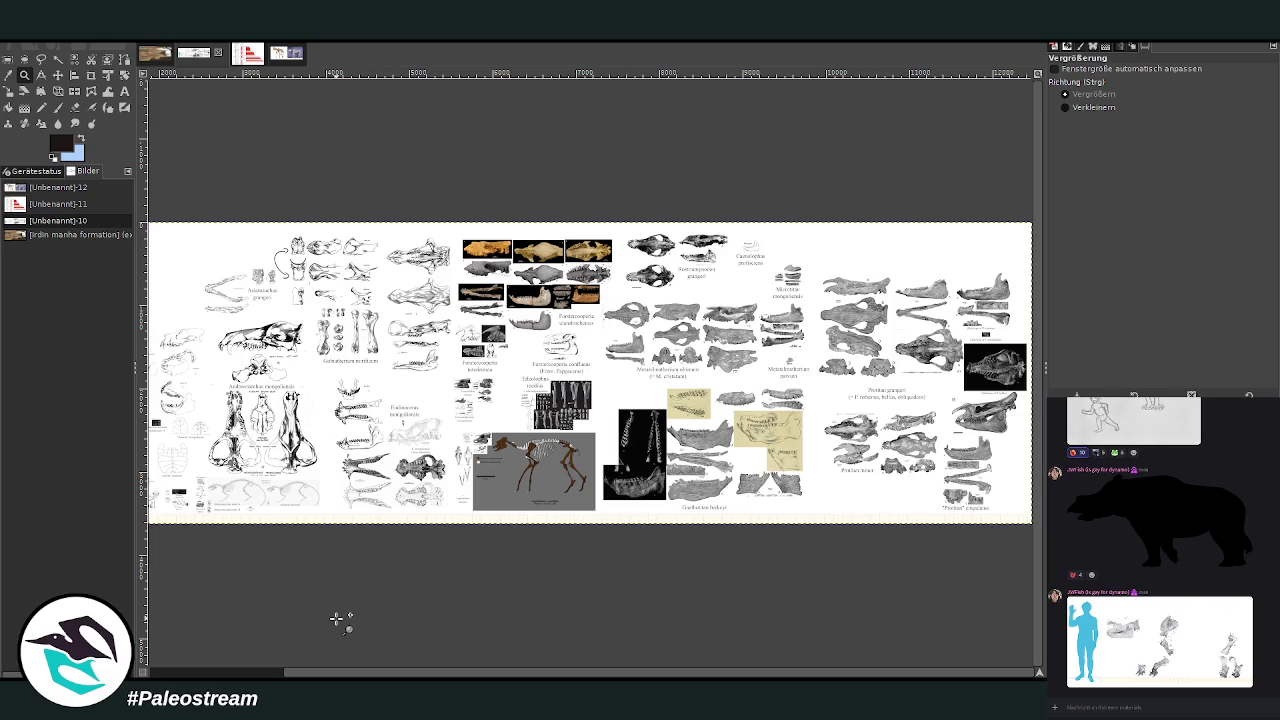
pyautogui.hscroll(-3, 344, 660)
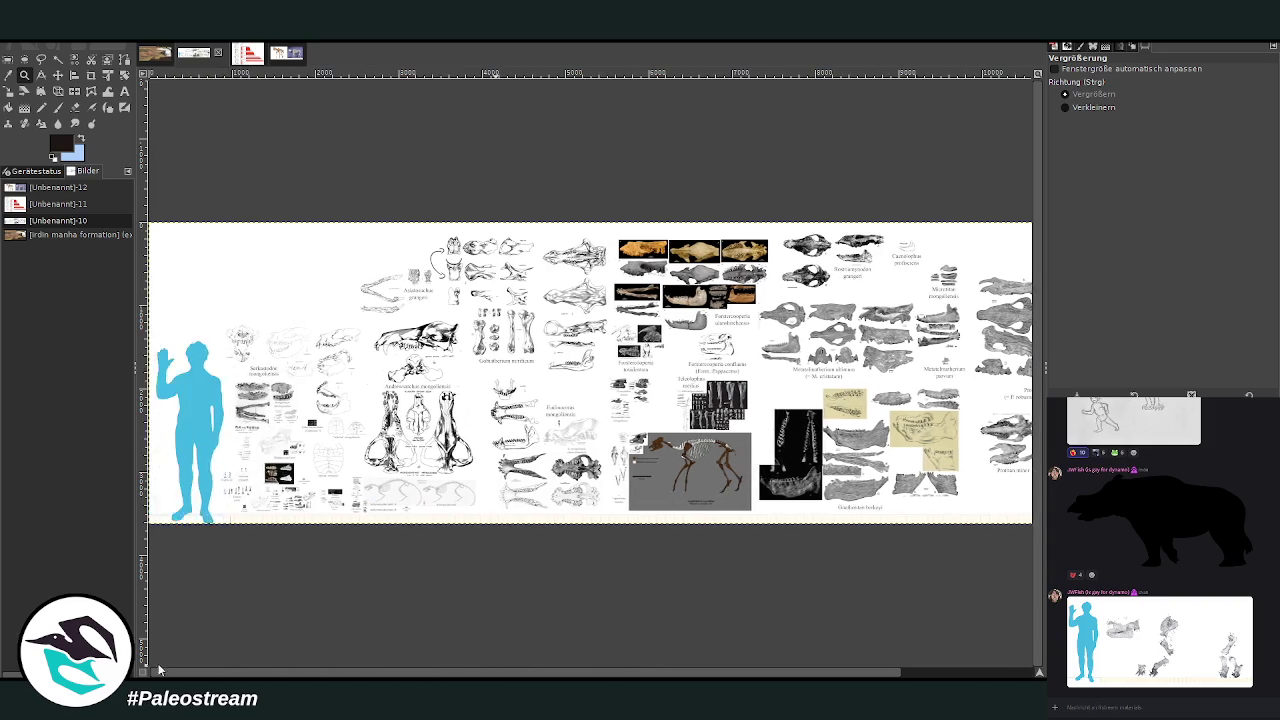
pyautogui.click(150, 55)
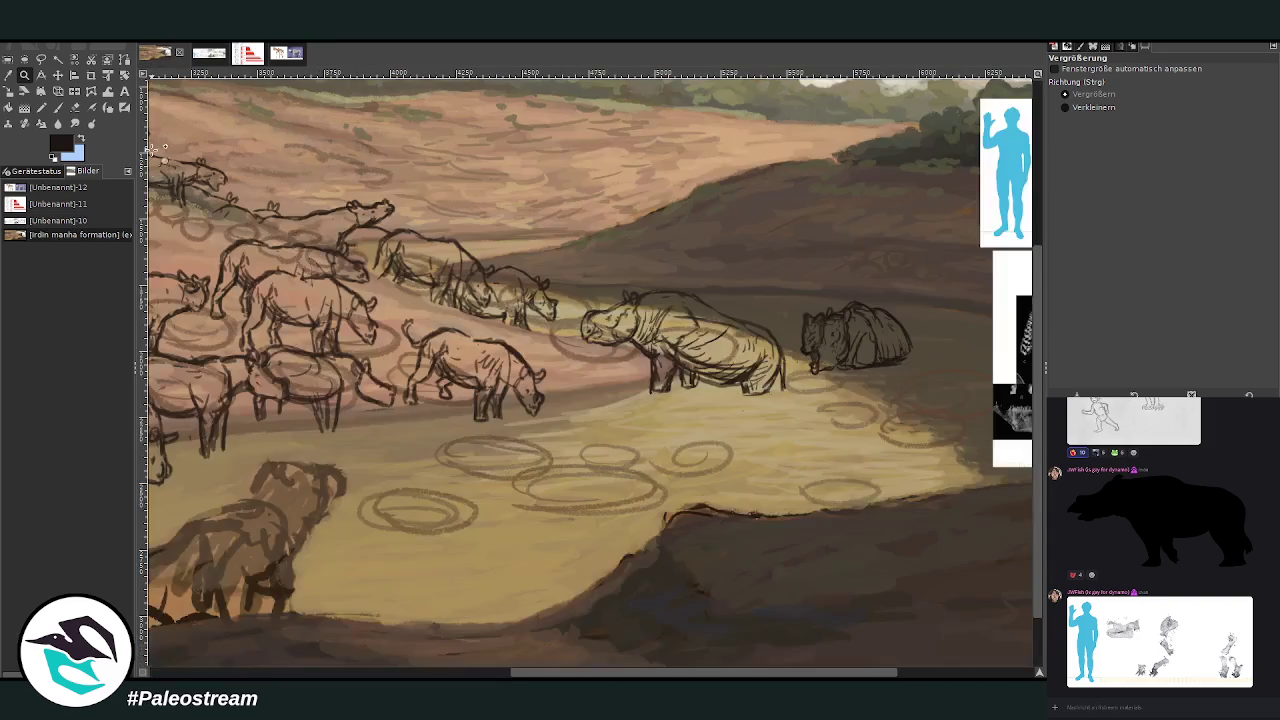
pyautogui.click(58, 107)
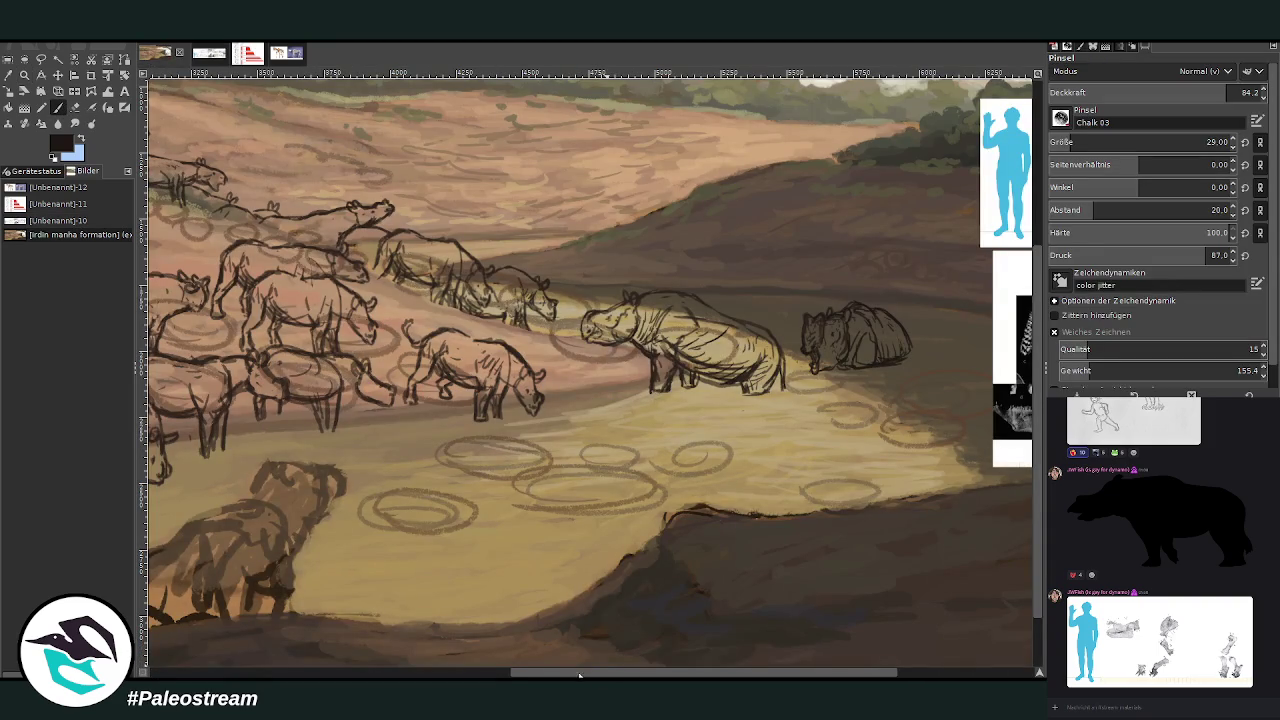
pyautogui.hscroll(-3, 528, 658)
pyautogui.moveTo(528, 658); pyautogui.dragTo(476, 661)
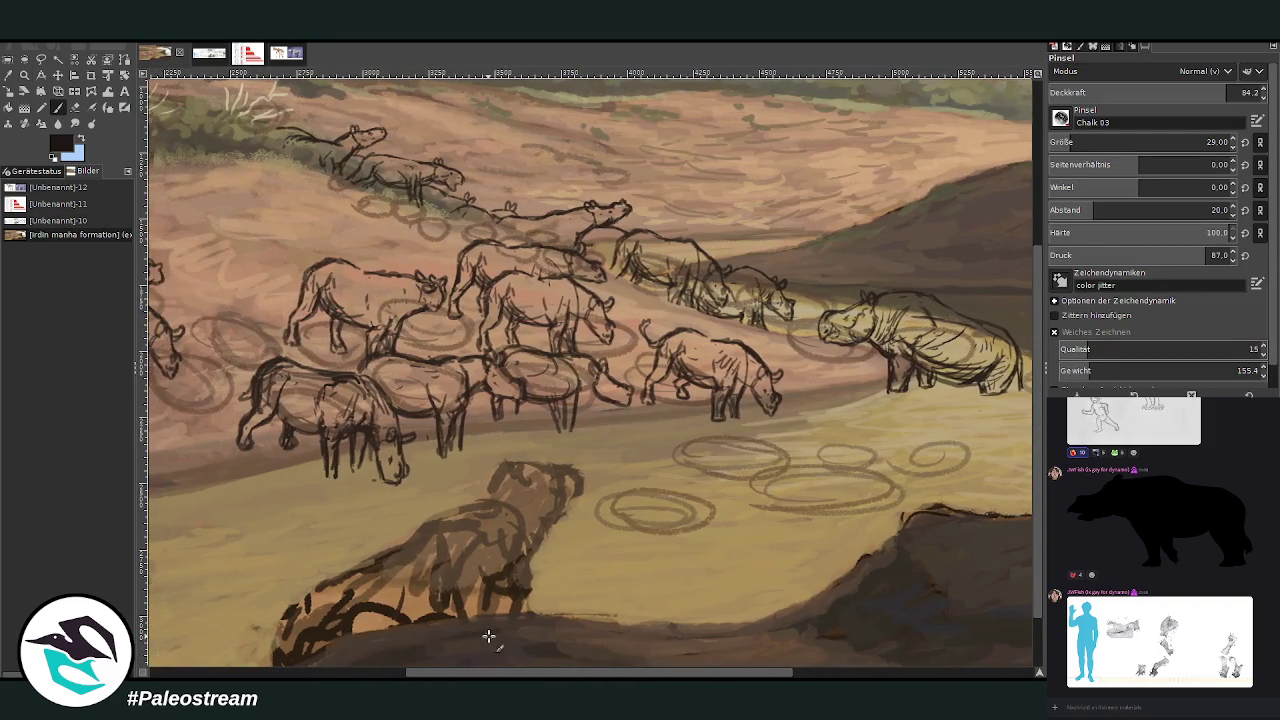
pyautogui.click(205, 56)
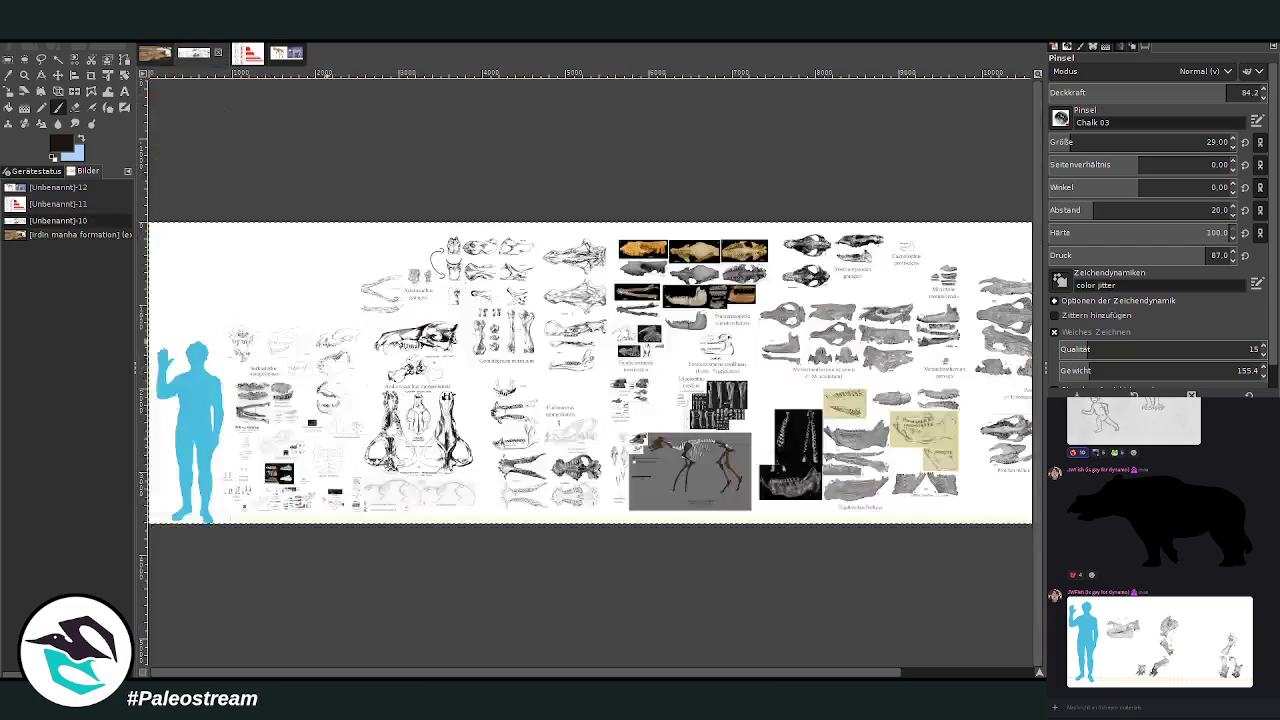
pyautogui.press('z')
pyautogui.moveTo(600, 340); pyautogui.dragTo(770, 540)
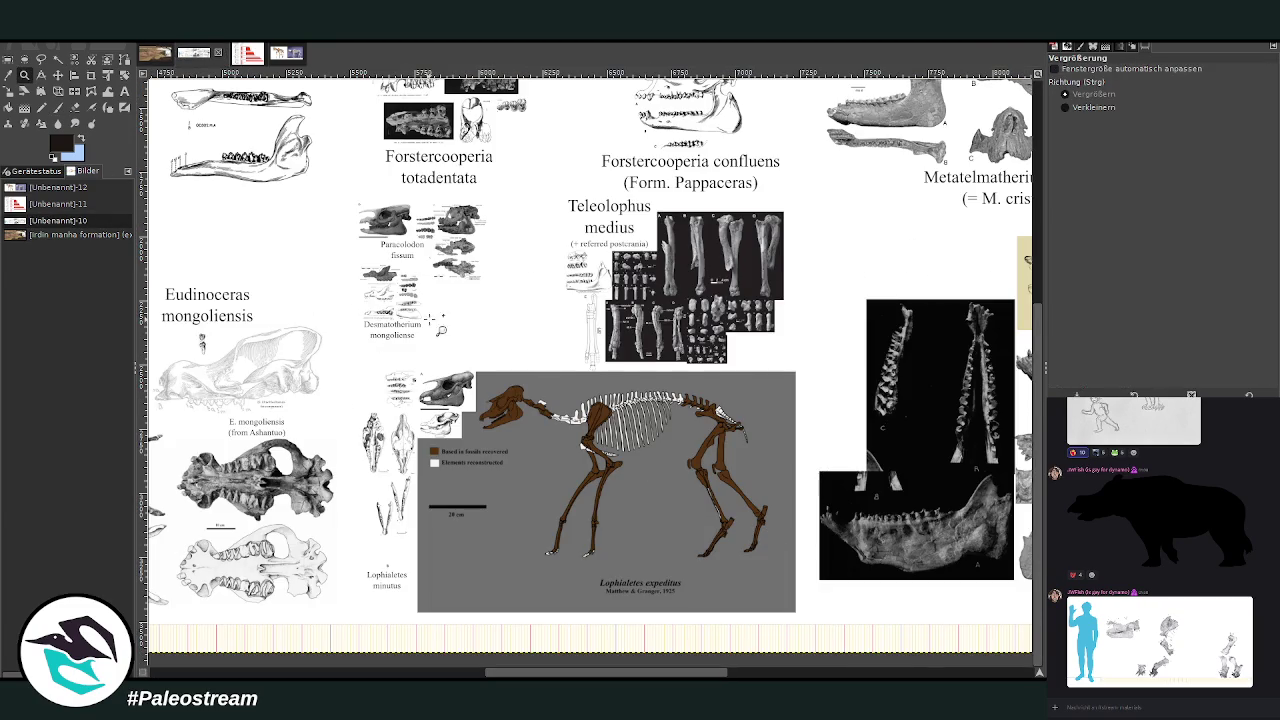
pyautogui.click(500, 340)
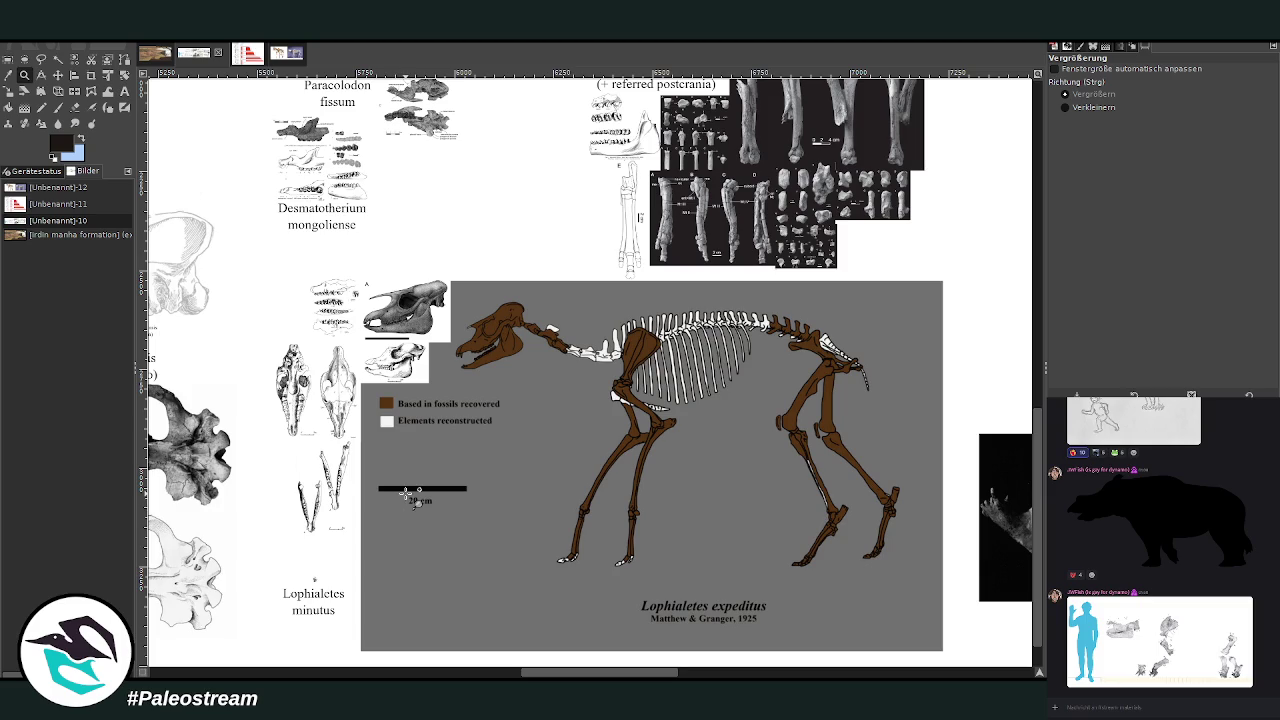
pyautogui.click(157, 55)
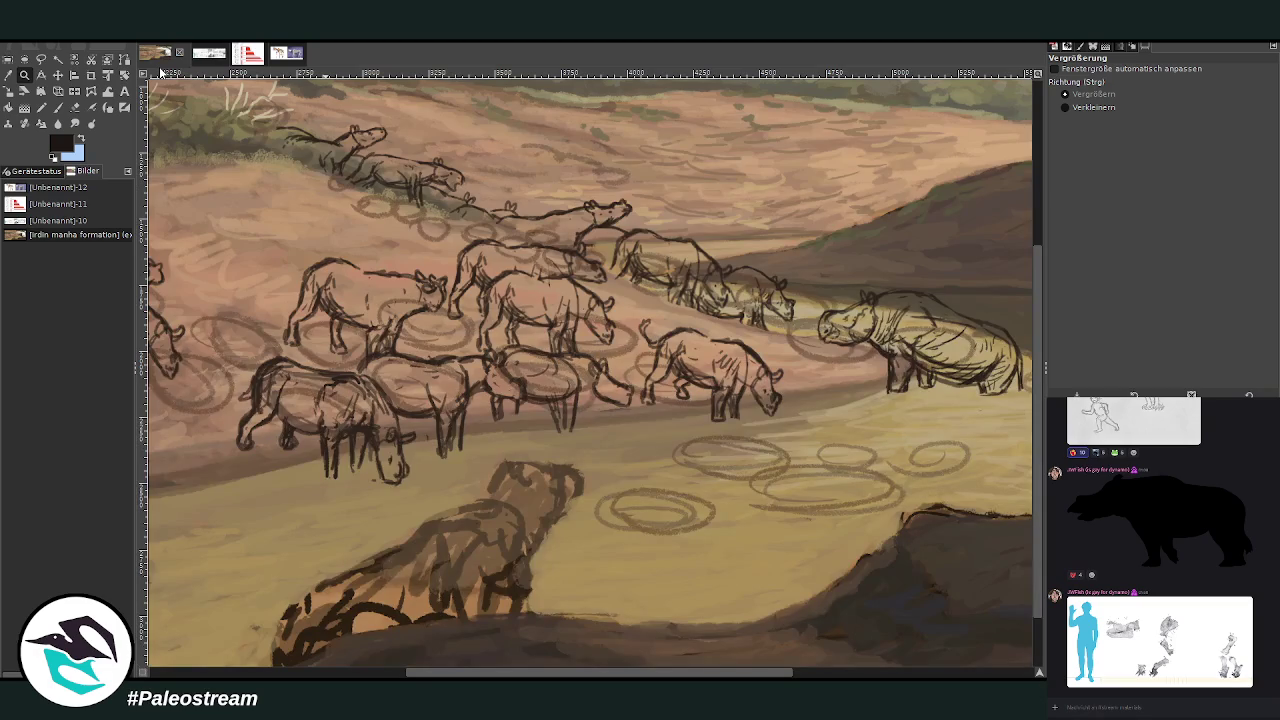
pyautogui.press('-')
pyautogui.press('-')
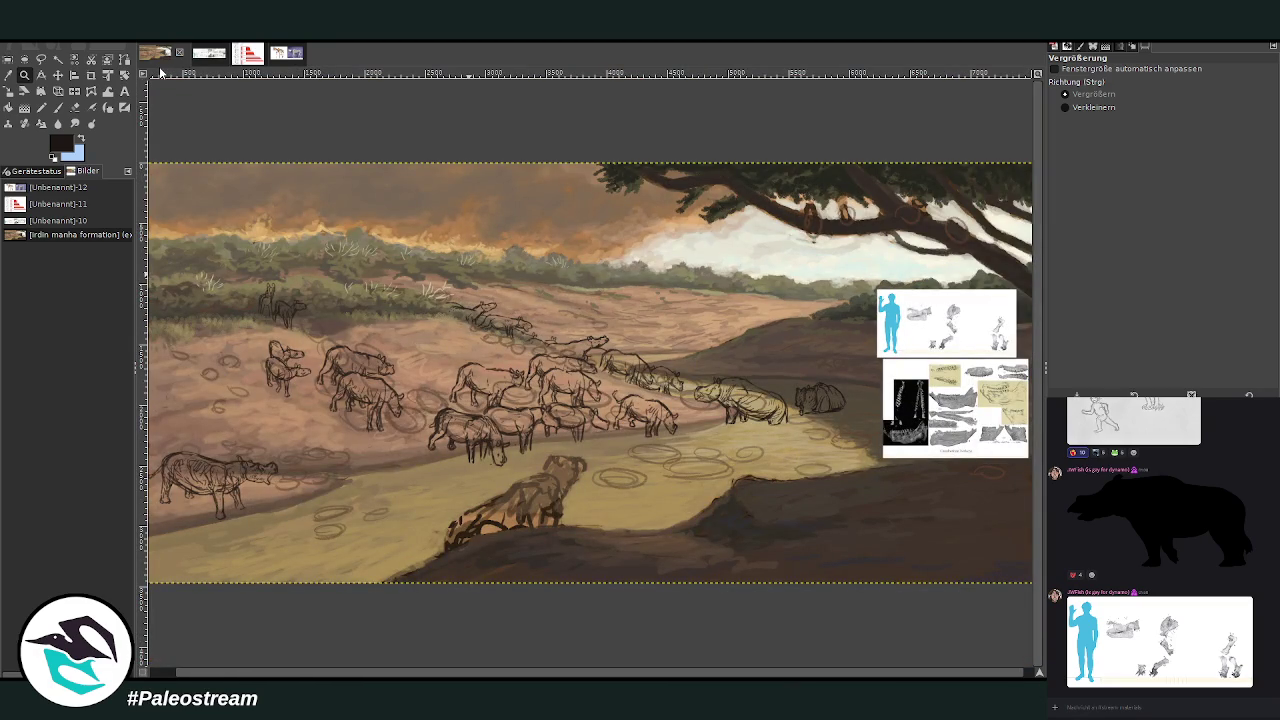
# Zoom on the herd, then scroll the reference sheet to the Eudinoceras mongoliensis skull drawings
pyautogui.moveTo(537, 264); pyautogui.dragTo(852, 575)
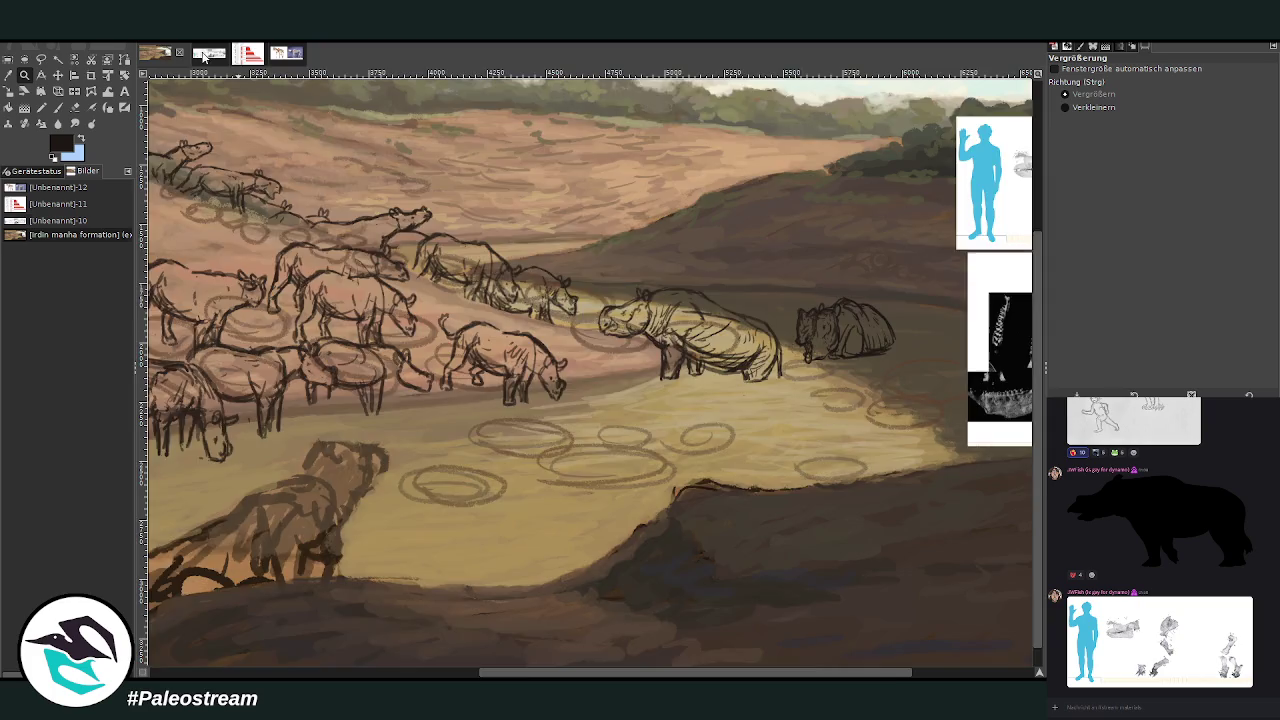
pyautogui.click(207, 55)
pyautogui.hscroll(-10, 380, 592)
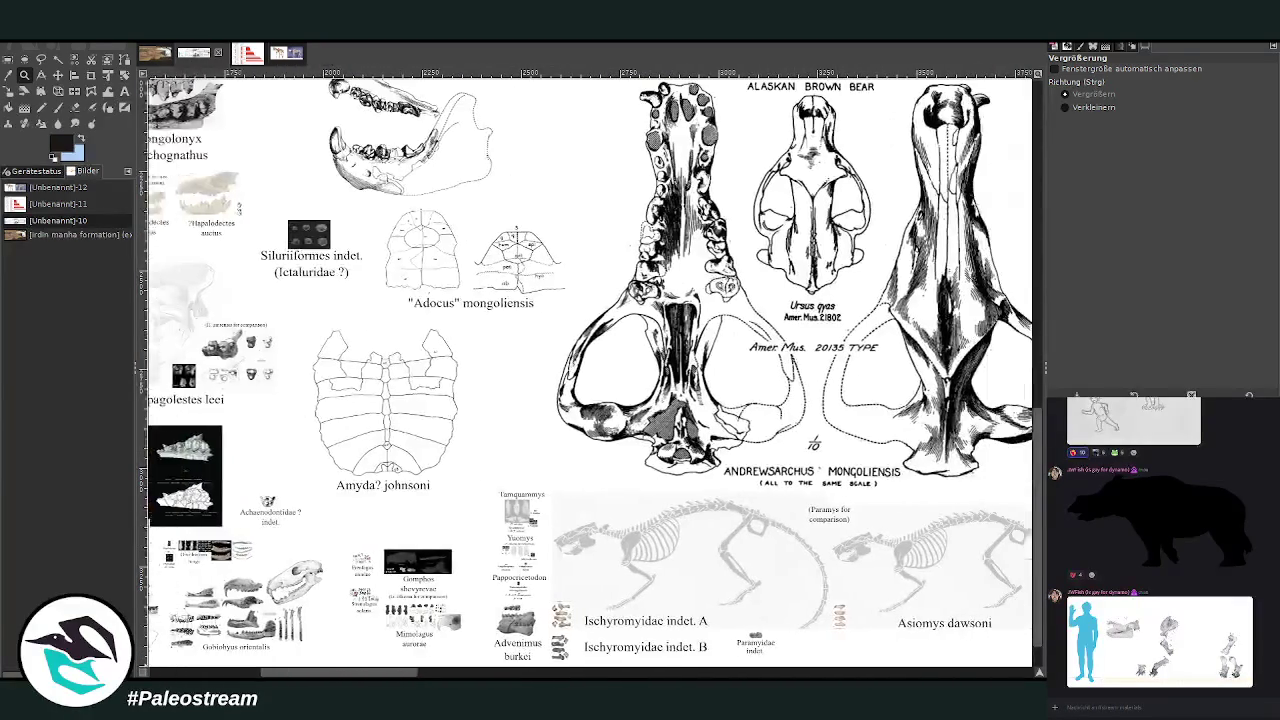
pyautogui.scroll(-1, 654, 622)
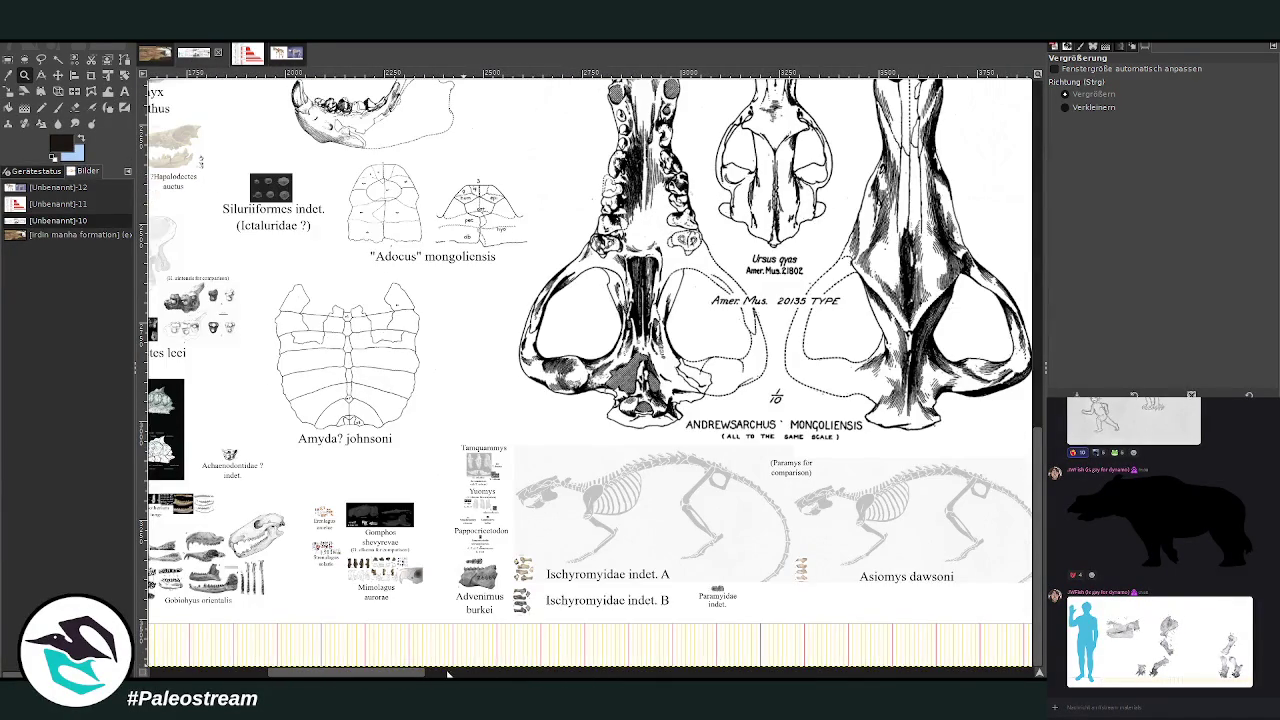
pyautogui.hscroll(10, 654, 622)
pyautogui.hscroll(2, 400, 520)
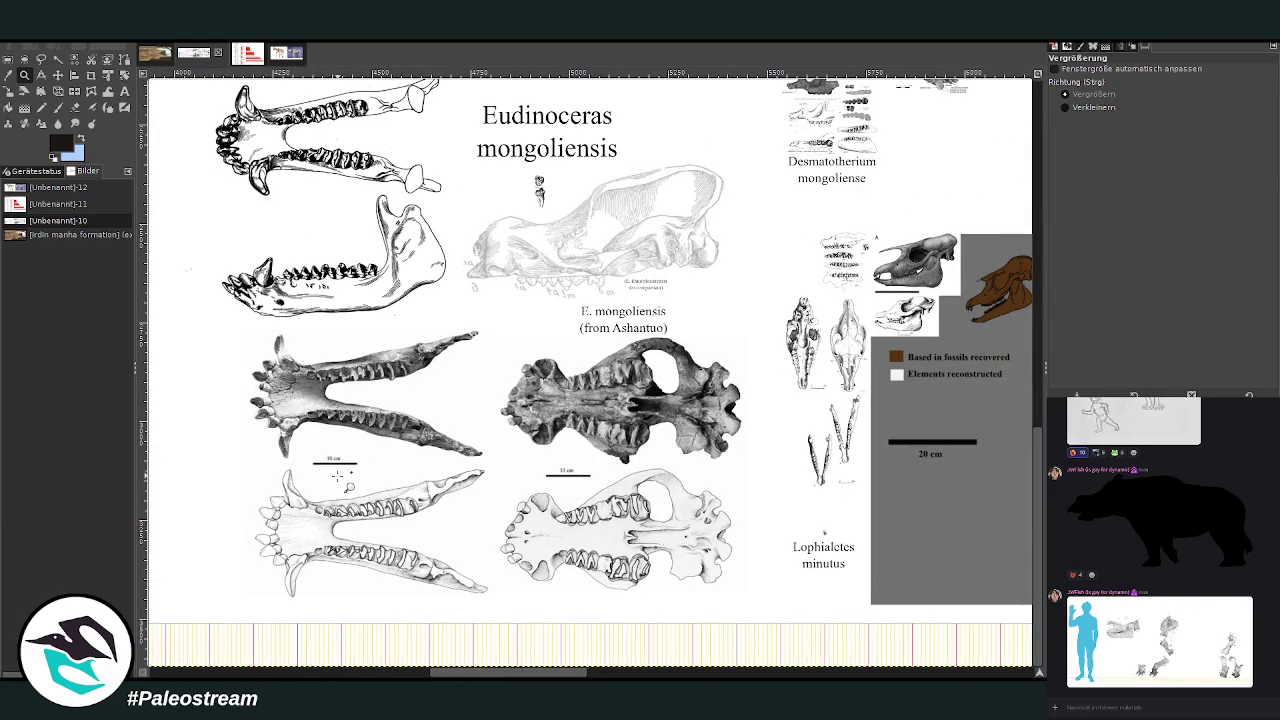
pyautogui.scroll(1, 1037, 541)
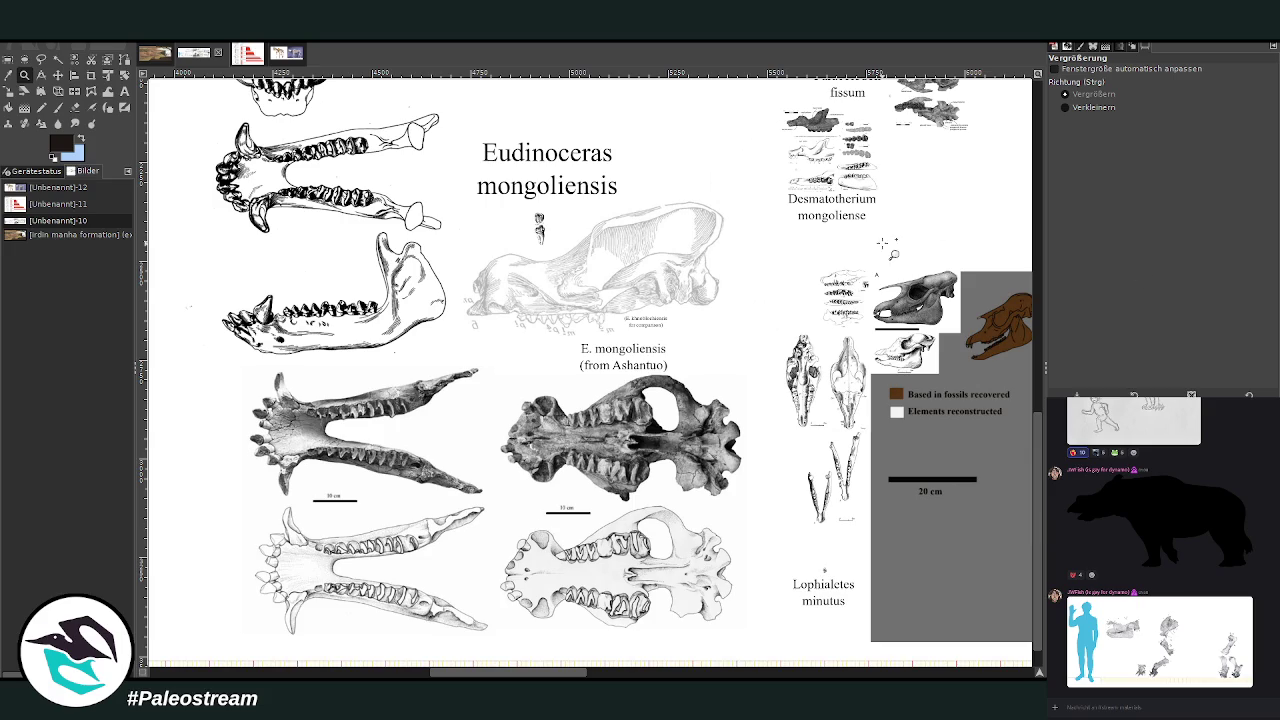
pyautogui.scroll(7, 678, 287)
pyautogui.scroll(-7, 678, 287)
pyautogui.scroll(4, 678, 287)
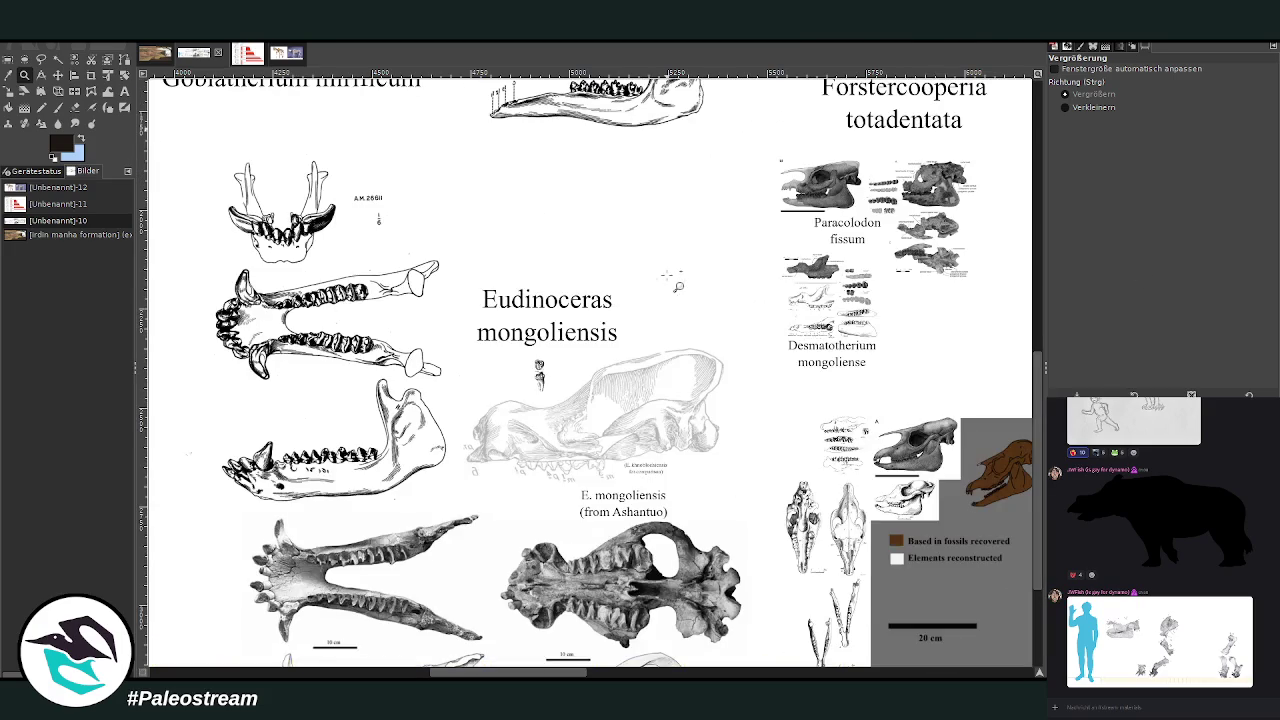
# Rectangle-select the Eudinoceras mongoliensis figures on the reference sheet and zoom out
pyautogui.click(8, 59)
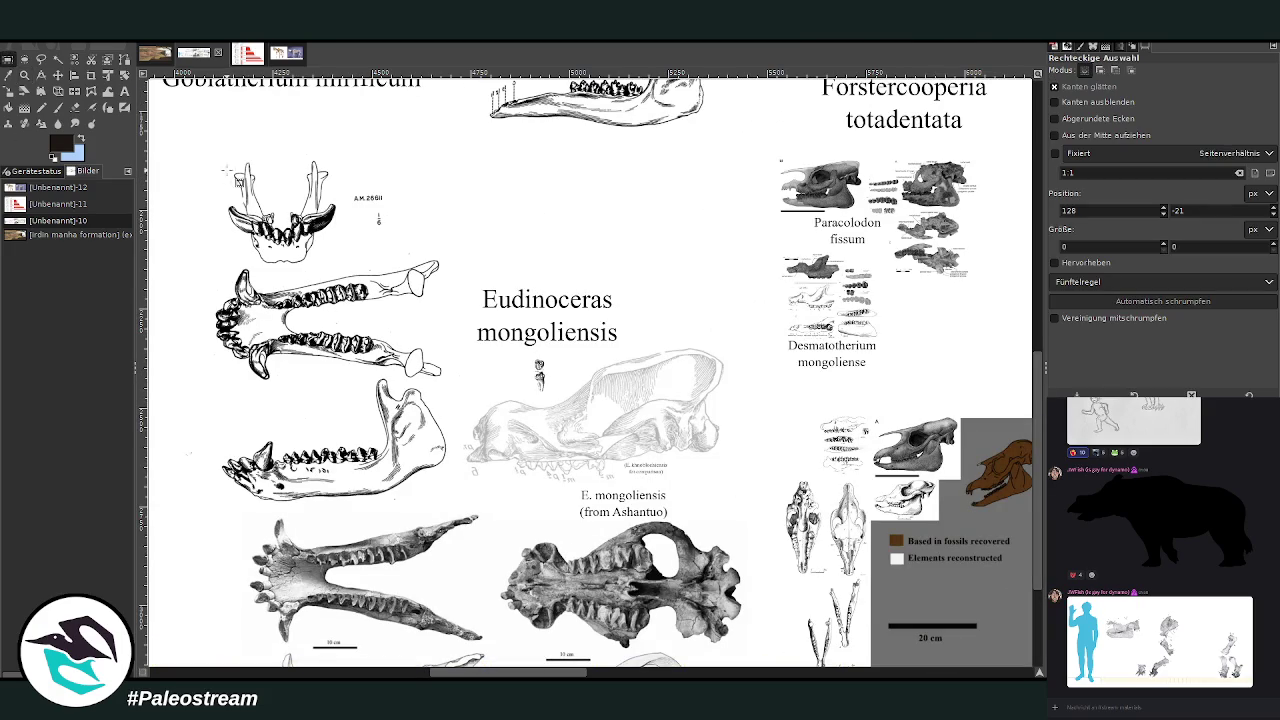
pyautogui.moveTo(213, 158)
pyautogui.mouseDown()
pyautogui.moveTo(717, 700)
pyautogui.moveTo(760, 636)
pyautogui.mouseUp()
pyautogui.scroll(4, 633, 490)
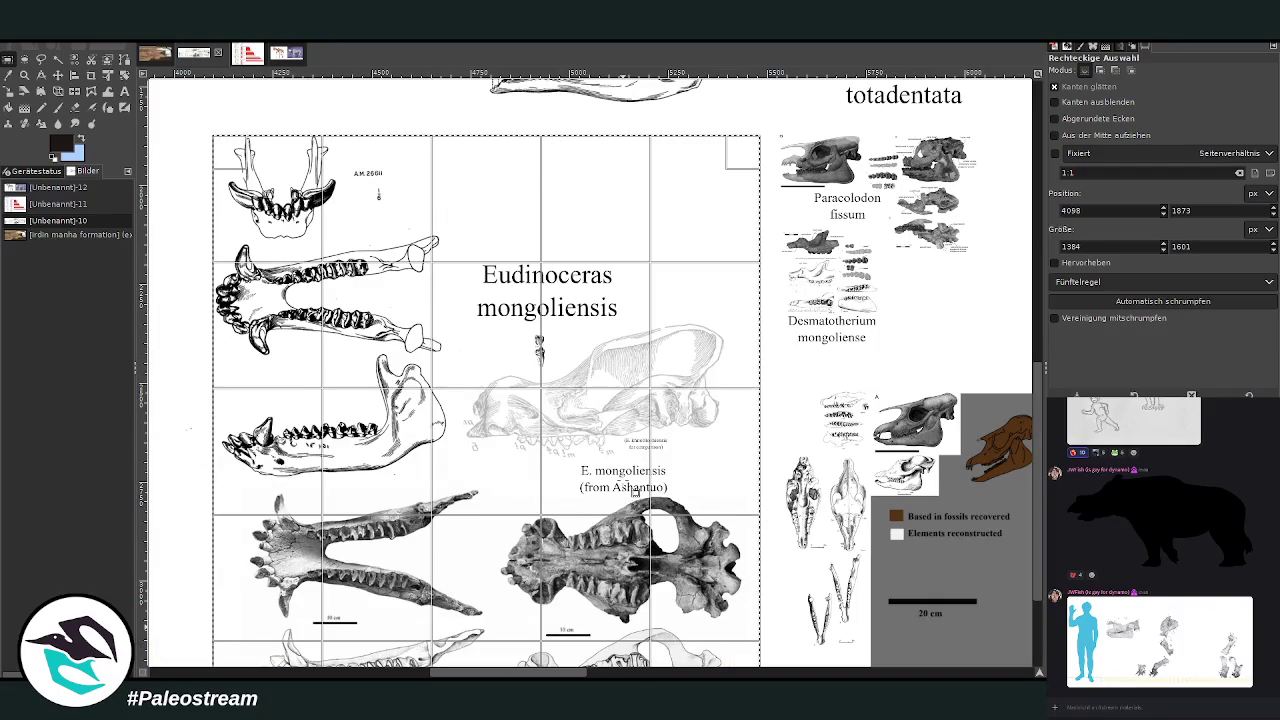
pyautogui.click(458, 379)
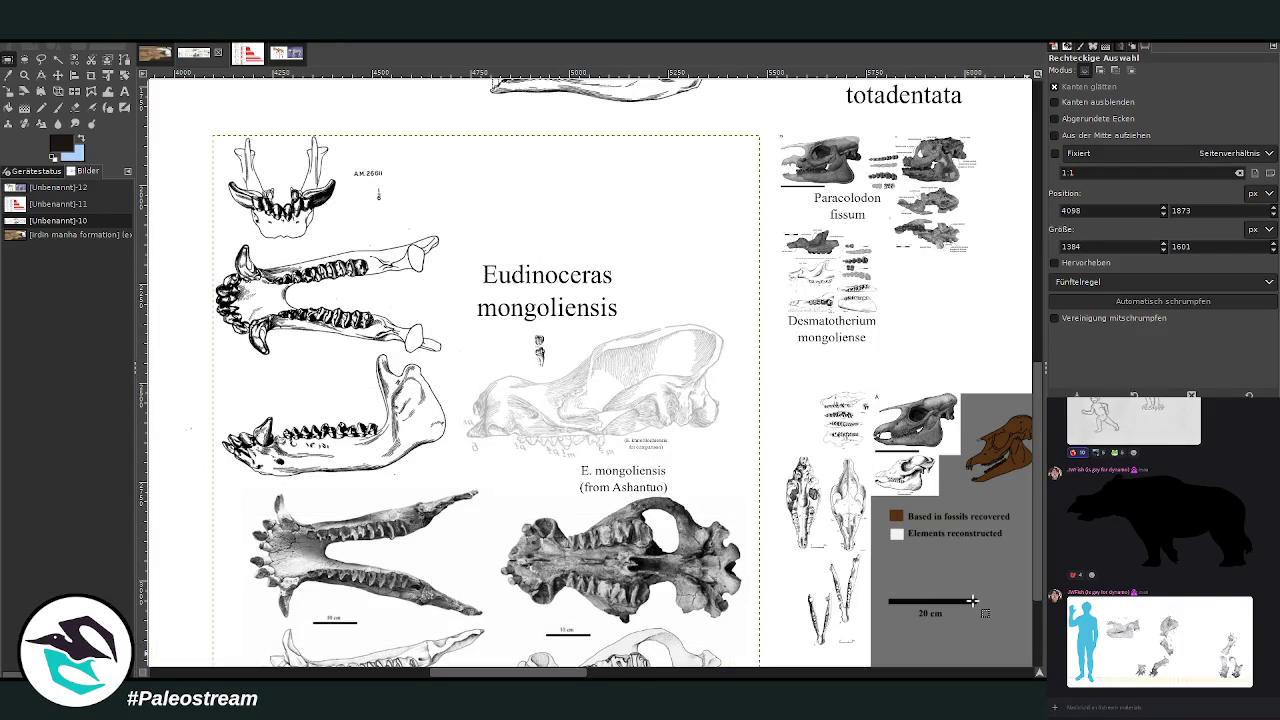
pyautogui.click(24, 75)
pyautogui.click(1093, 107)
pyautogui.click(474, 297)
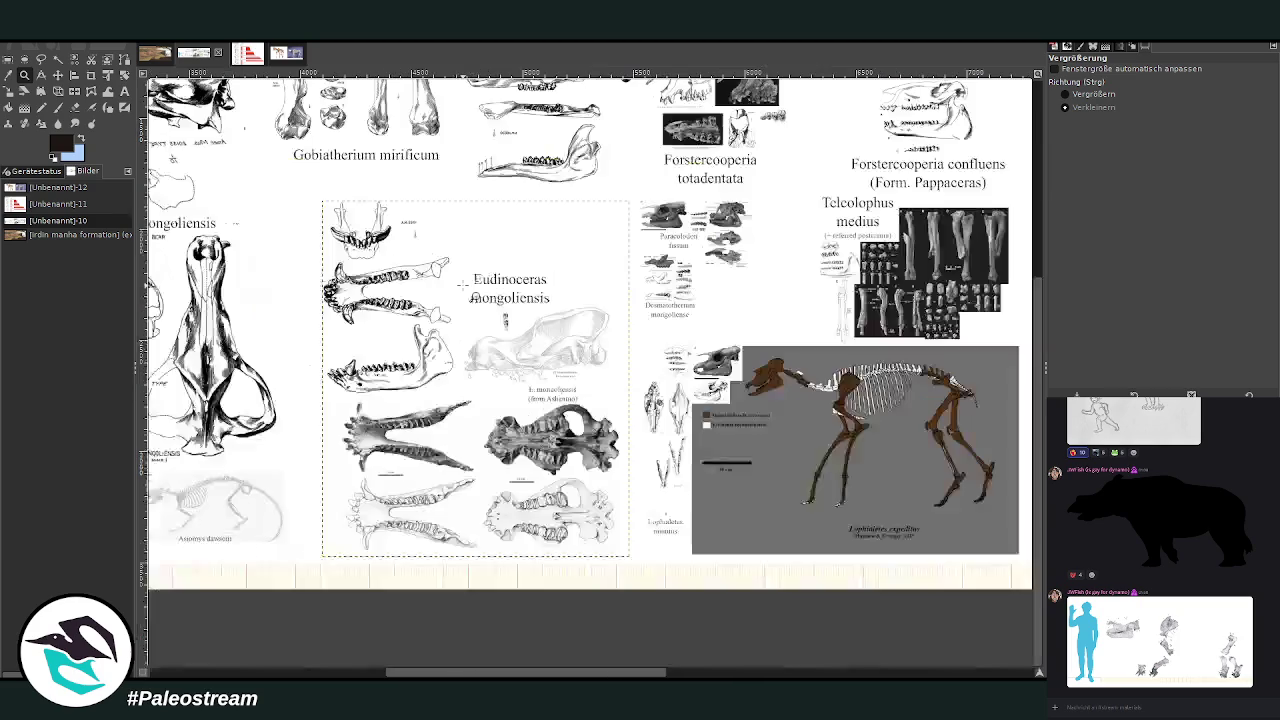
# Reposition the Eudinoceras plate on the sheet, nudging it left and down
pyautogui.click(58, 75)
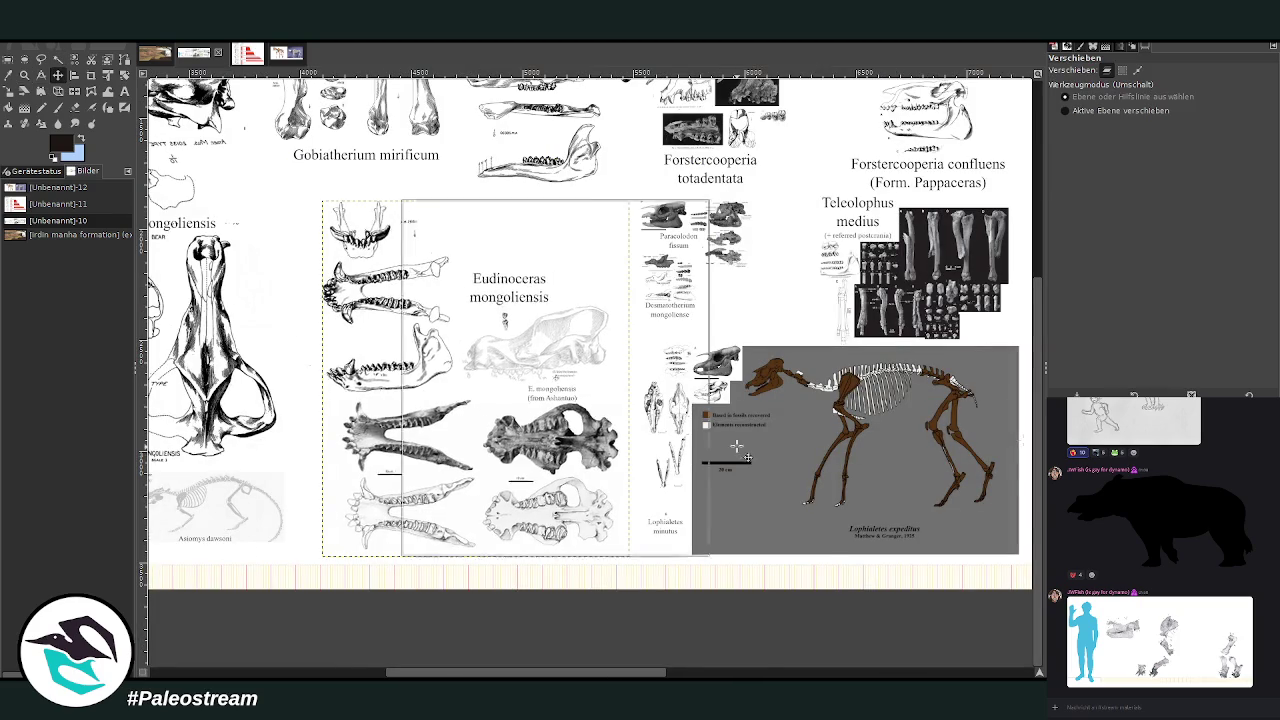
pyautogui.hscroll(5, 540, 450)
pyautogui.hscroll(3, 590, 330)
pyautogui.hscroll(3, 590, 330)
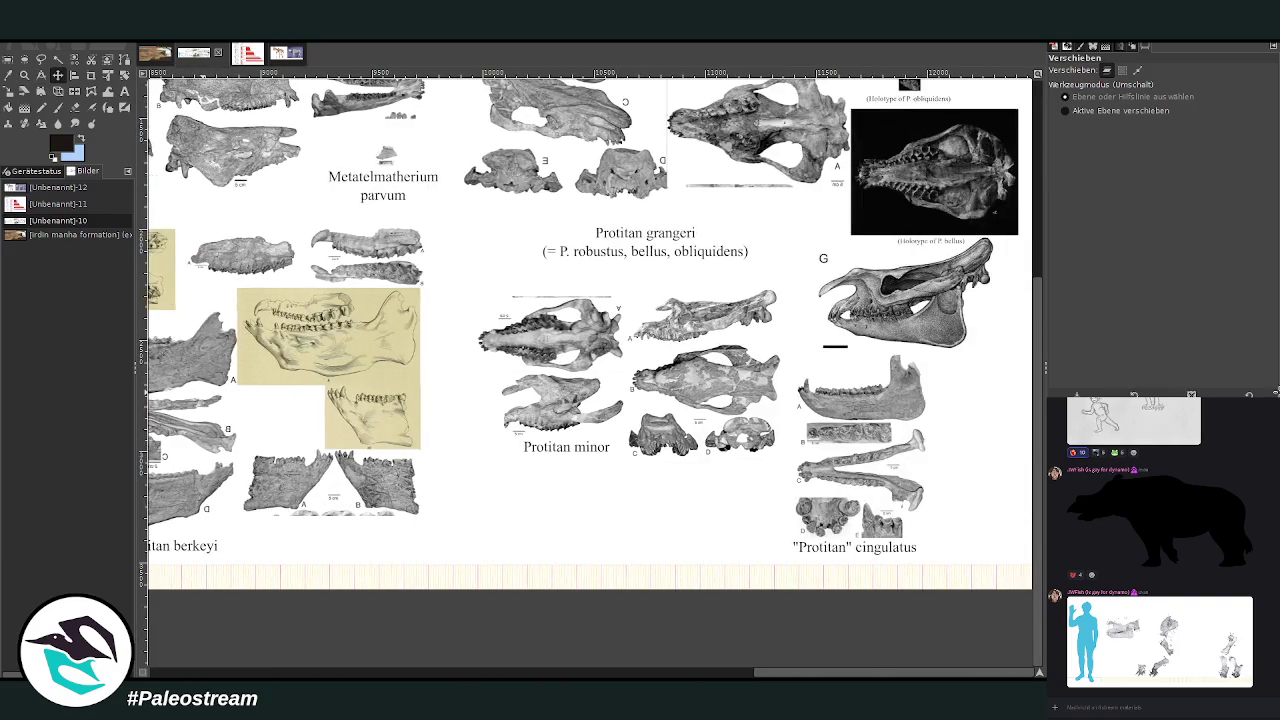
pyautogui.scroll(1, 590, 330)
pyautogui.scroll(3, 590, 350)
pyautogui.moveTo(500, 430)
pyautogui.mouseDown()
pyautogui.moveTo(640, 540)
pyautogui.moveTo(371, 263)
pyautogui.moveTo(374, 297)
pyautogui.moveTo(425, 283)
pyautogui.moveTo(588, 320)
pyautogui.mouseUp()
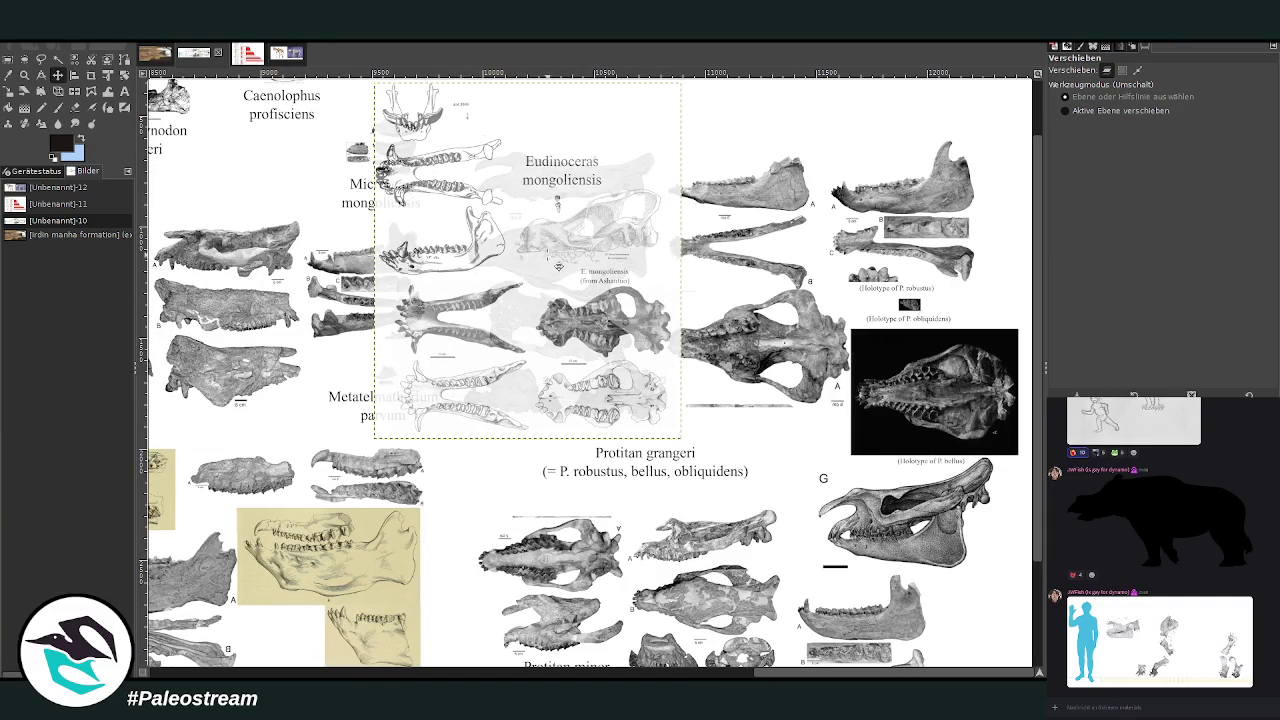
pyautogui.press('Left')
pyautogui.press('Left')
pyautogui.press('Left')
pyautogui.press('Down')
pyautogui.press('Down')
pyautogui.press('Down')
pyautogui.press('Down')
pyautogui.press('Down')
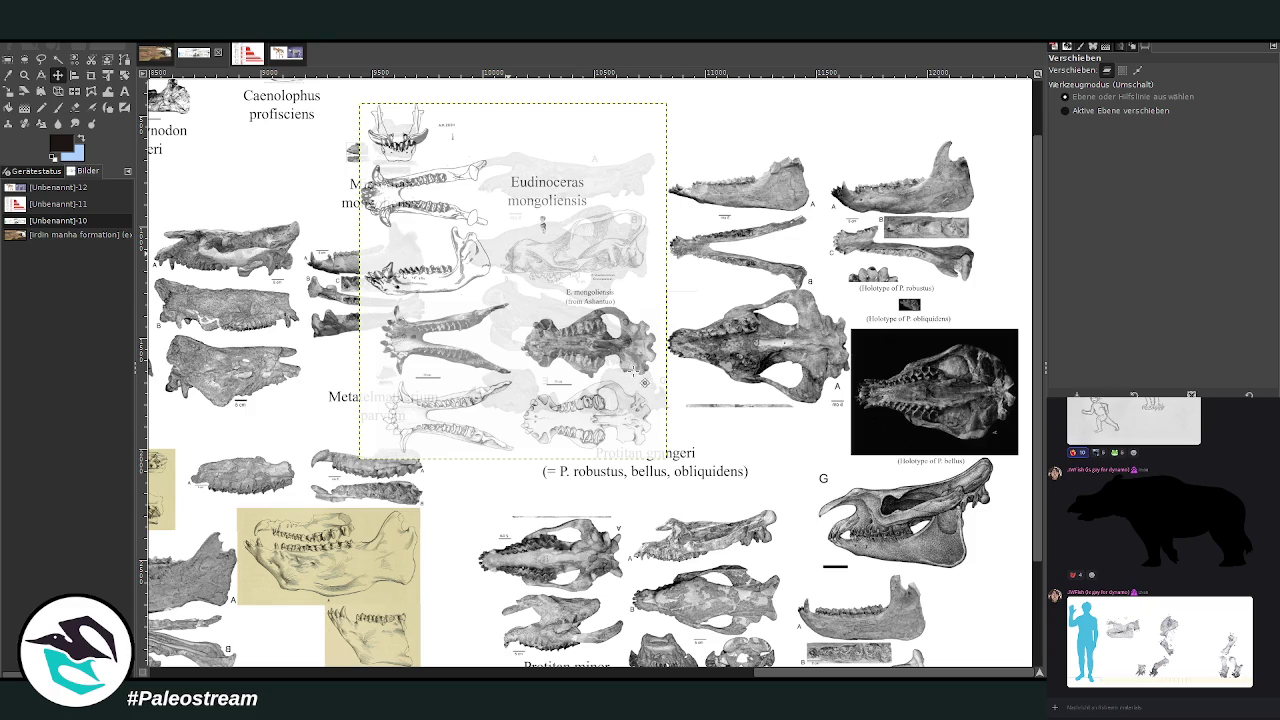
# Paste the Eudinoceras plate onto the landscape painting and drag it up-right
pyautogui.click(147, 58)
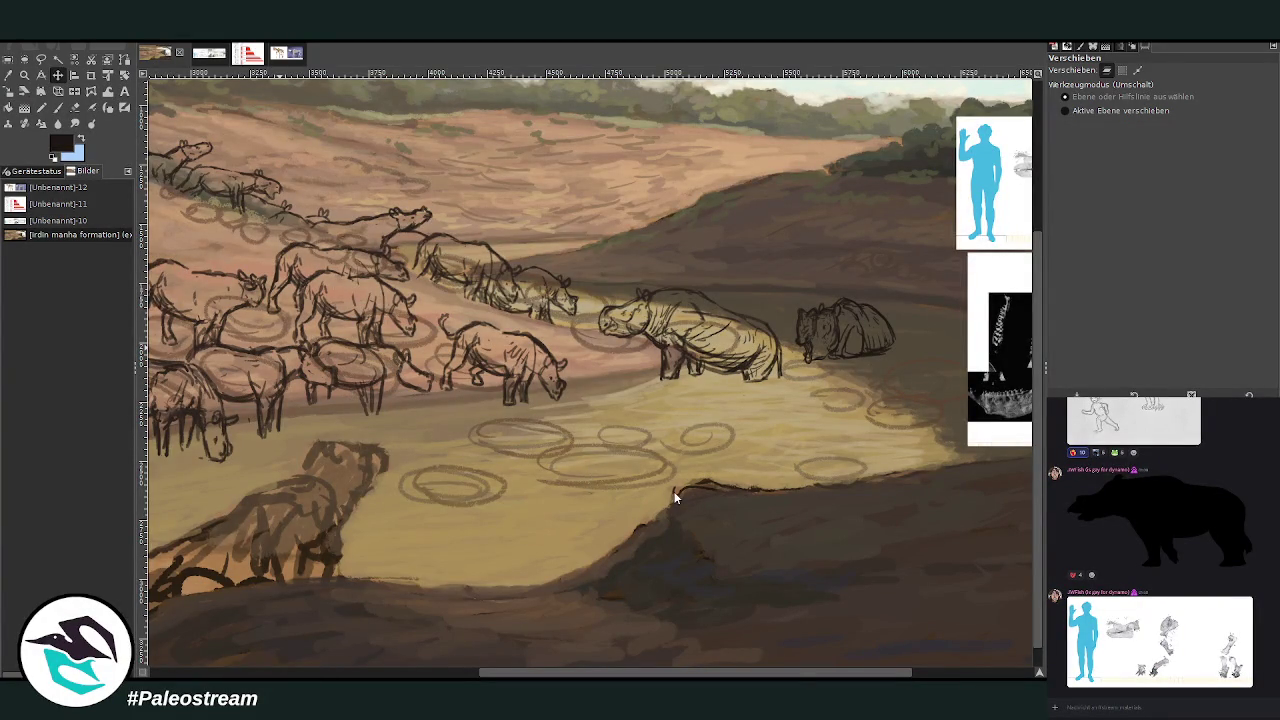
pyautogui.hotkey('ctrl', 'v')
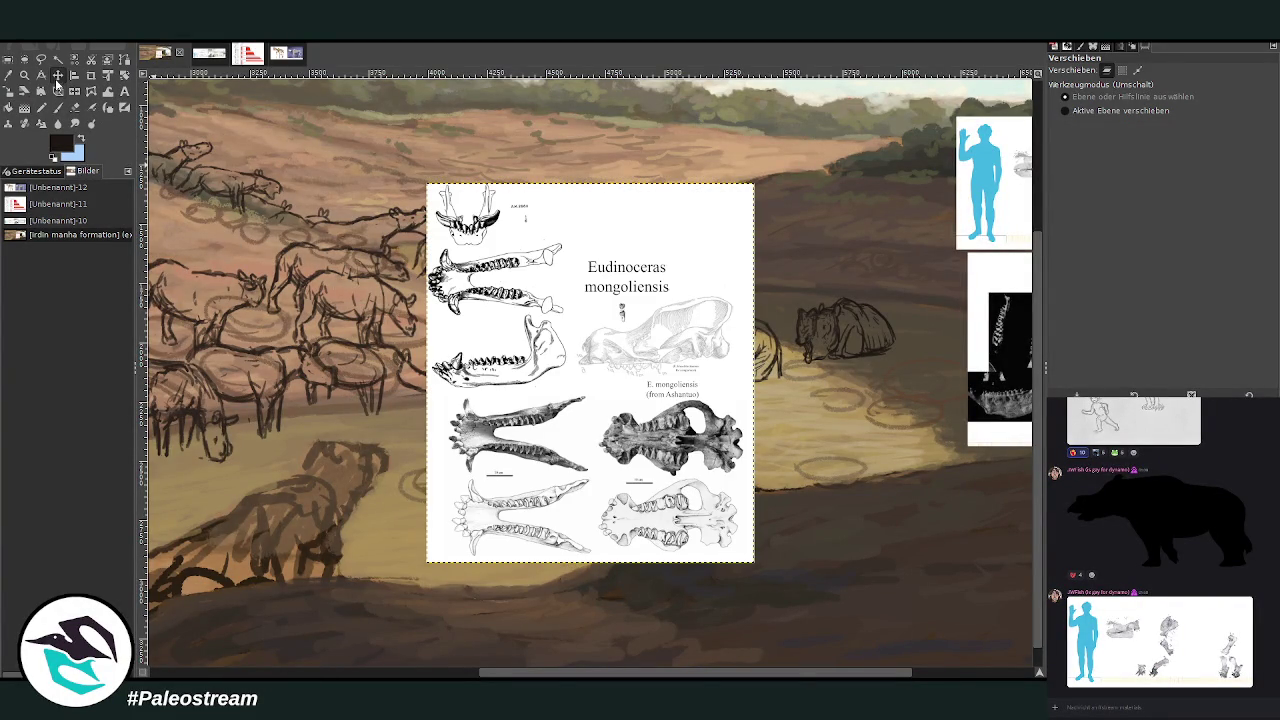
pyautogui.moveTo(477, 361)
pyautogui.mouseDown()
pyautogui.moveTo(938, 560)
pyautogui.moveTo(695, 474)
pyautogui.moveTo(657, 430)
pyautogui.mouseUp()
# Scale down the pasted Eudinoceras plate, shift it toward the top, and zoom in on the herd
pyautogui.click(20, 95)
pyautogui.moveTo(495, 257)
pyautogui.mouseDown()
pyautogui.moveTo(512, 278)
pyautogui.moveTo(518, 210)
pyautogui.mouseUp()
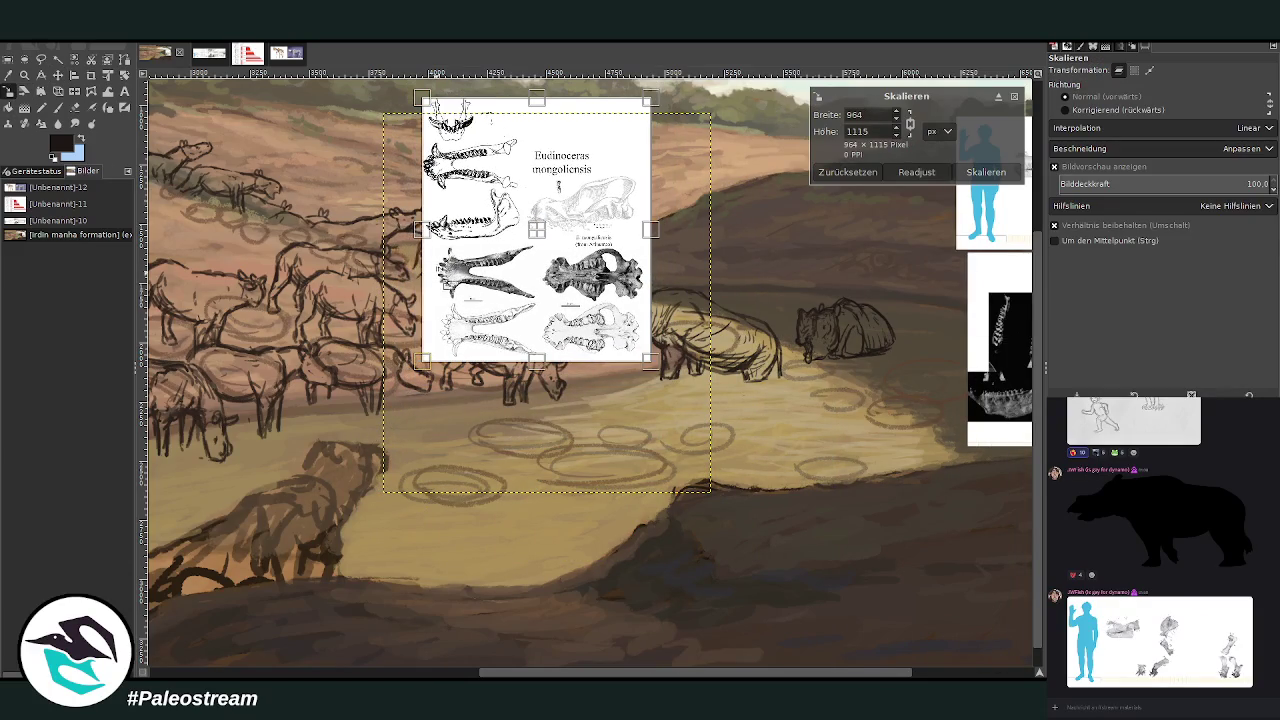
pyautogui.click(986, 172)
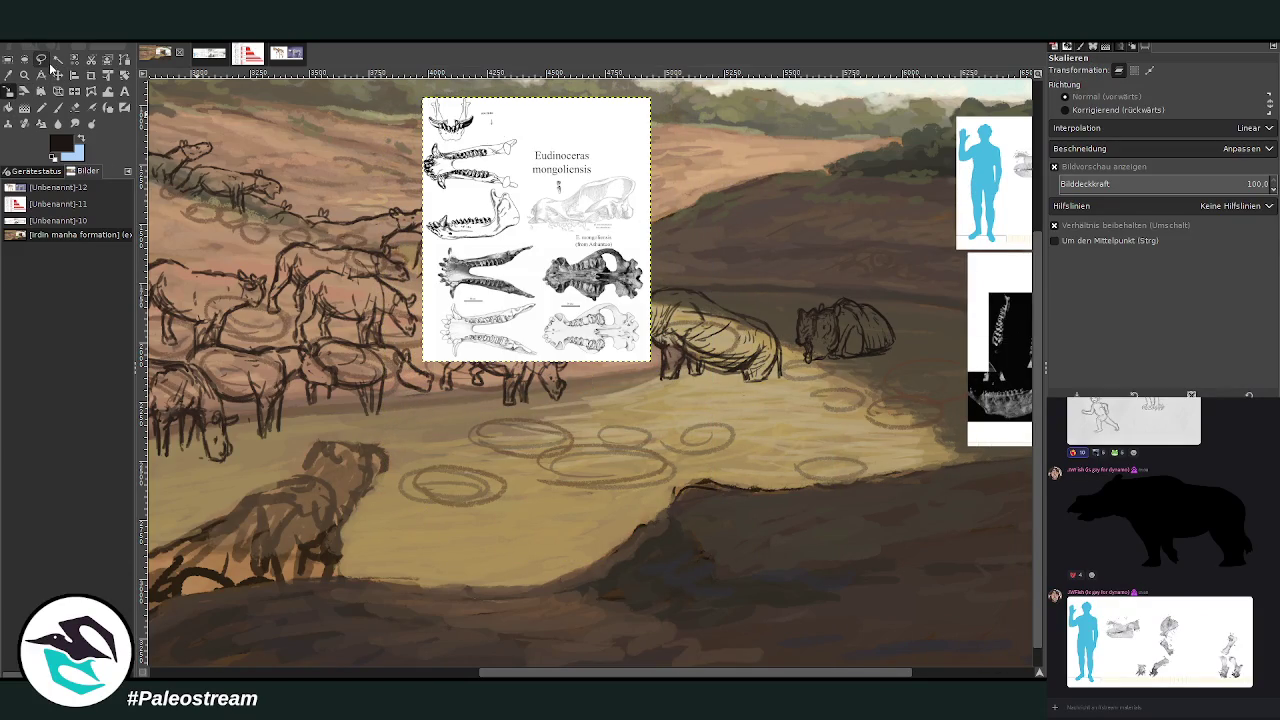
pyautogui.click(57, 75)
pyautogui.moveTo(512, 217); pyautogui.dragTo(503, 195)
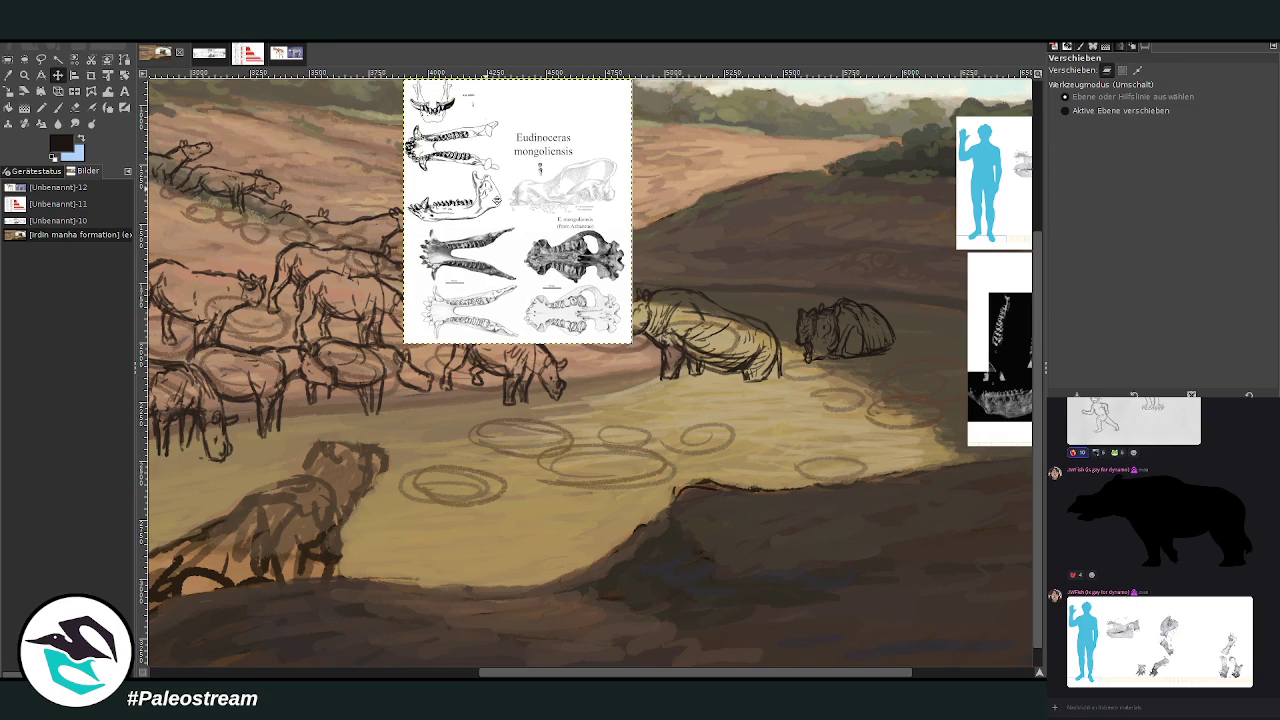
pyautogui.click(24, 75)
pyautogui.moveTo(242, 94); pyautogui.dragTo(771, 591)
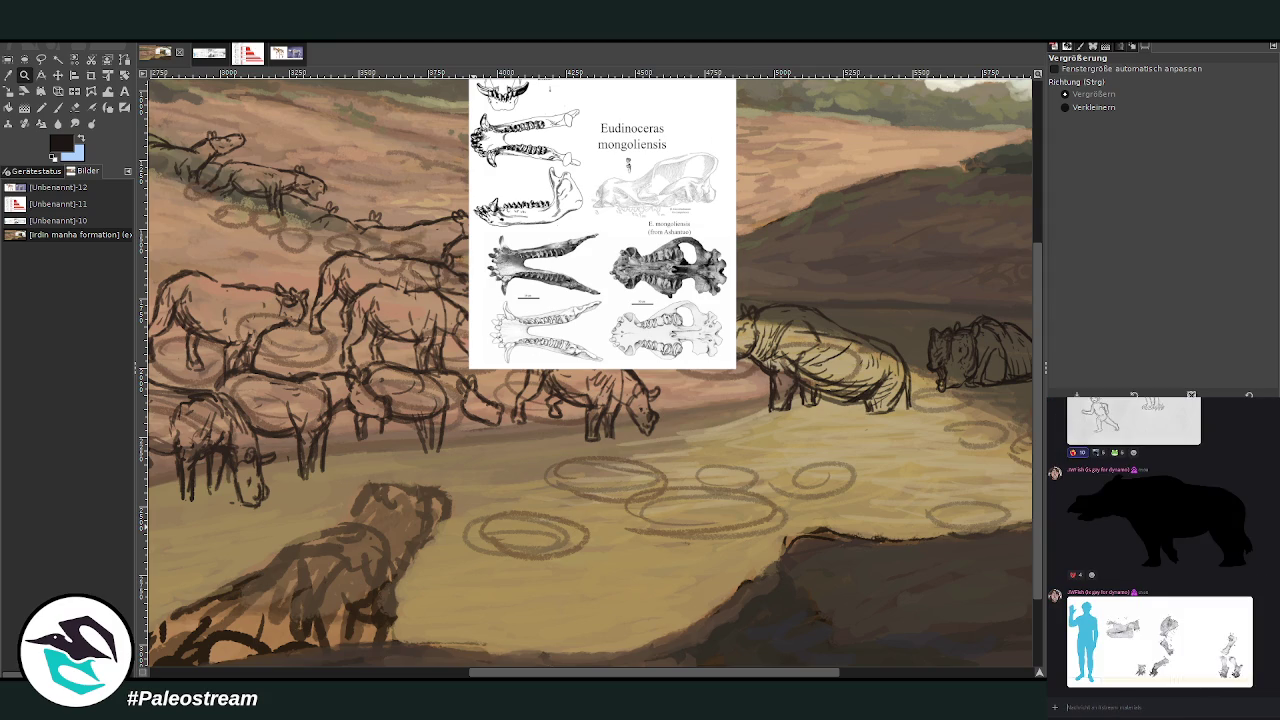
pyautogui.moveTo(581, 676)
pyautogui.mouseDown()
pyautogui.moveTo(612, 672)
pyautogui.moveTo(597, 672)
pyautogui.mouseUp()
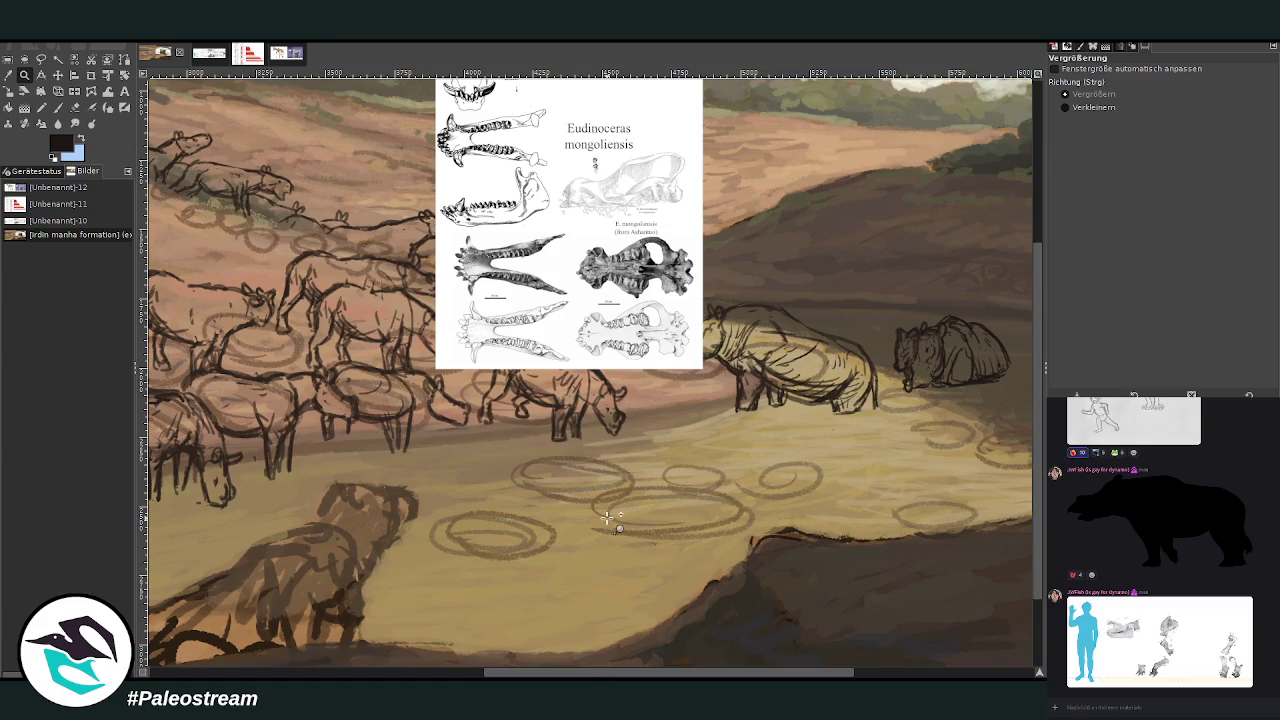
# Sketch the lying animal's oval body and raised back with a larger chalk brush
pyautogui.press('p')
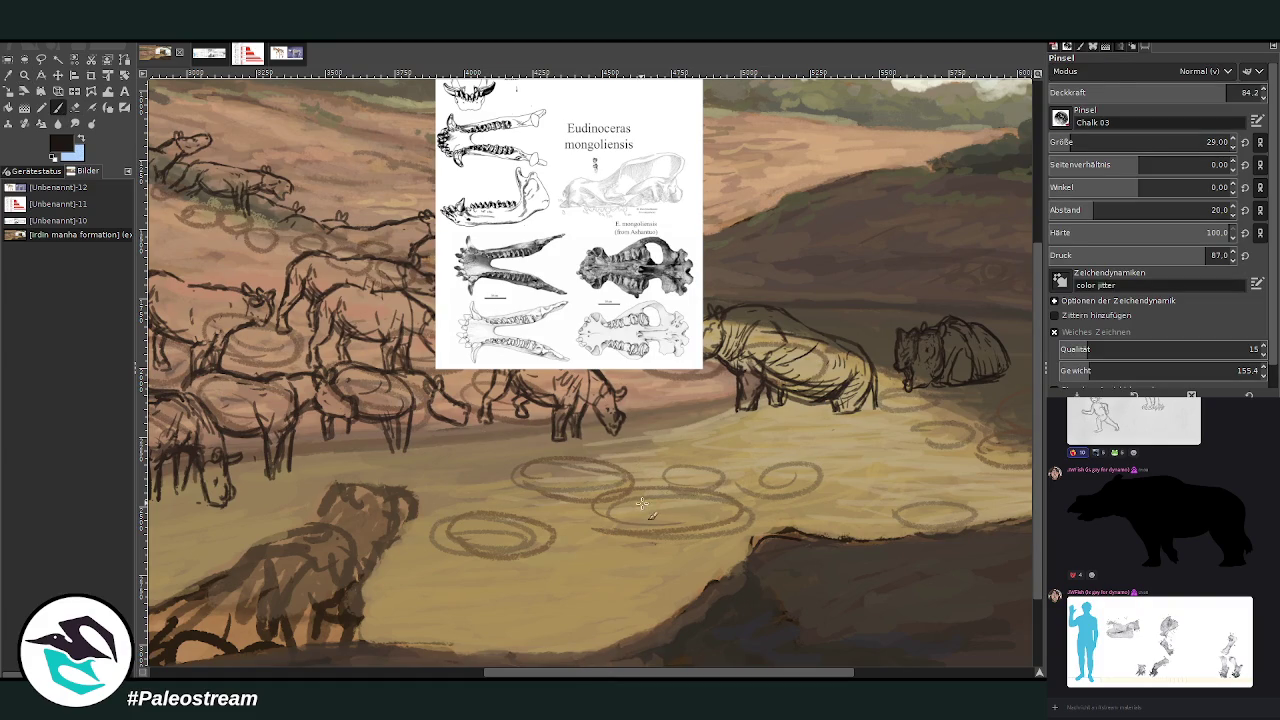
pyautogui.moveTo(648, 490); pyautogui.dragTo(607, 522)
pyautogui.press(']')
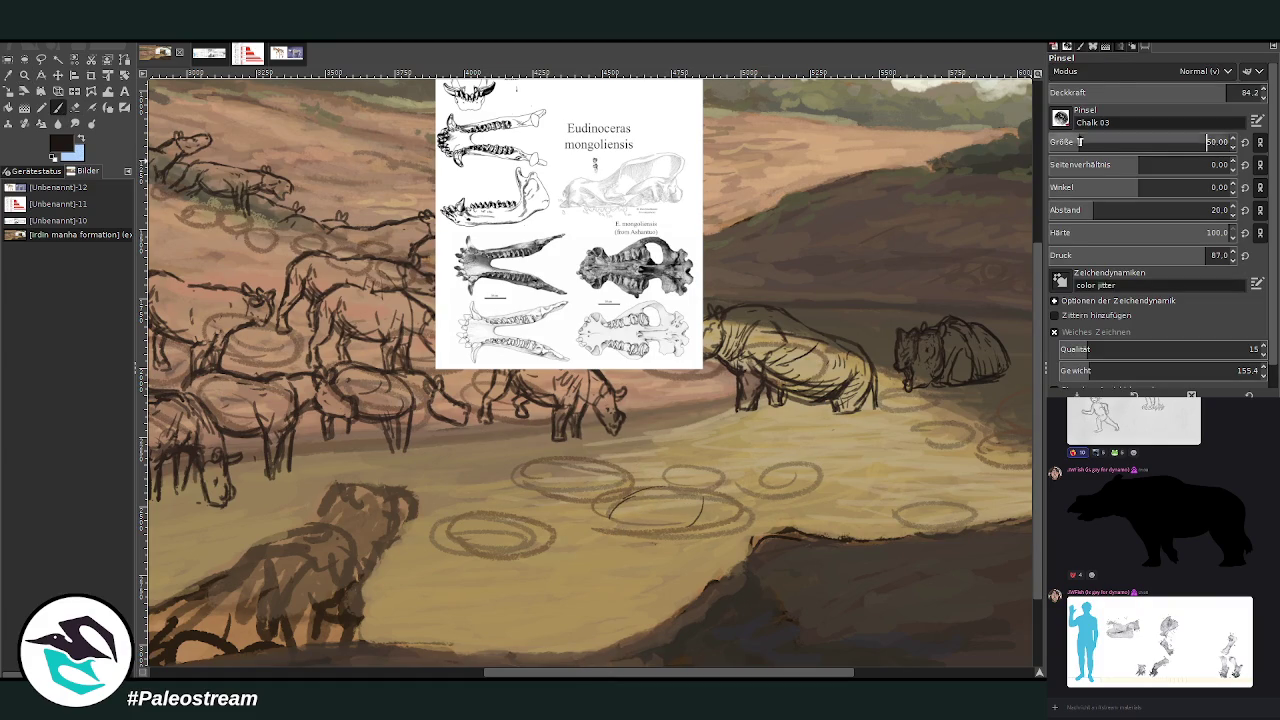
pyautogui.moveTo(706, 500)
pyautogui.mouseDown()
pyautogui.moveTo(696, 525)
pyautogui.moveTo(655, 543)
pyautogui.mouseUp()
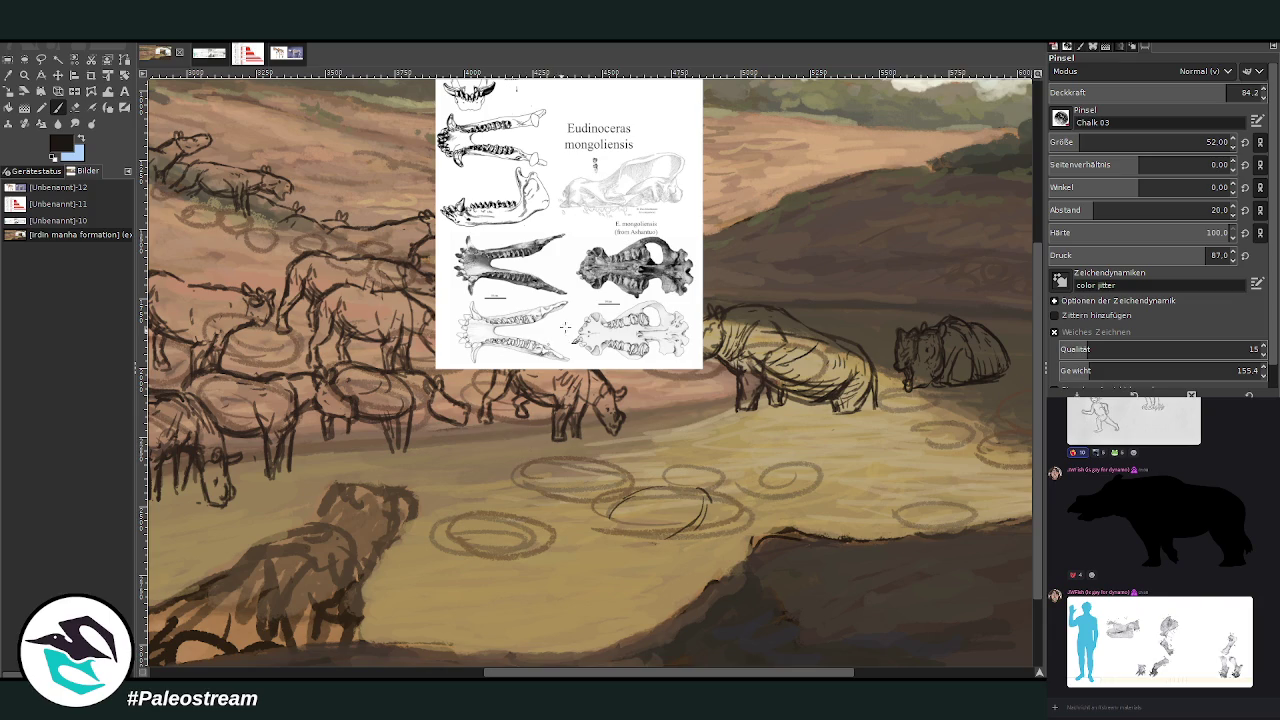
pyautogui.moveTo(650, 494)
pyautogui.mouseDown()
pyautogui.moveTo(605, 540)
pyautogui.moveTo(668, 488)
pyautogui.moveTo(712, 520)
pyautogui.moveTo(660, 548)
pyautogui.moveTo(600, 545)
pyautogui.mouseUp()
pyautogui.moveTo(660, 492)
pyautogui.mouseDown()
pyautogui.moveTo(705, 498)
pyautogui.moveTo(704, 512)
pyautogui.mouseUp()
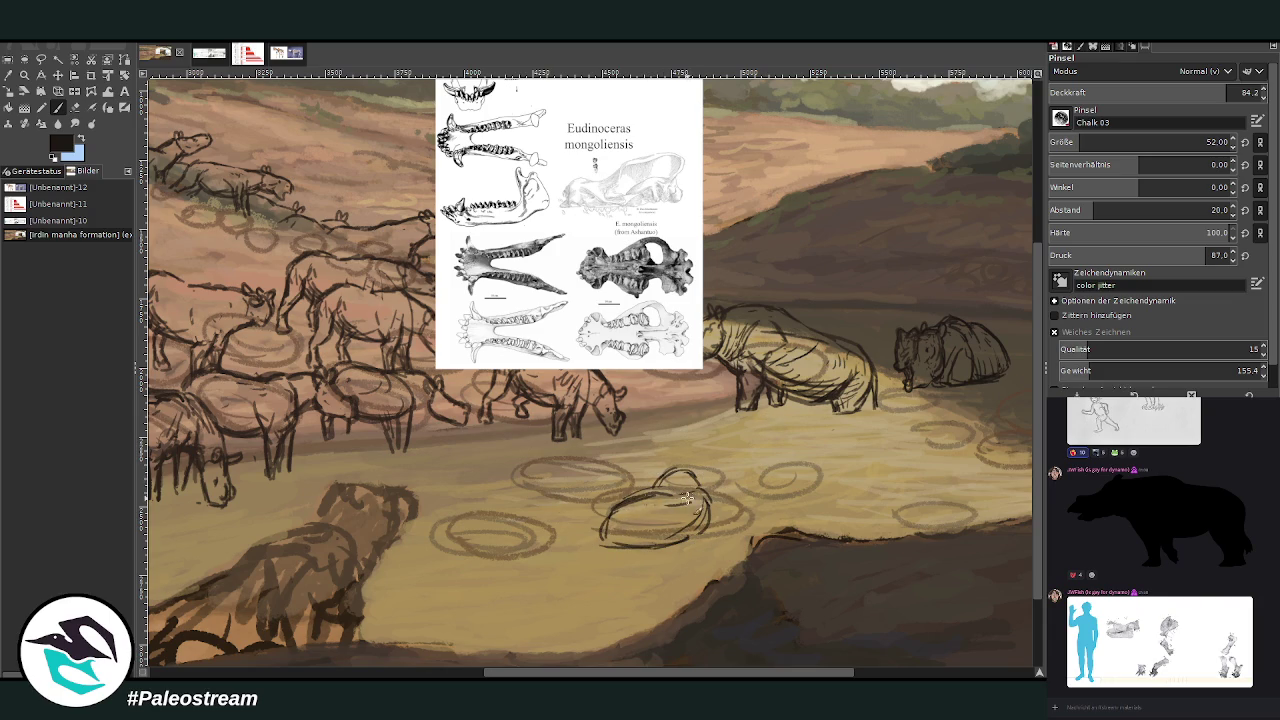
pyautogui.moveTo(667, 467); pyautogui.dragTo(702, 486)
pyautogui.moveTo(518, 490)
pyautogui.mouseDown()
pyautogui.moveTo(610, 494)
pyautogui.moveTo(480, 526)
pyautogui.moveTo(516, 524)
pyautogui.mouseUp()
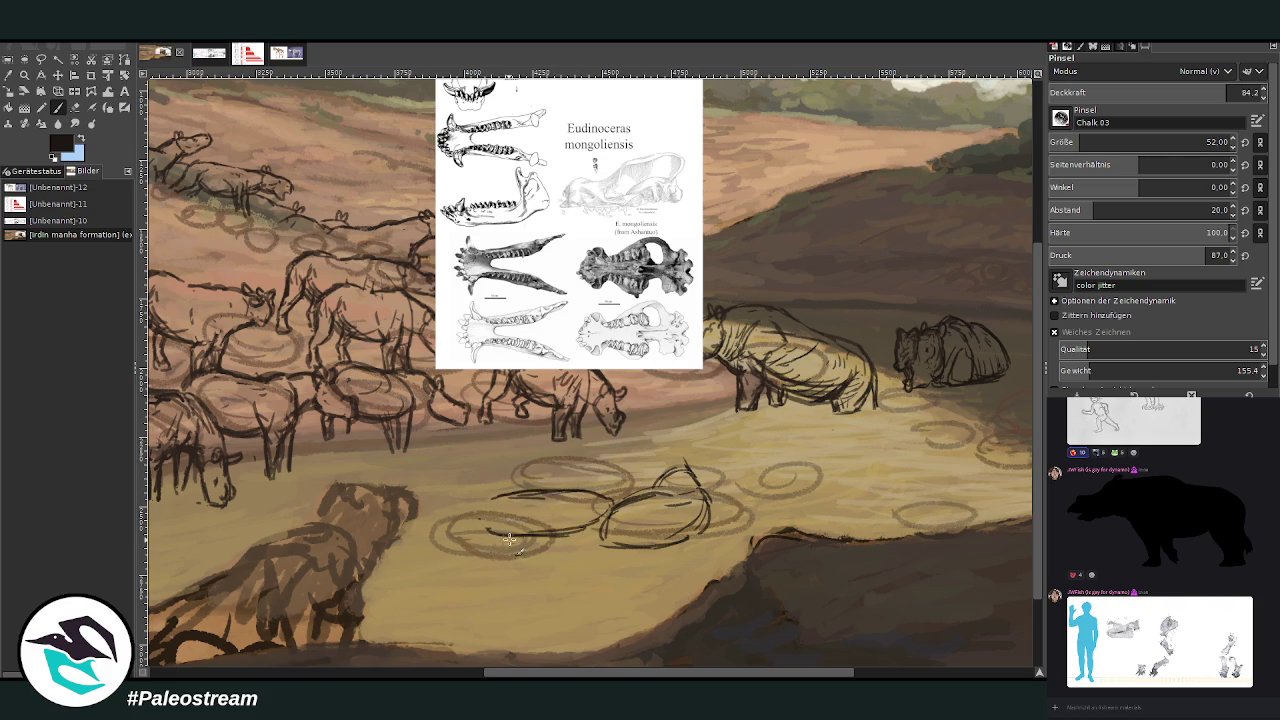
pyautogui.moveTo(478, 542)
pyautogui.mouseDown()
pyautogui.moveTo(543, 548)
pyautogui.moveTo(455, 560)
pyautogui.moveTo(525, 580)
pyautogui.moveTo(443, 590)
pyautogui.moveTo(493, 543)
pyautogui.moveTo(548, 548)
pyautogui.moveTo(545, 592)
pyautogui.moveTo(427, 592)
pyautogui.moveTo(468, 548)
pyautogui.mouseUp()
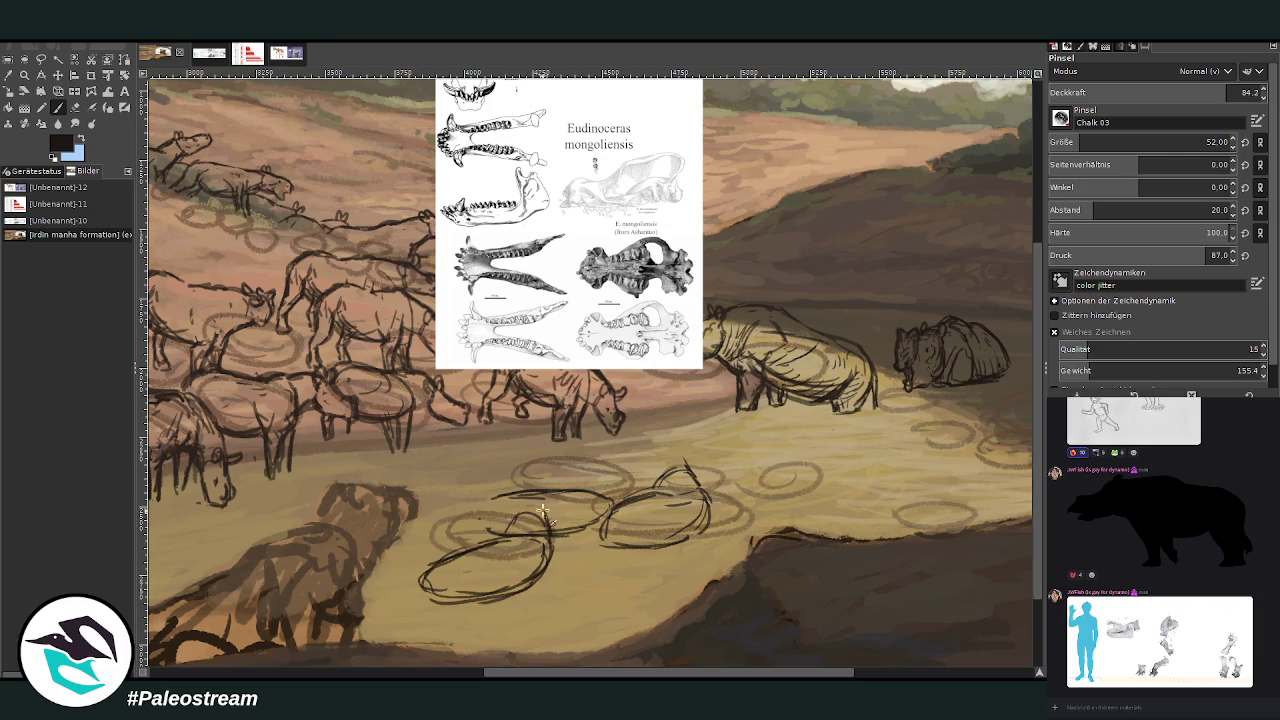
pyautogui.moveTo(522, 505); pyautogui.dragTo(505, 538)
# Move the Eudinoceras reference plate to the right and zoom in on the body sketch
pyautogui.click(57, 75)
pyautogui.moveTo(570, 220); pyautogui.dragTo(851, 266)
pyautogui.click(23, 76)
pyautogui.moveTo(318, 126); pyautogui.dragTo(868, 604)
pyautogui.click(57, 107)
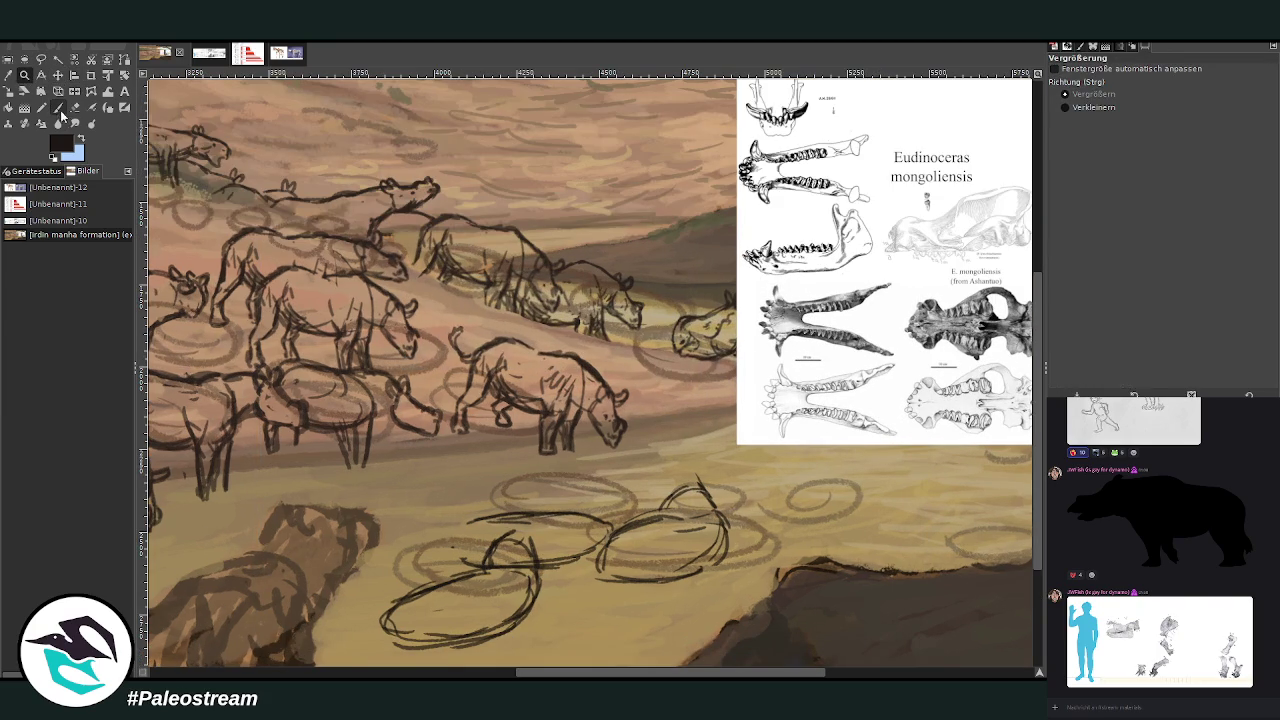
# Lower brush opacity to 76.3 and sketch the head strokes, redoing one misplaced stroke
pyautogui.hscroll(5, 570, 668)
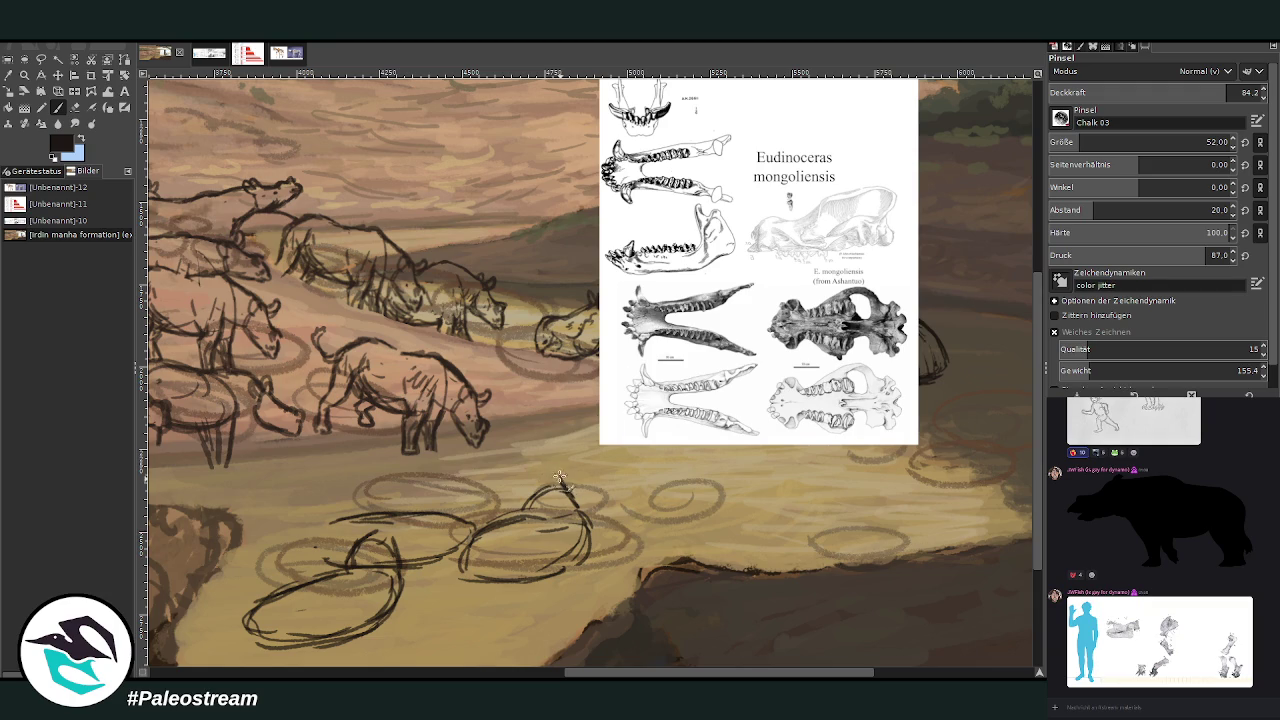
pyautogui.moveTo(562, 478)
pyautogui.mouseDown()
pyautogui.moveTo(582, 510)
pyautogui.moveTo(550, 476)
pyautogui.mouseUp()
pyautogui.click(1218, 92)
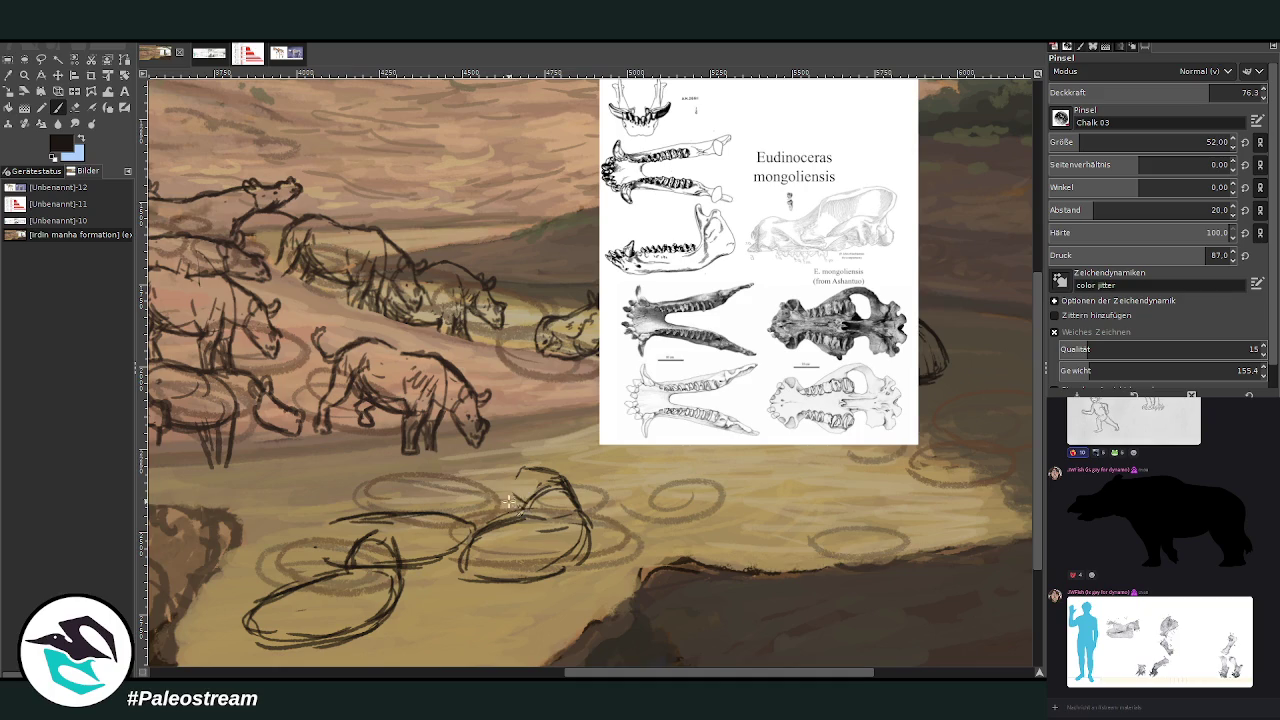
pyautogui.moveTo(508, 502)
pyautogui.mouseDown()
pyautogui.moveTo(494, 478)
pyautogui.moveTo(508, 496)
pyautogui.mouseUp()
pyautogui.hotkey('ctrl', 'z')
pyautogui.moveTo(516, 476); pyautogui.dragTo(511, 500)
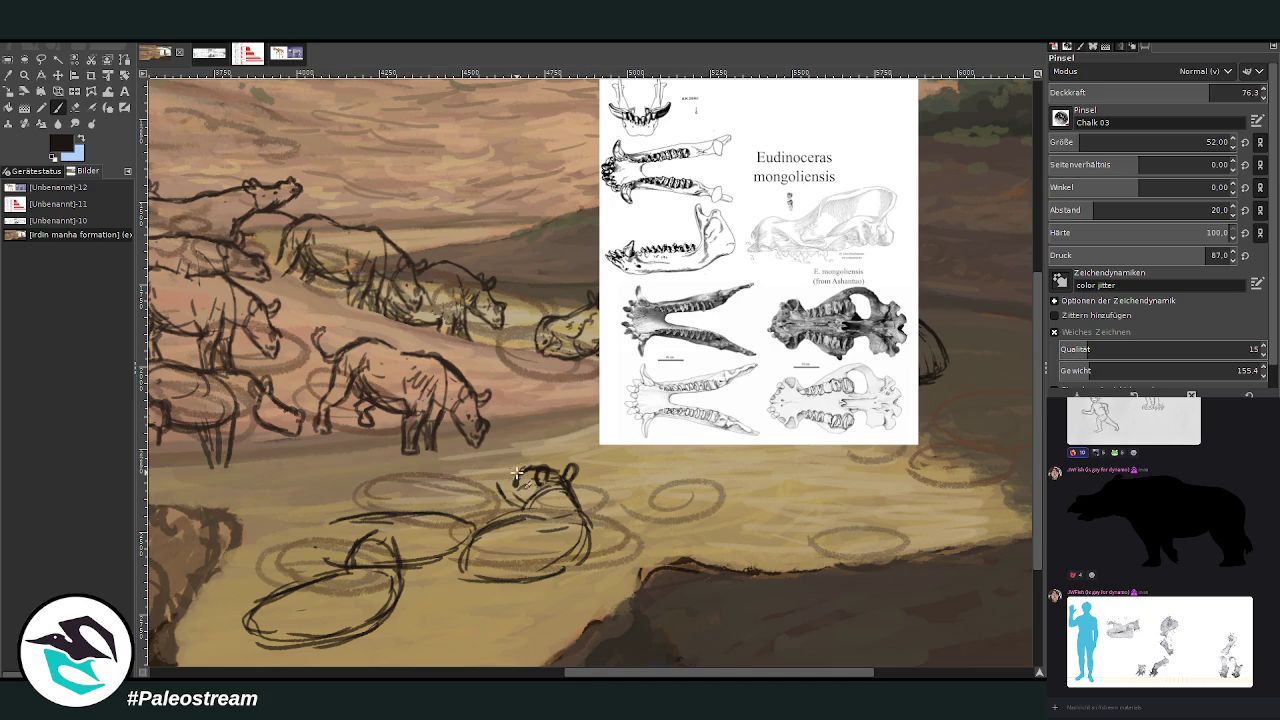
# Refine the head sketch with edge marks, details and light erasing of stray marks
pyautogui.moveTo(498, 466)
pyautogui.mouseDown()
pyautogui.moveTo(506, 480)
pyautogui.moveTo(486, 486)
pyautogui.moveTo(512, 482)
pyautogui.mouseUp()
pyautogui.hotkey('shift', 'e')
pyautogui.press('p')
pyautogui.moveTo(511, 467); pyautogui.dragTo(520, 484)
pyautogui.moveTo(512, 468); pyautogui.dragTo(498, 486)
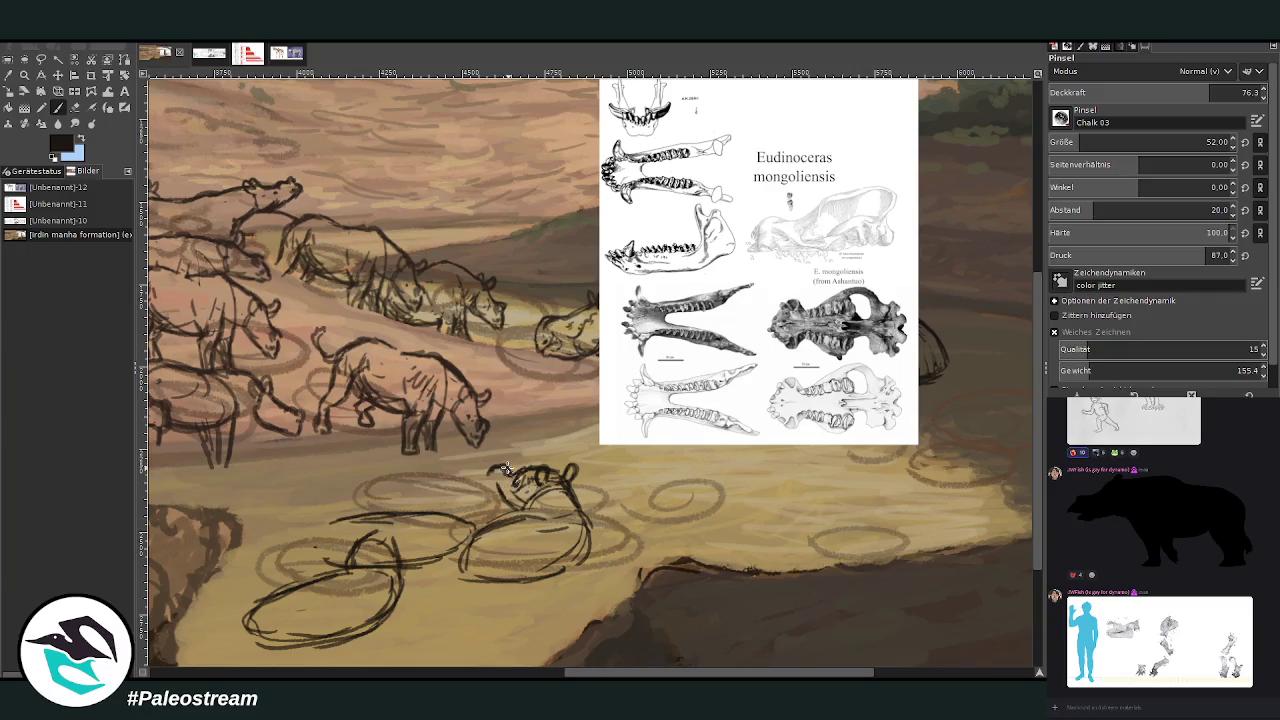
pyautogui.press('o')
pyautogui.press('p')
# Lasso the head sketch and rotate it about 23 degrees clockwise
pyautogui.press('f')
pyautogui.moveTo(538, 496)
pyautogui.mouseDown()
pyautogui.moveTo(476, 510)
pyautogui.moveTo(518, 462)
pyautogui.moveTo(596, 466)
pyautogui.moveTo(562, 497)
pyautogui.mouseUp()
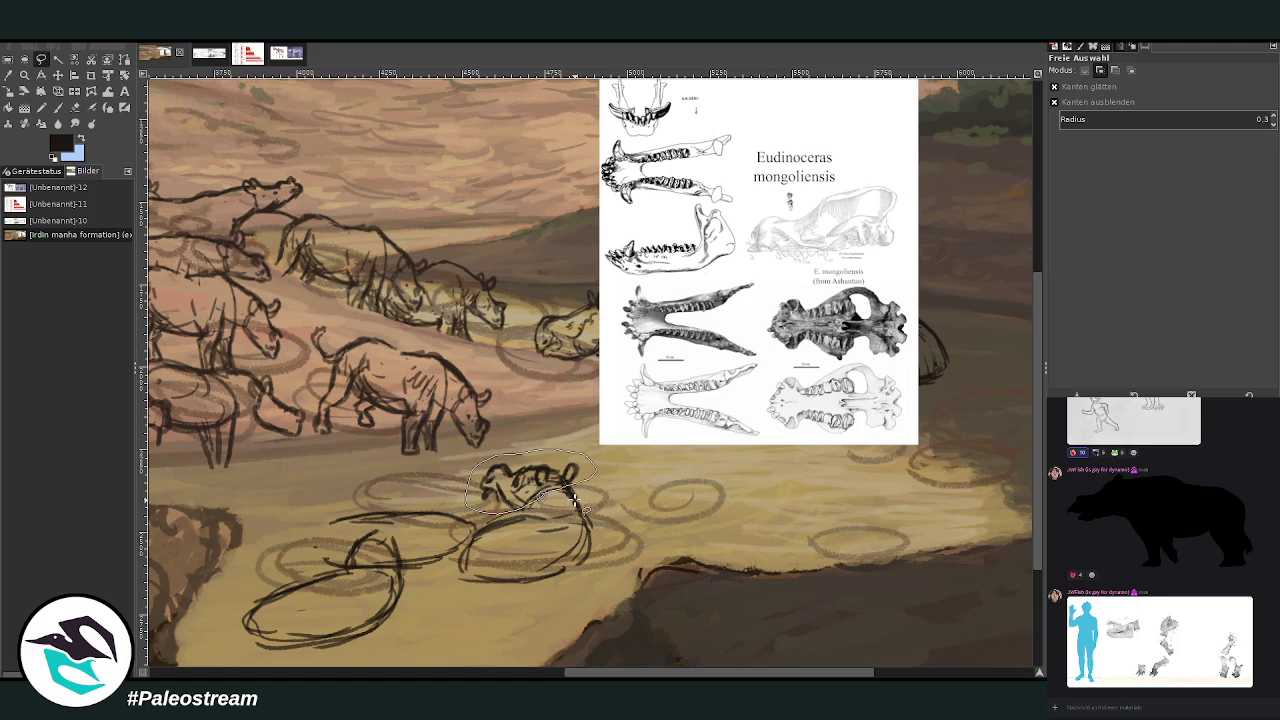
pyautogui.click(124, 75)
pyautogui.click(527, 482)
pyautogui.moveTo(527, 482)
pyautogui.mouseDown()
pyautogui.moveTo(552, 480)
pyautogui.moveTo(507, 447)
pyautogui.mouseUp()
pyautogui.press('Return')
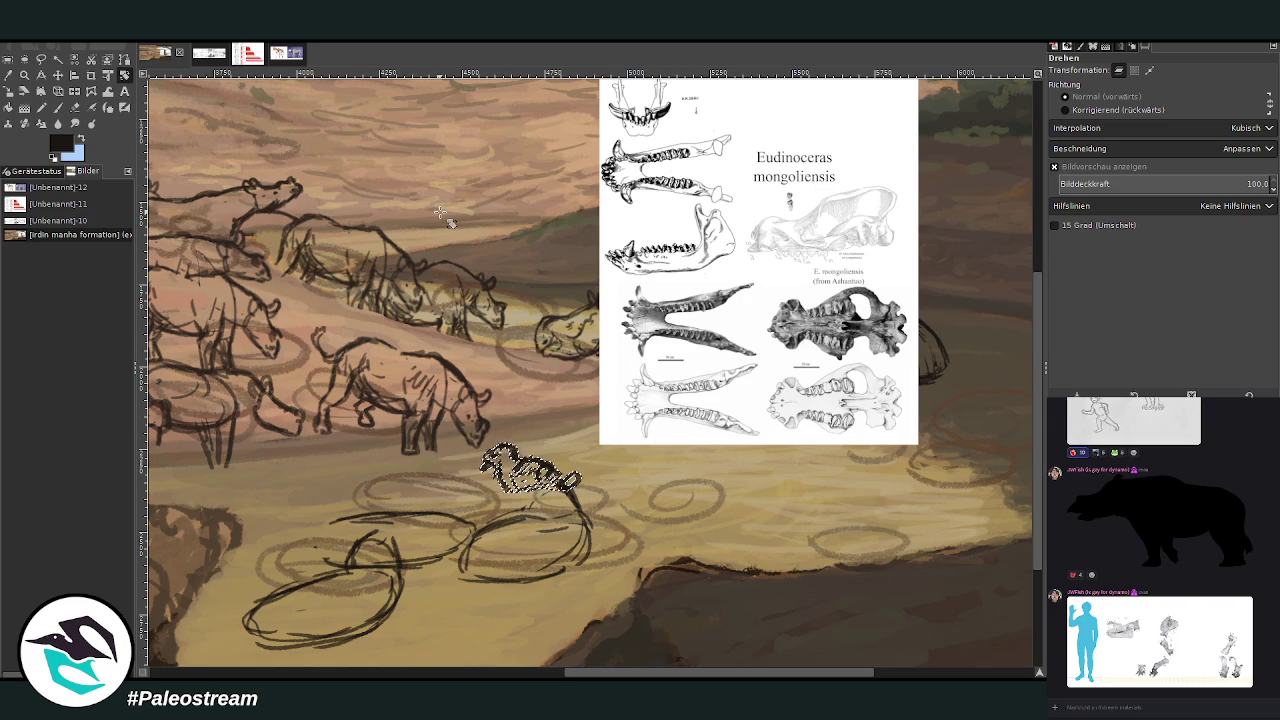
# Shrink the selected head slightly and clear the selection
pyautogui.click(55, 124)
pyautogui.click(505, 462)
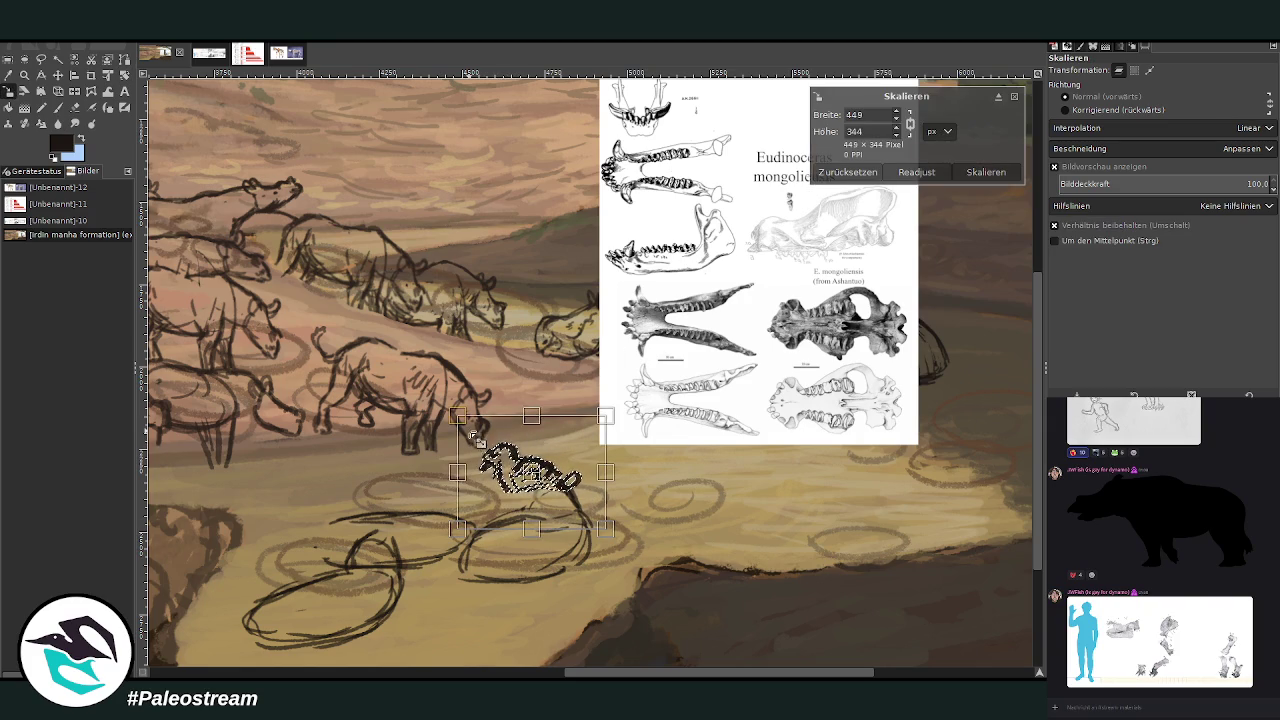
pyautogui.moveTo(478, 508); pyautogui.dragTo(477, 517)
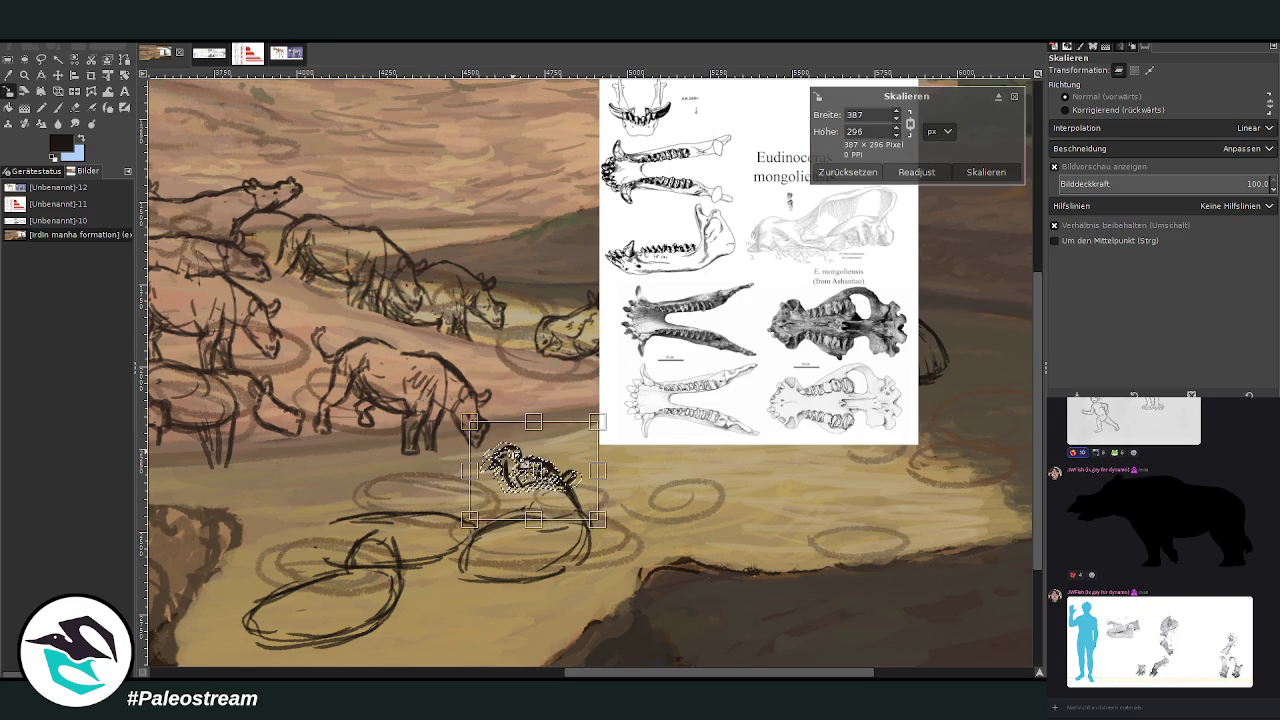
pyautogui.press('Return')
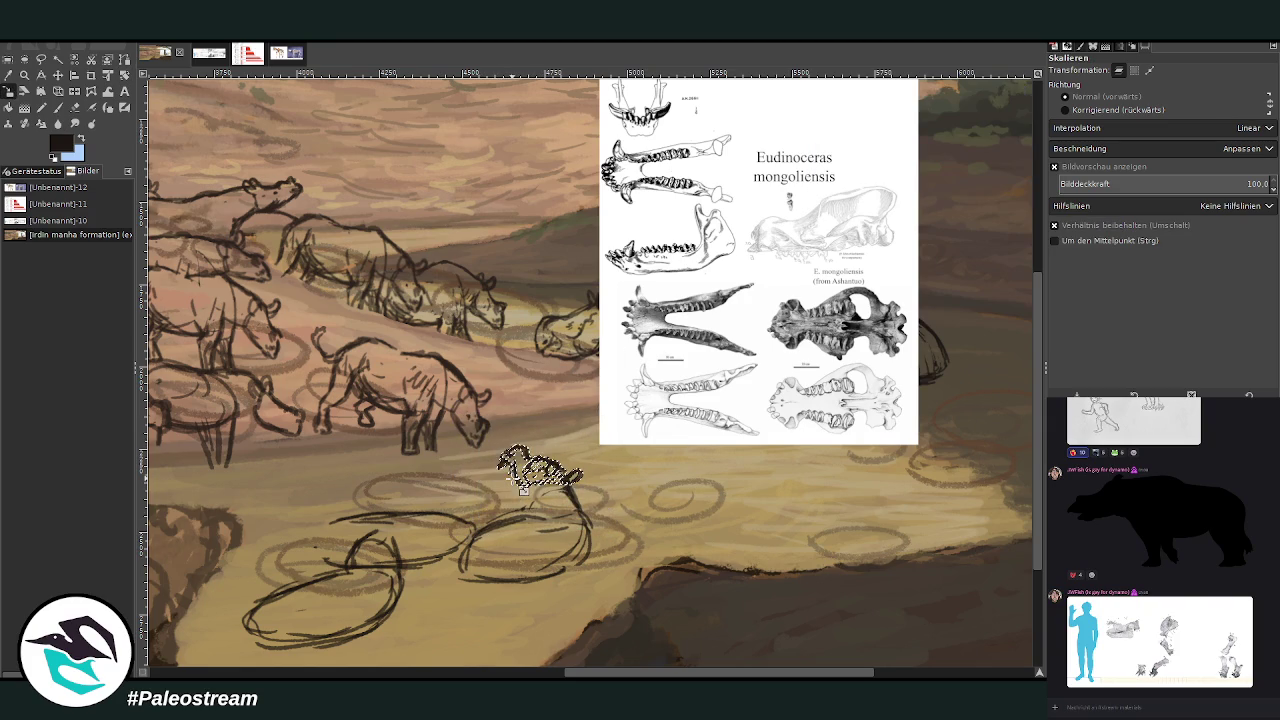
pyautogui.hotkey('ctrl', 'shift', 'a')
pyautogui.press('p')
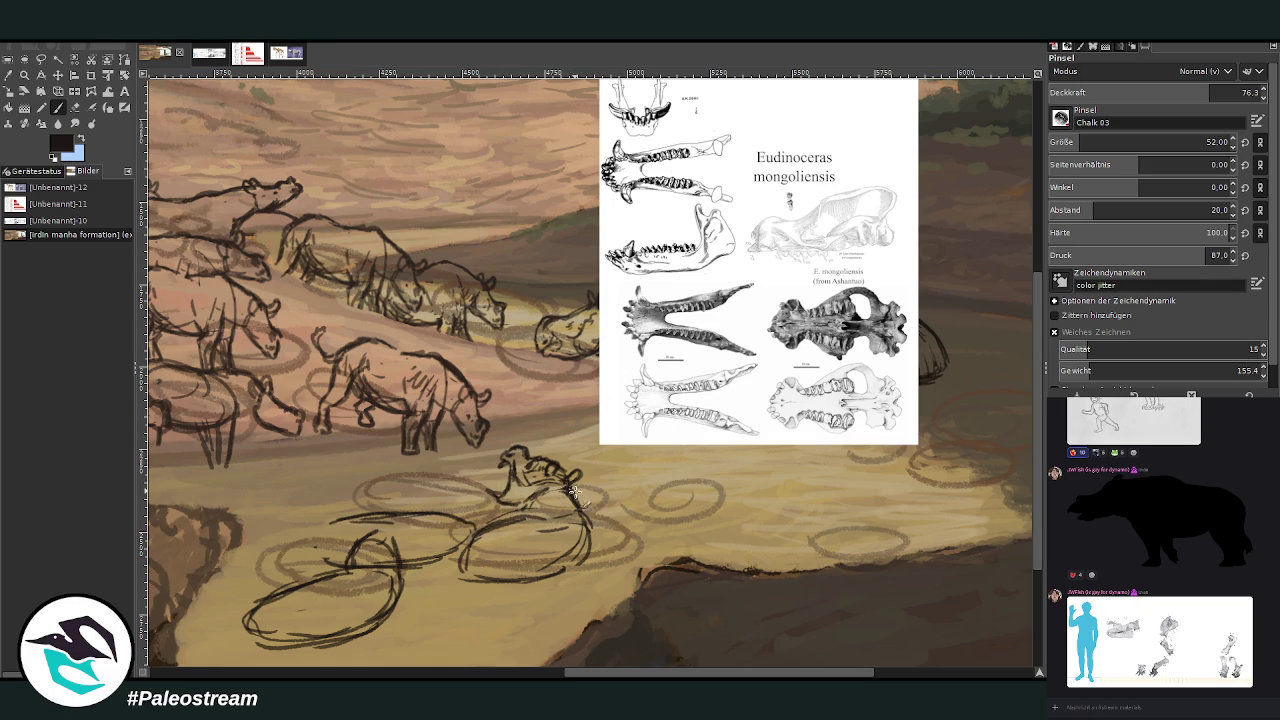
# Strengthen the lying animal's body and belly lines with curved hatching, adjusting brush opacity
pyautogui.moveTo(557, 519)
pyautogui.mouseDown()
pyautogui.moveTo(586, 517)
pyautogui.moveTo(545, 578)
pyautogui.mouseUp()
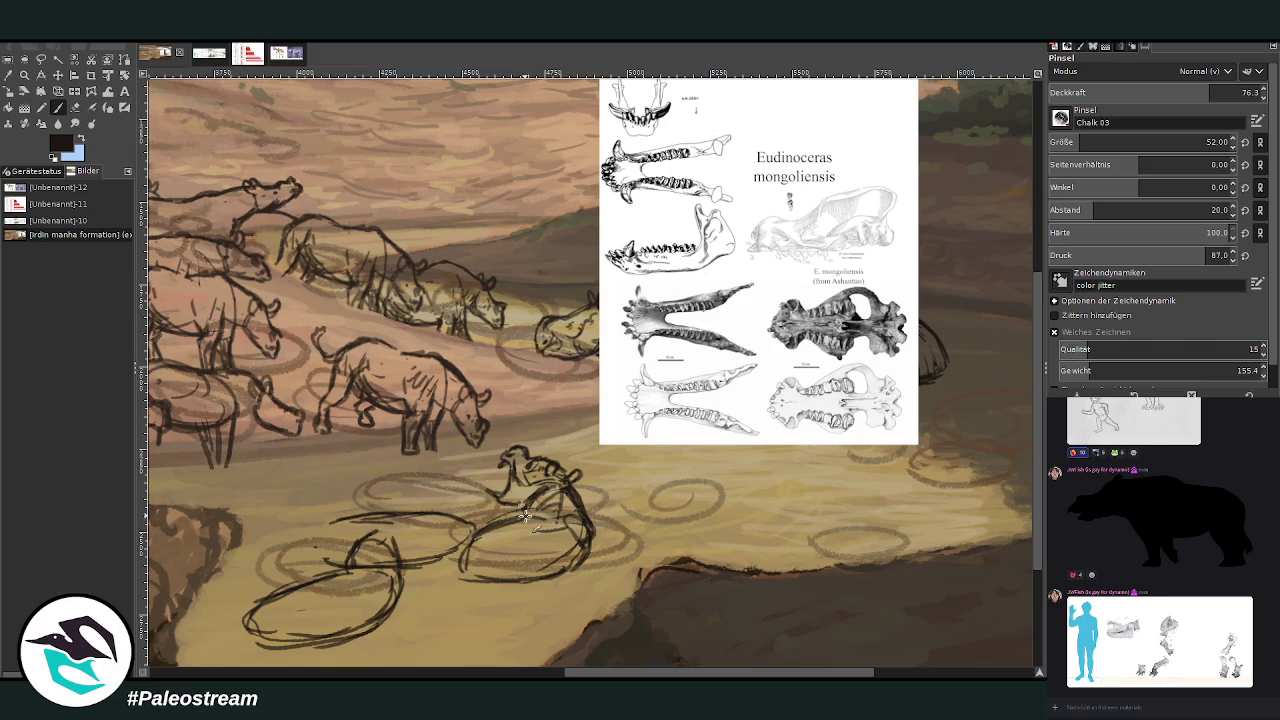
pyautogui.moveTo(540, 505)
pyautogui.mouseDown()
pyautogui.moveTo(483, 527)
pyautogui.moveTo(460, 582)
pyautogui.moveTo(560, 590)
pyautogui.moveTo(465, 570)
pyautogui.moveTo(485, 553)
pyautogui.mouseUp()
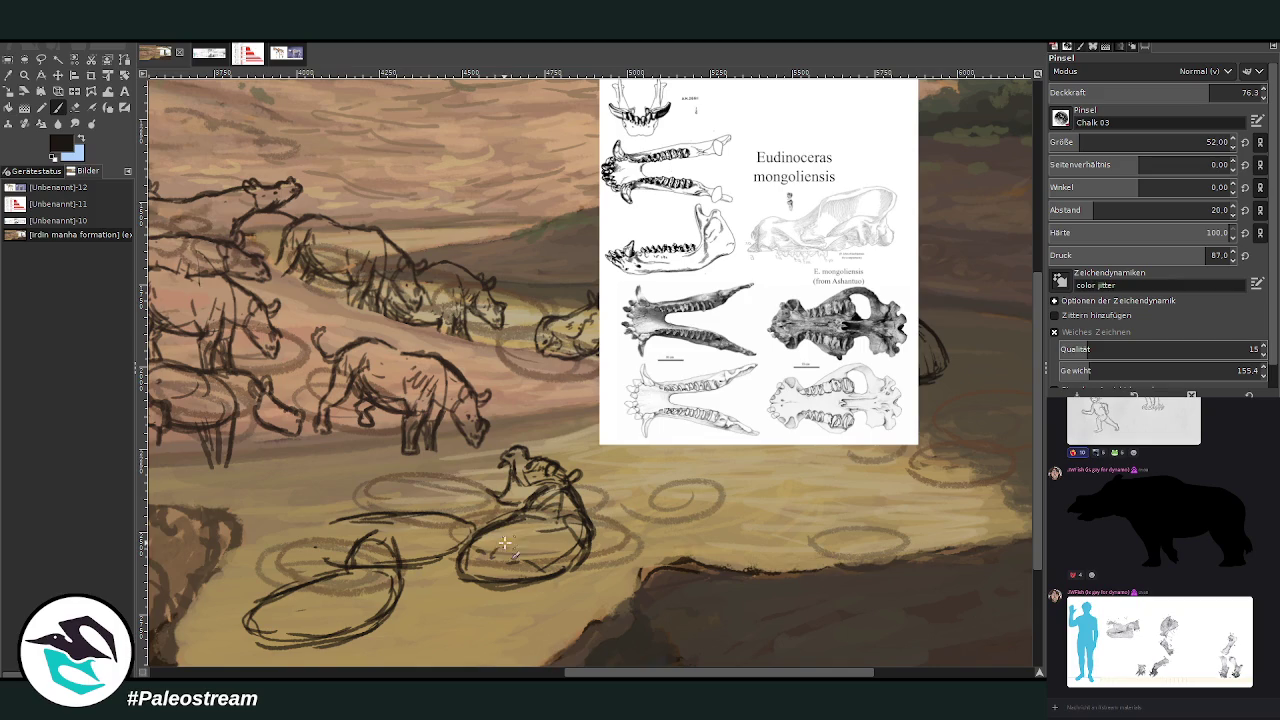
pyautogui.hscroll(-3, 601, 676)
pyautogui.click(1230, 92)
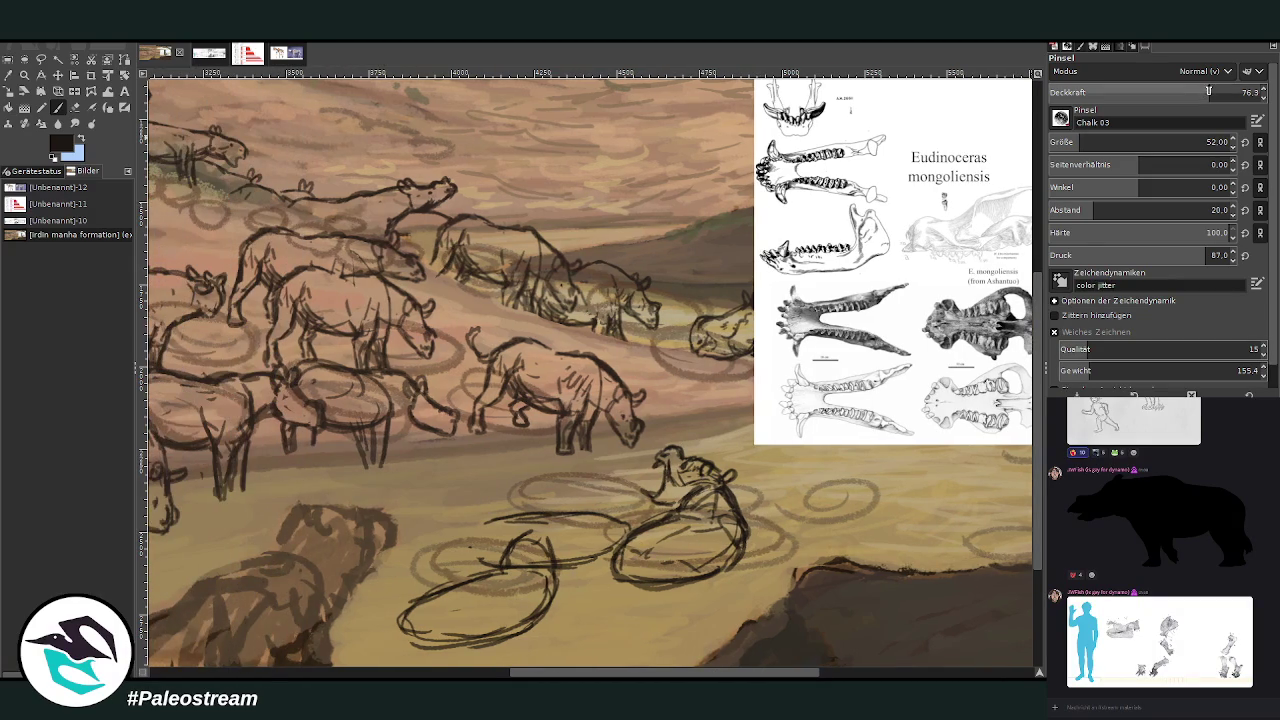
pyautogui.moveTo(1085, 142); pyautogui.dragTo(1060, 142)
pyautogui.scroll(-2, 1040, 385)
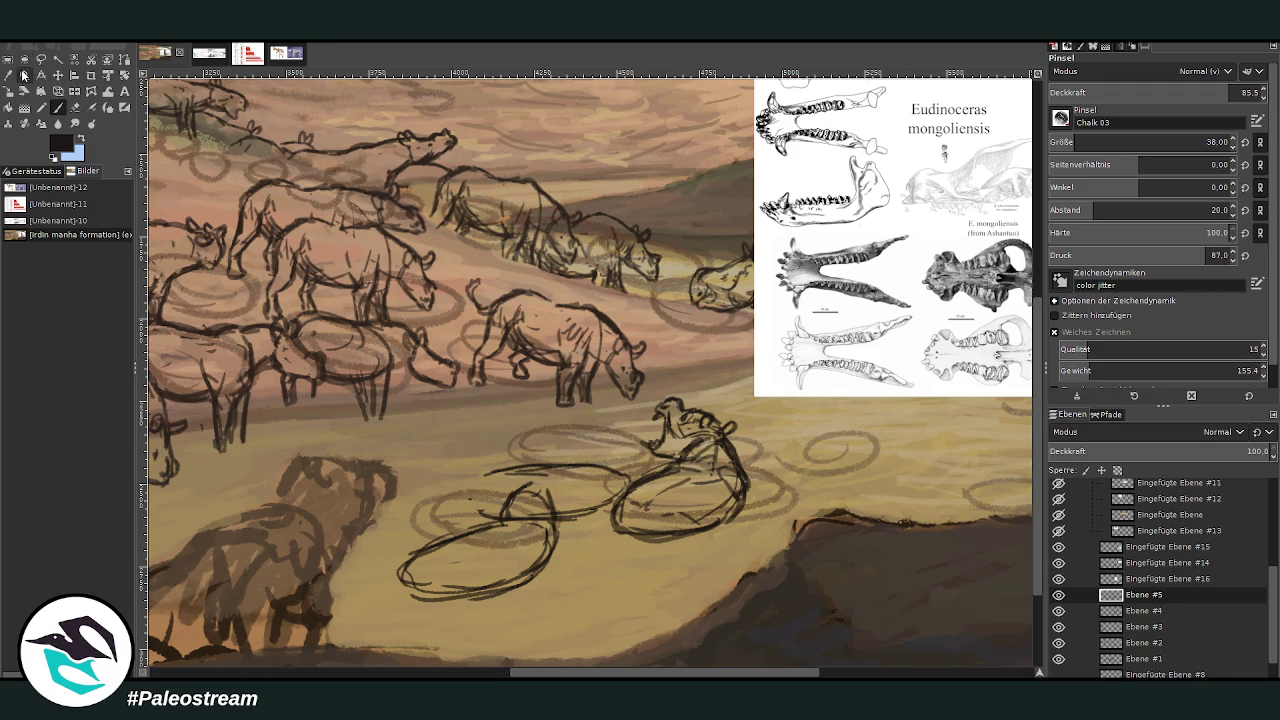
pyautogui.moveTo(521, 675); pyautogui.dragTo(540, 677)
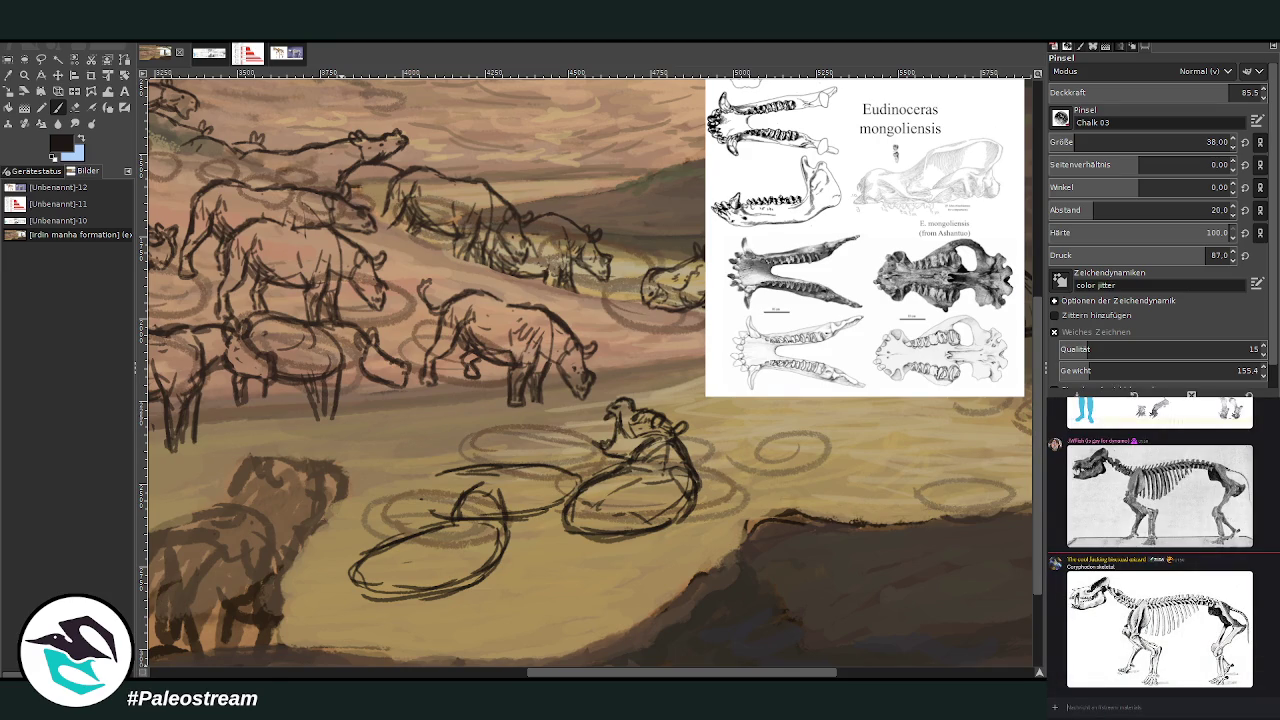
pyautogui.click(43, 60)
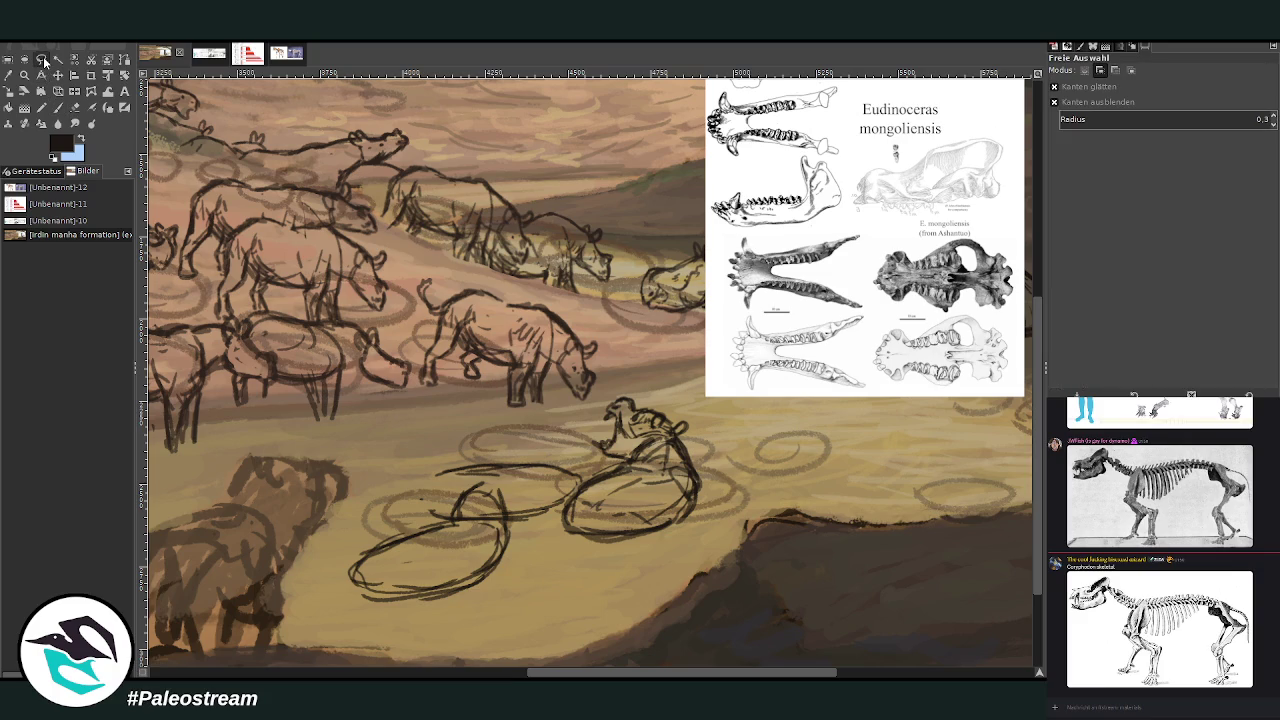
# After checking the skull reference, lasso the head and scale it to 318×214 px
pyautogui.hscroll(3, 632, 670)
pyautogui.click(286, 52)
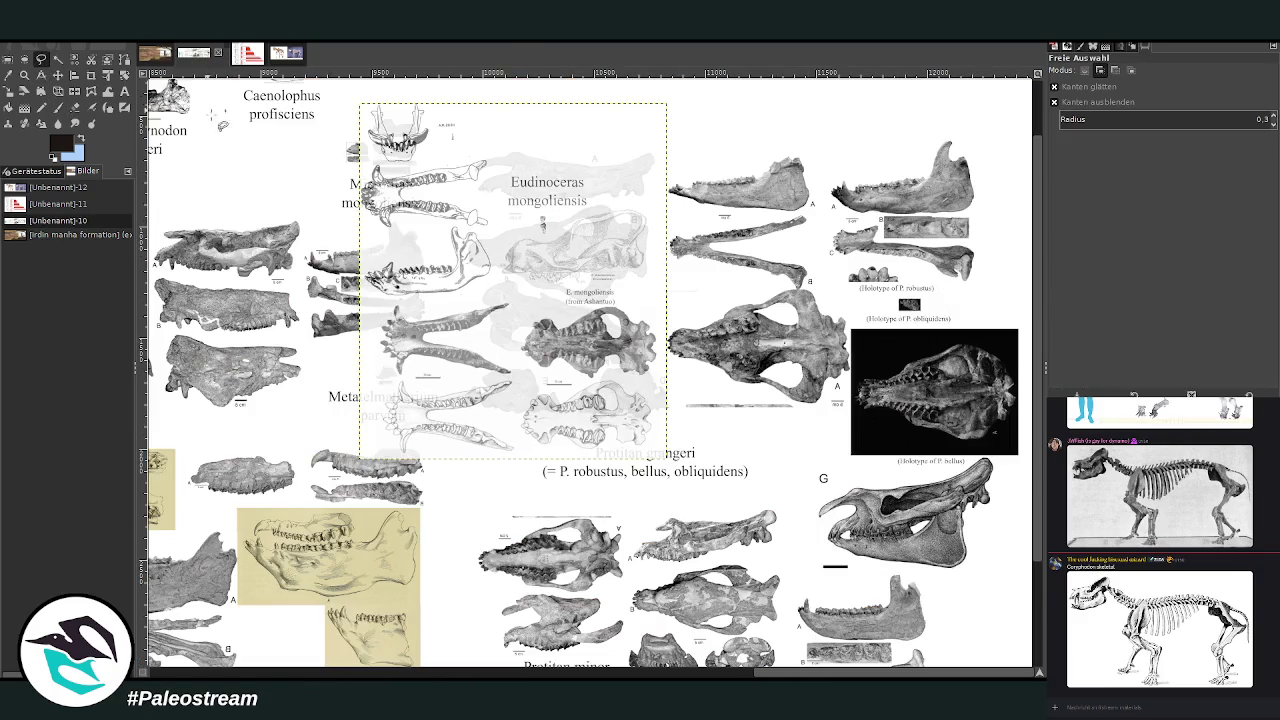
pyautogui.click(146, 65)
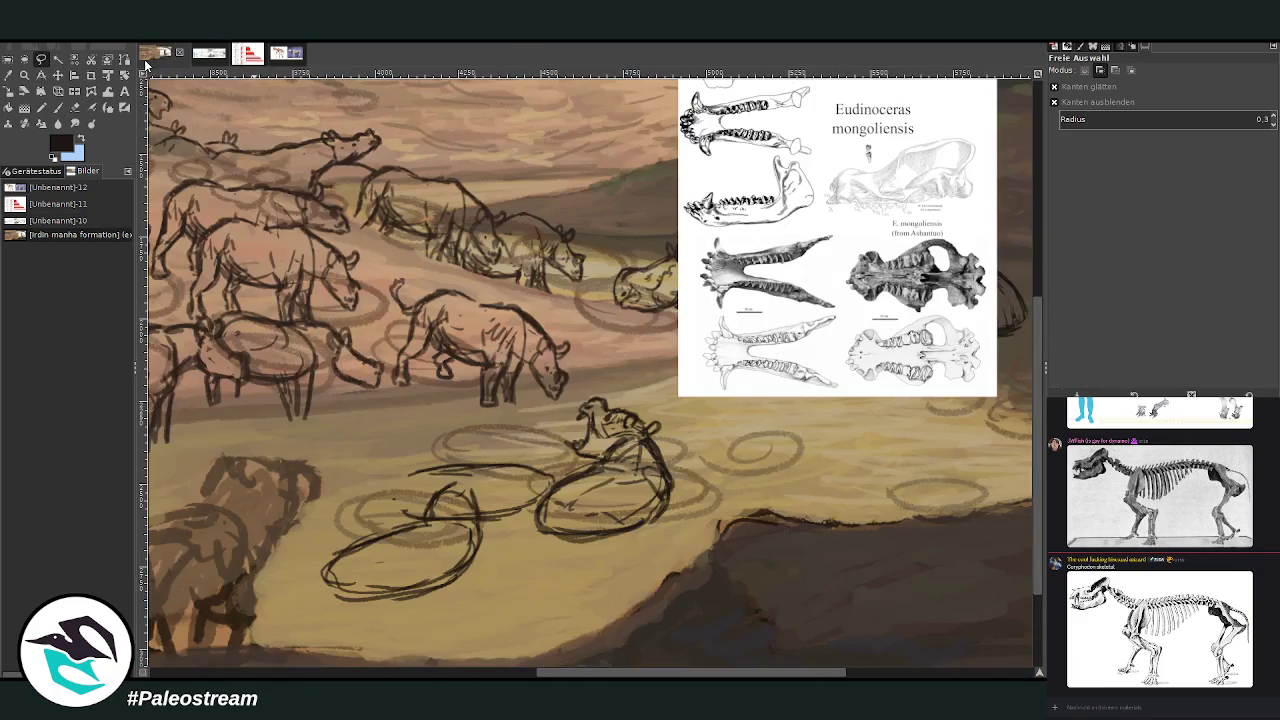
pyautogui.moveTo(590, 462); pyautogui.dragTo(625, 454)
pyautogui.click(9, 91)
pyautogui.click(578, 450)
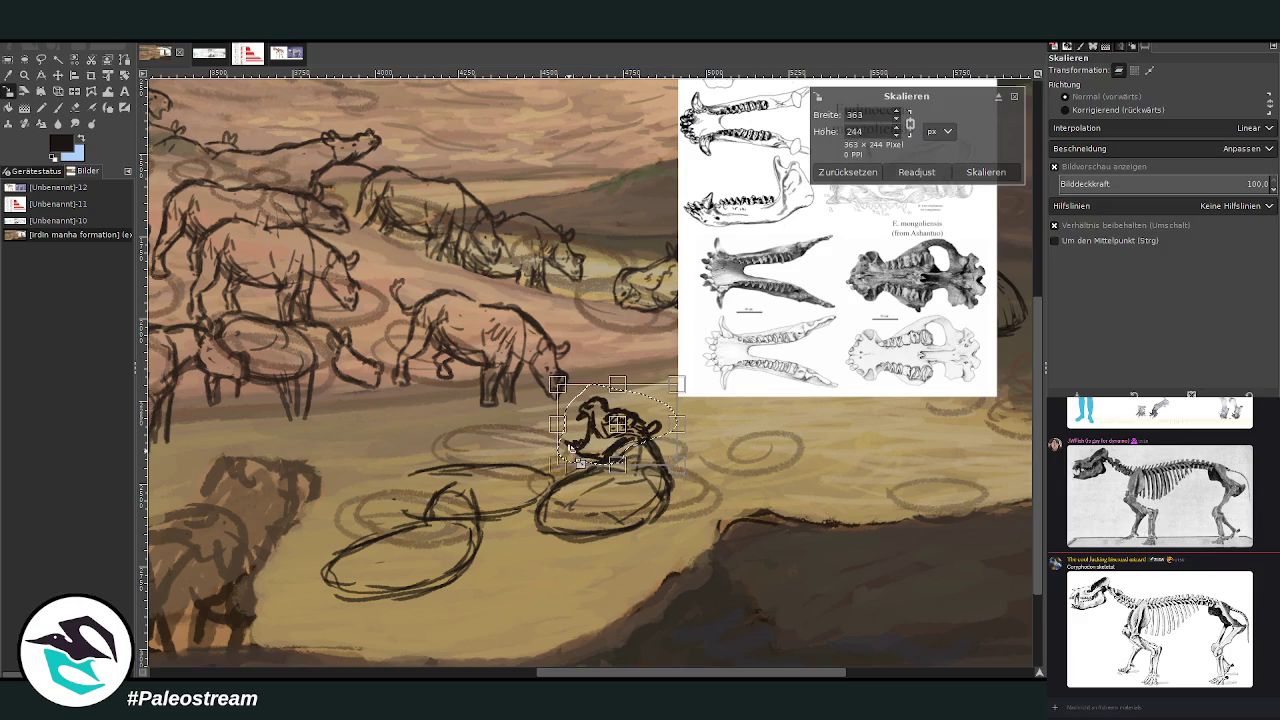
pyautogui.moveTo(579, 460); pyautogui.dragTo(648, 455)
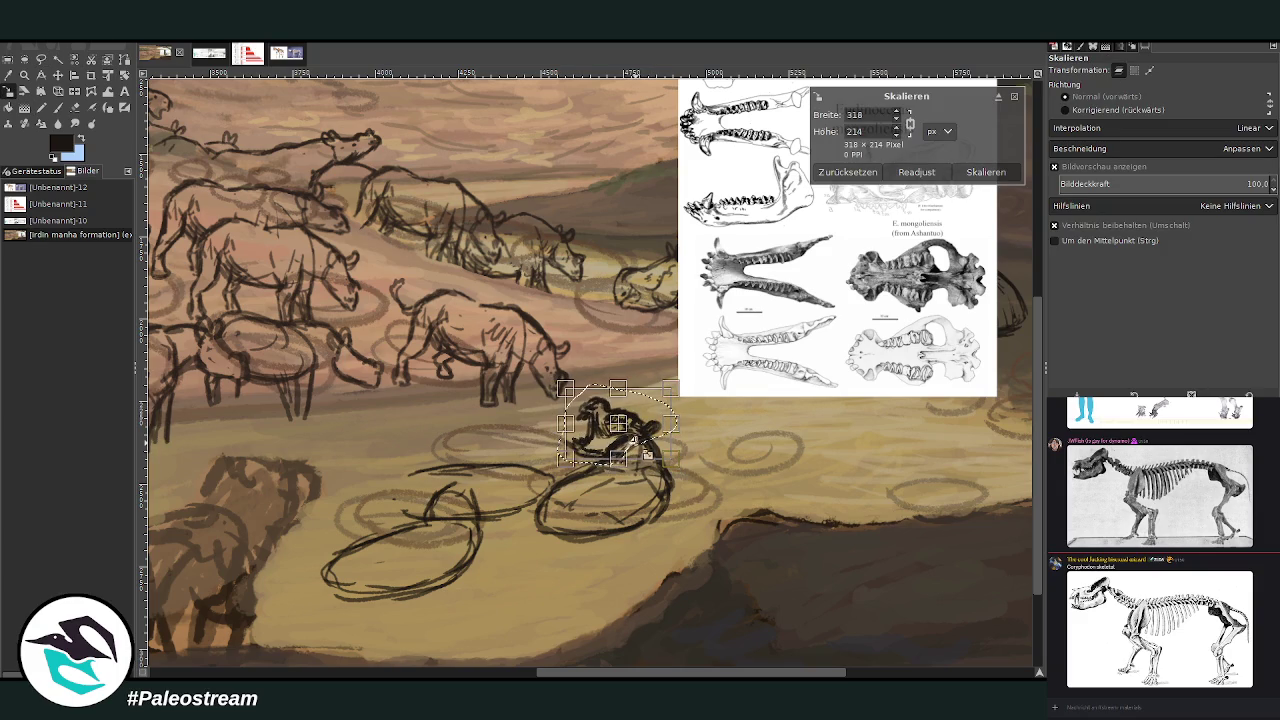
pyautogui.press('Return')
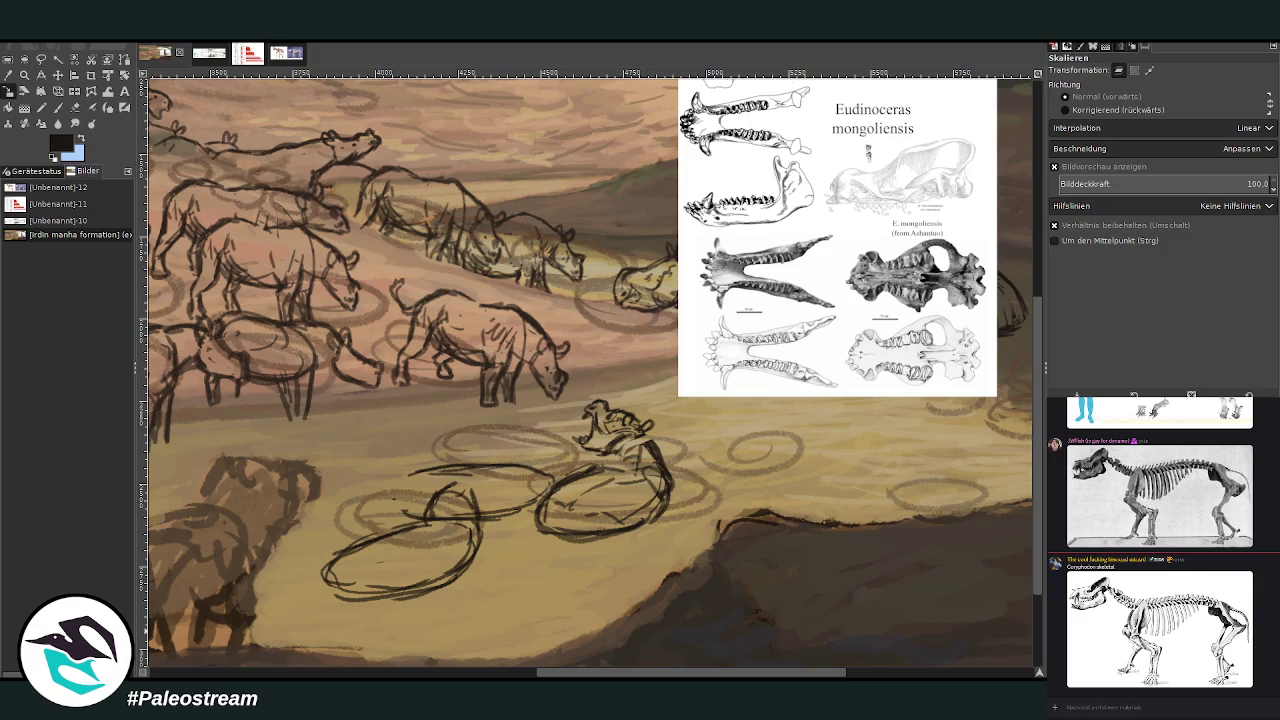
pyautogui.click(58, 107)
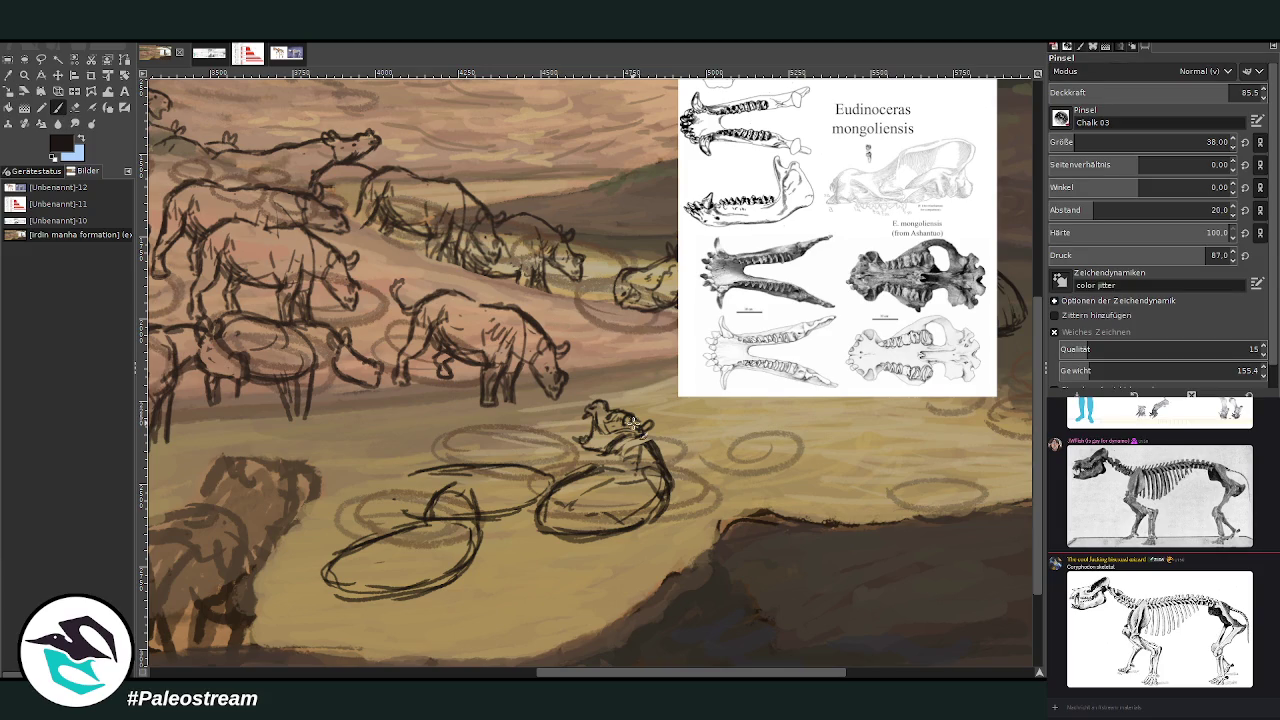
# Hatch the lying animals' lower bodies and outline the oval's right side and bottom
pyautogui.moveTo(651, 452); pyautogui.dragTo(627, 461)
pyautogui.moveTo(652, 450)
pyautogui.mouseDown()
pyautogui.moveTo(663, 492)
pyautogui.moveTo(628, 520)
pyautogui.moveTo(570, 536)
pyautogui.mouseUp()
pyautogui.moveTo(610, 465); pyautogui.dragTo(552, 524)
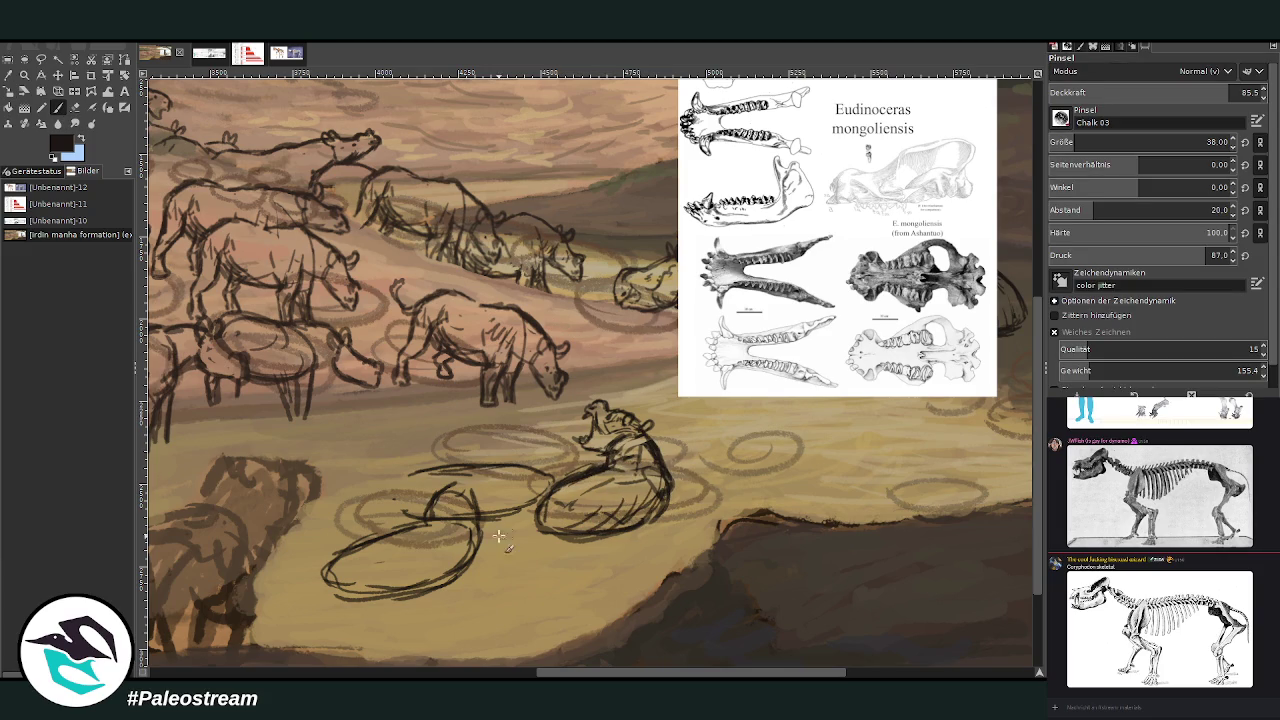
pyautogui.hscroll(-2, 567, 585)
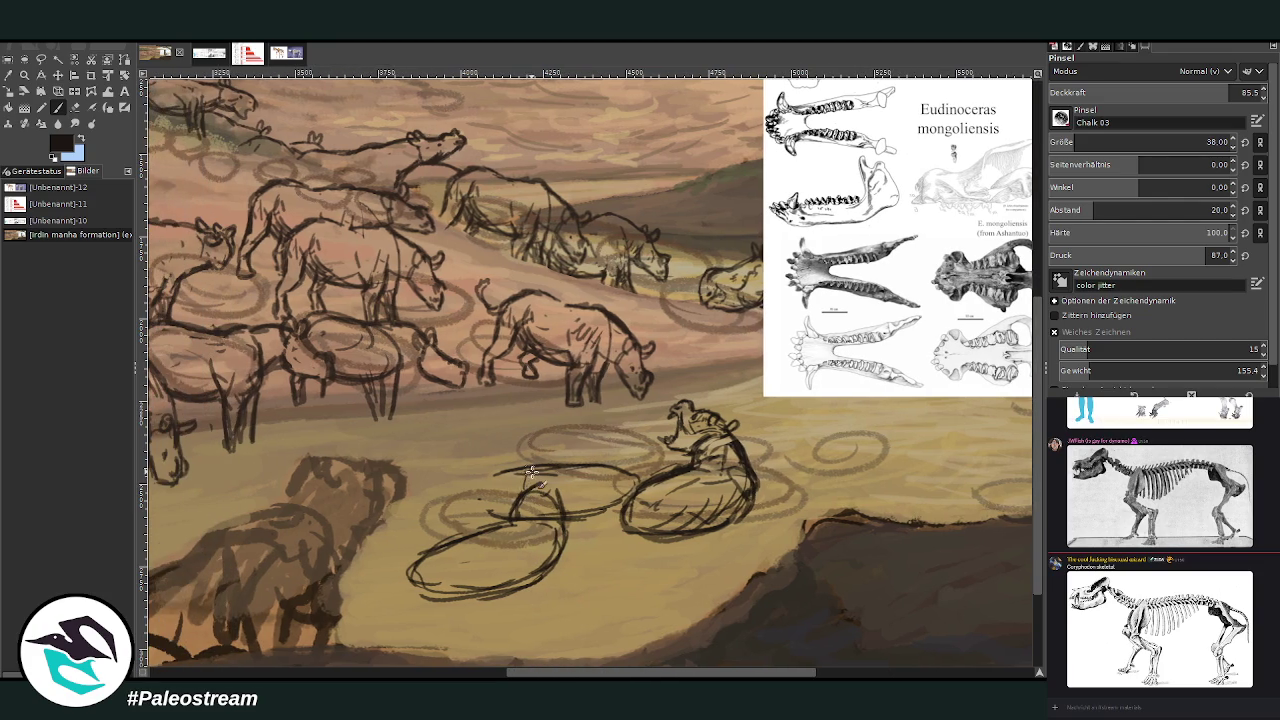
pyautogui.hscroll(1, 540, 450)
pyautogui.hscroll(1, 545, 420)
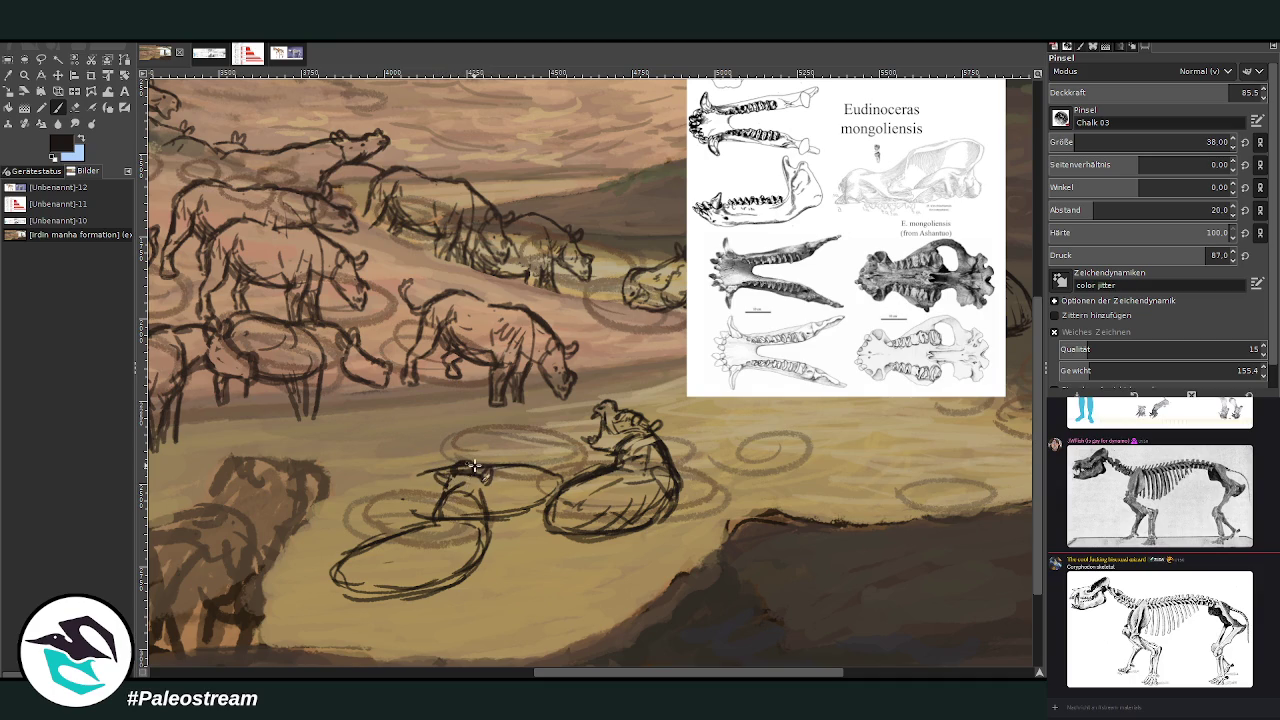
pyautogui.moveTo(482, 505)
pyautogui.mouseDown()
pyautogui.moveTo(412, 596)
pyautogui.moveTo(335, 604)
pyautogui.moveTo(340, 560)
pyautogui.moveTo(340, 598)
pyautogui.moveTo(472, 572)
pyautogui.moveTo(482, 536)
pyautogui.moveTo(418, 520)
pyautogui.moveTo(333, 553)
pyautogui.moveTo(468, 526)
pyautogui.moveTo(462, 488)
pyautogui.moveTo(486, 523)
pyautogui.moveTo(471, 557)
pyautogui.moveTo(371, 594)
pyautogui.moveTo(333, 584)
pyautogui.moveTo(395, 584)
pyautogui.moveTo(354, 593)
pyautogui.moveTo(345, 562)
pyautogui.moveTo(360, 600)
pyautogui.moveTo(322, 582)
pyautogui.moveTo(335, 600)
pyautogui.moveTo(330, 591)
pyautogui.mouseUp()
pyautogui.click(75, 107)
pyautogui.click(57, 107)
pyautogui.moveTo(470, 567)
pyautogui.mouseDown()
pyautogui.moveTo(456, 578)
pyautogui.moveTo(423, 547)
pyautogui.mouseUp()
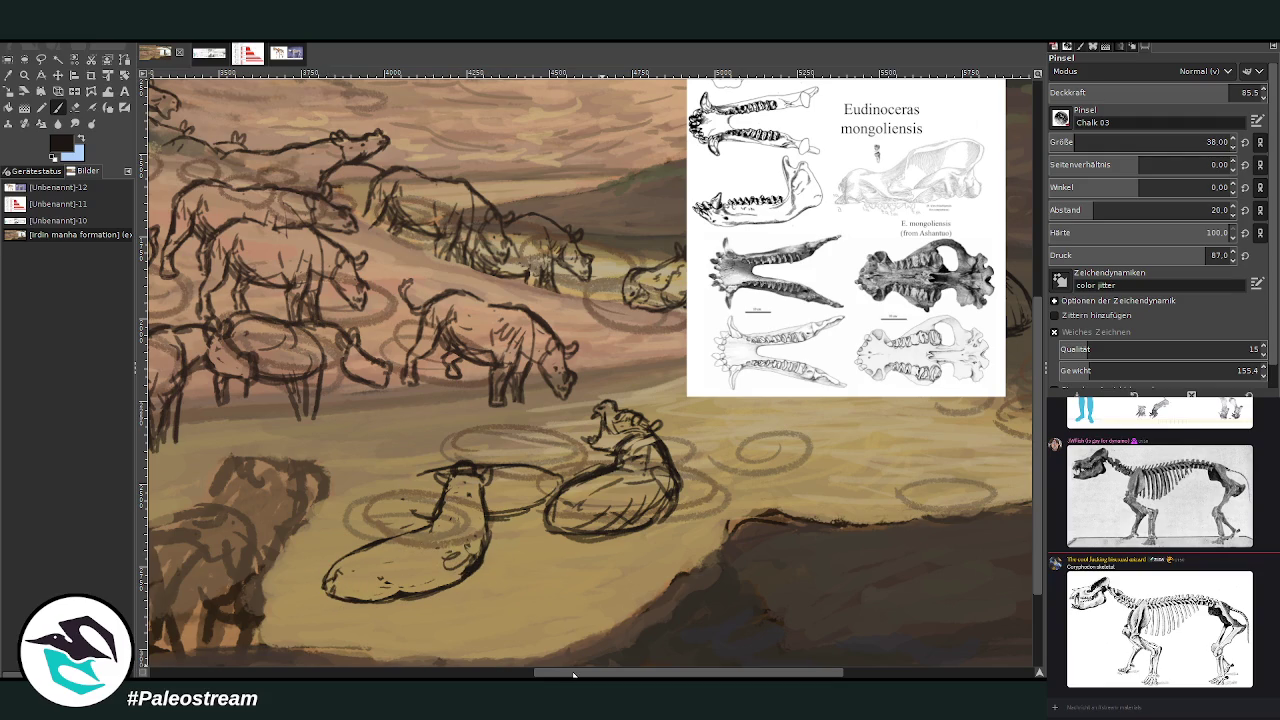
# Draw the left animal's snout and extend its back line to join its neighbour
pyautogui.hscroll(-3, 557, 330)
pyautogui.moveTo(550, 468); pyautogui.dragTo(484, 500)
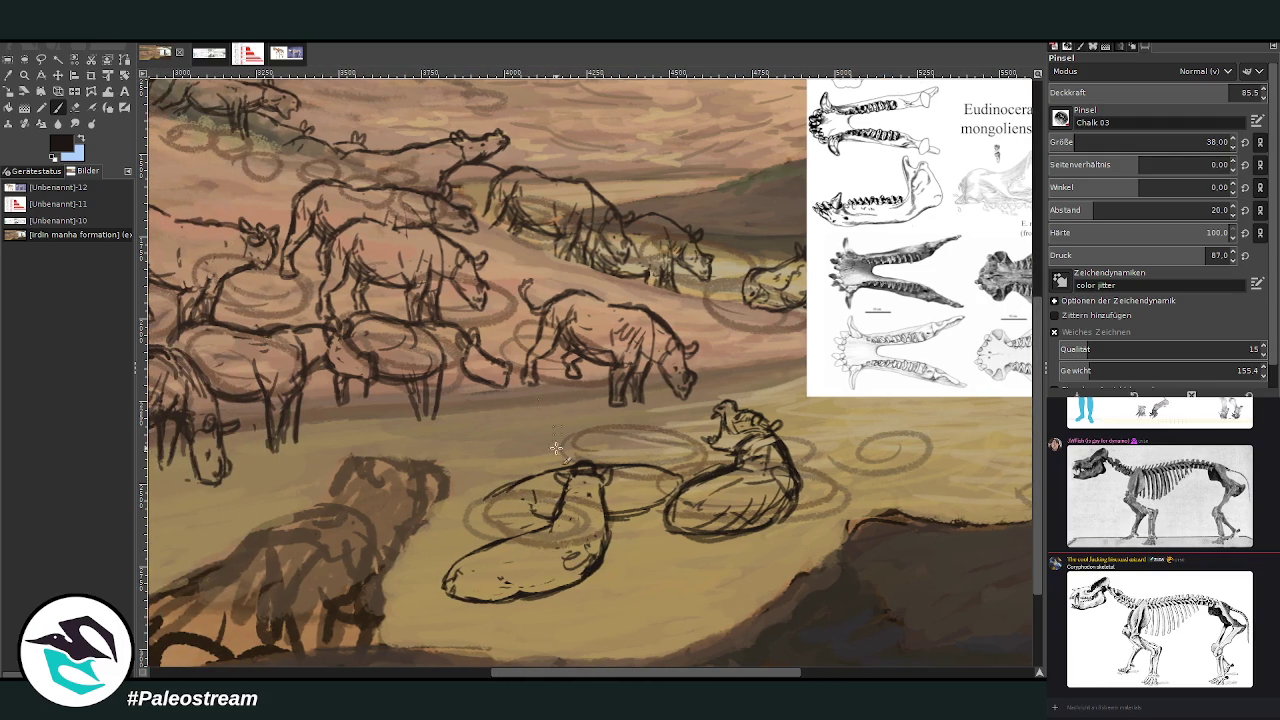
pyautogui.moveTo(677, 499)
pyautogui.mouseDown()
pyautogui.moveTo(622, 501)
pyautogui.moveTo(690, 484)
pyautogui.mouseUp()
pyautogui.moveTo(528, 530); pyautogui.dragTo(488, 497)
pyautogui.moveTo(442, 520); pyautogui.dragTo(487, 505)
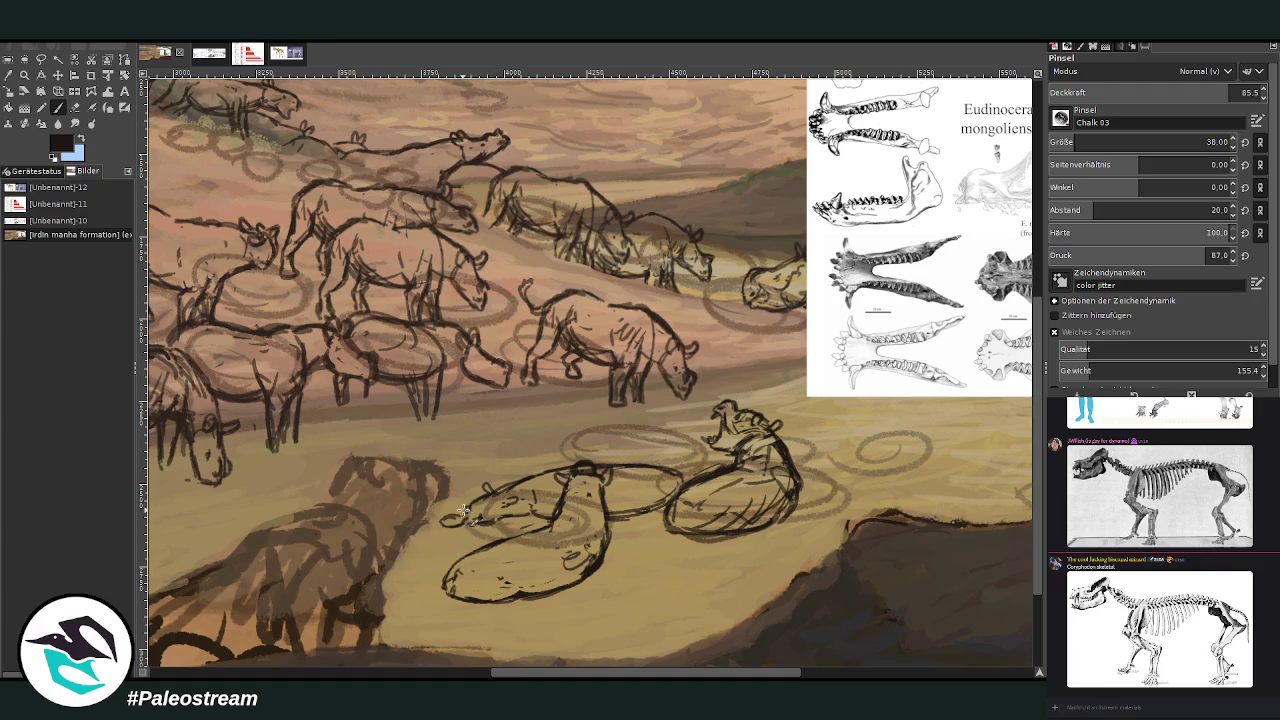
pyautogui.moveTo(456, 514); pyautogui.dragTo(440, 521)
pyautogui.moveTo(643, 462); pyautogui.dragTo(680, 470)
pyautogui.hotkey('shift', 'e')
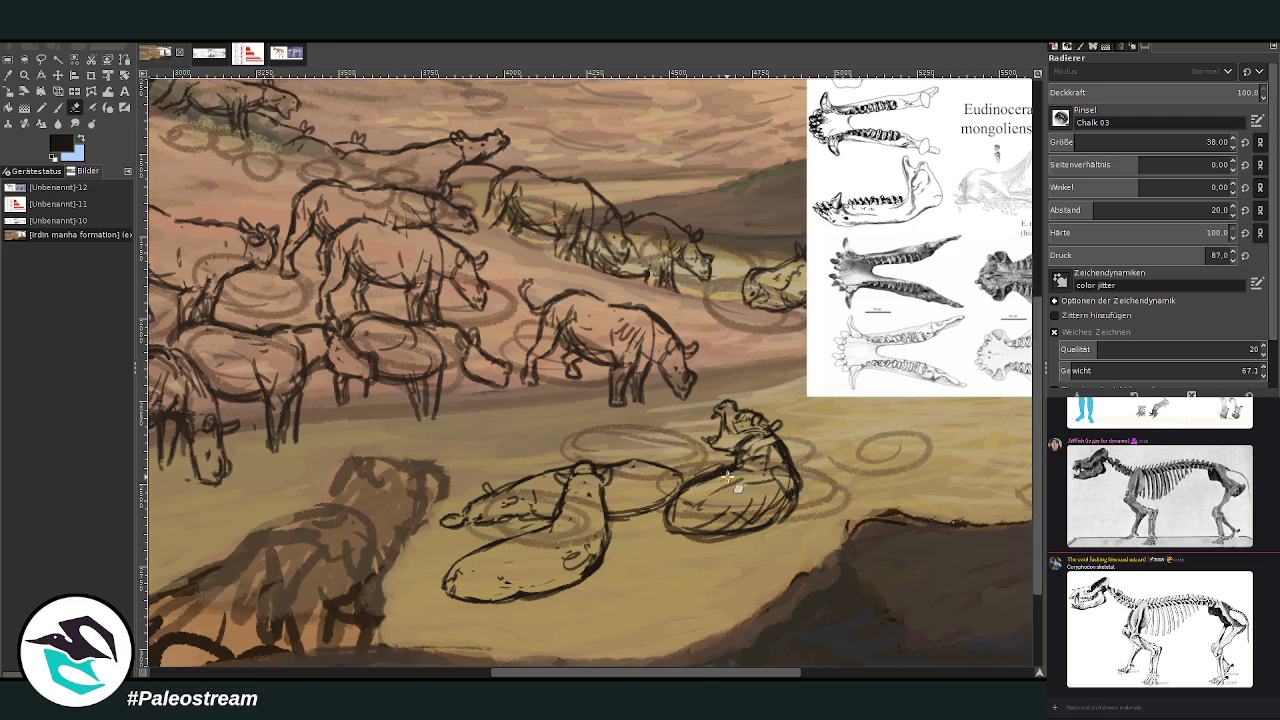
# Erase hatching under the right lying animal and redraw its bottom contour
pyautogui.moveTo(770, 500); pyautogui.dragTo(758, 528)
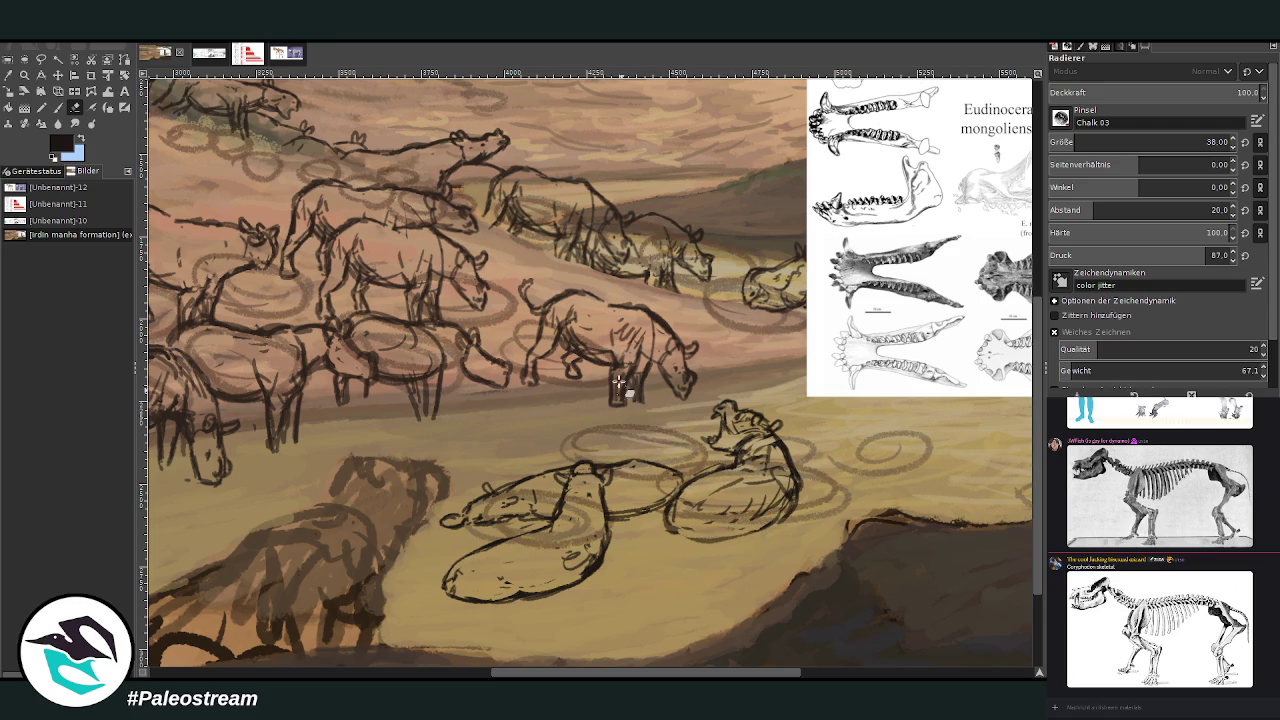
pyautogui.click(58, 107)
pyautogui.moveTo(683, 522); pyautogui.dragTo(776, 518)
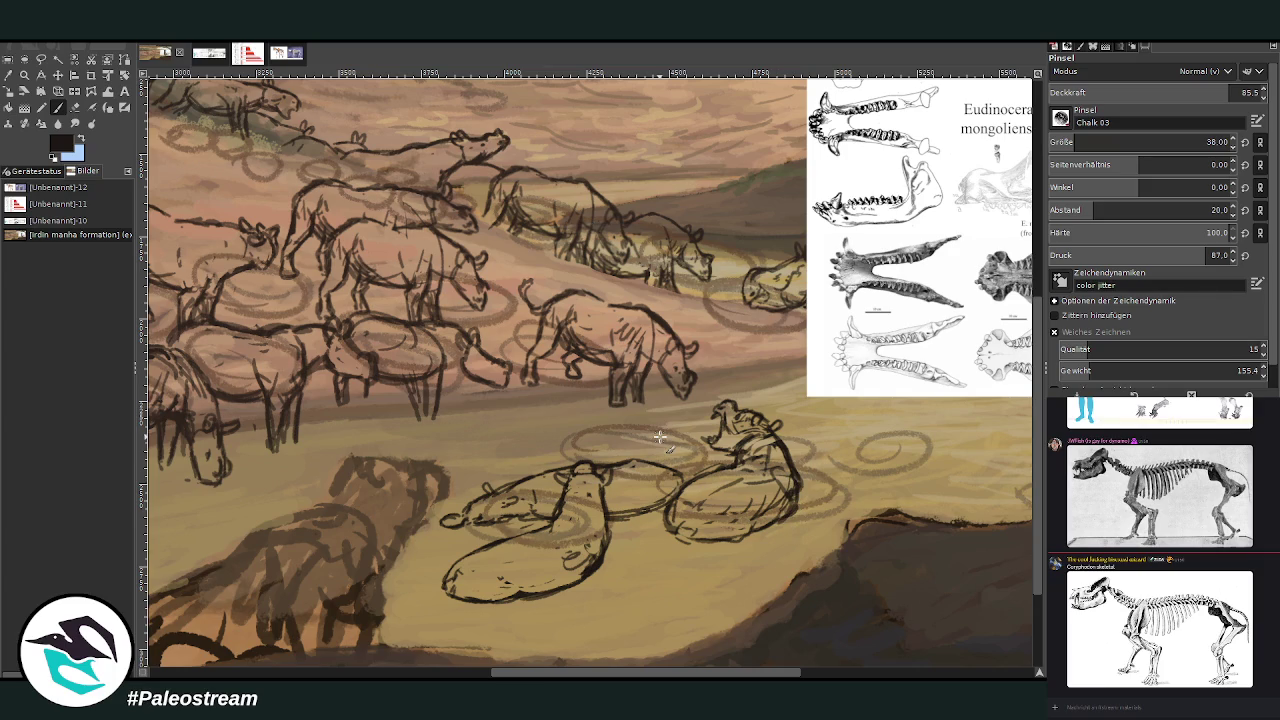
pyautogui.hotkey('shift', 'ctrl', 'j')
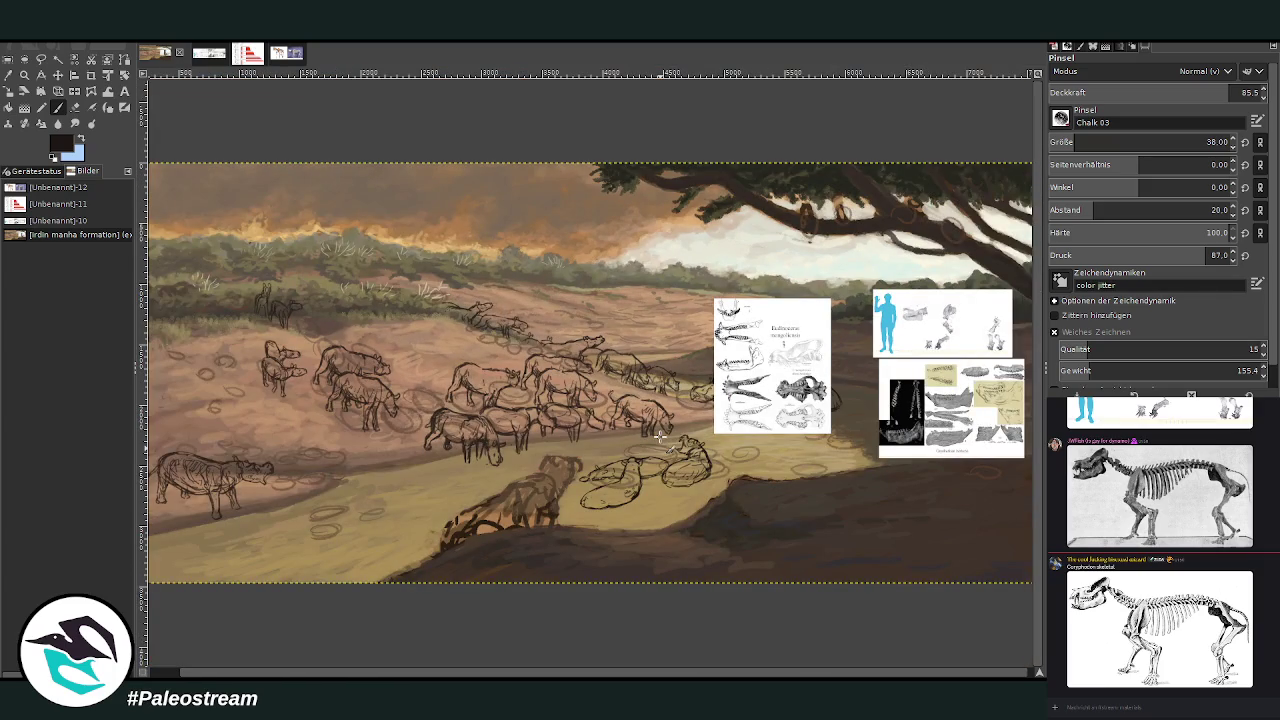
# Zoom in on the lower-right and the herd, then zoom out to fit the full painting
pyautogui.click(24, 74)
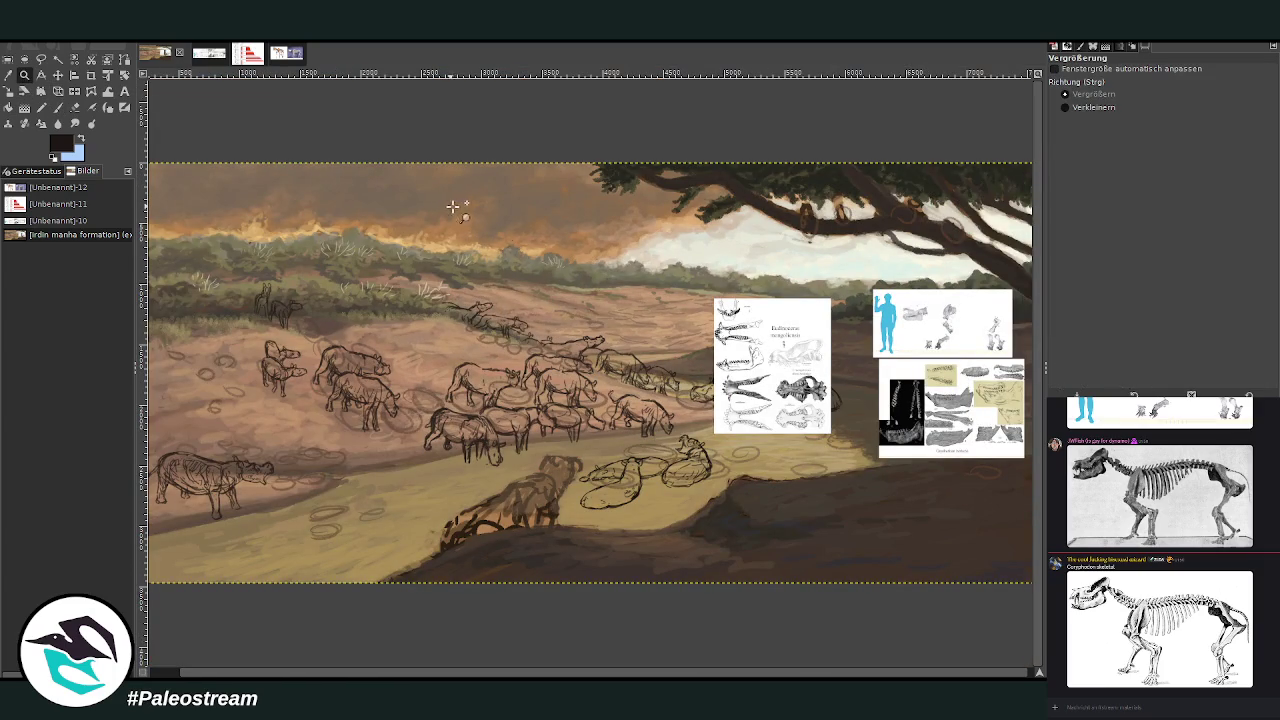
pyautogui.click(858, 563)
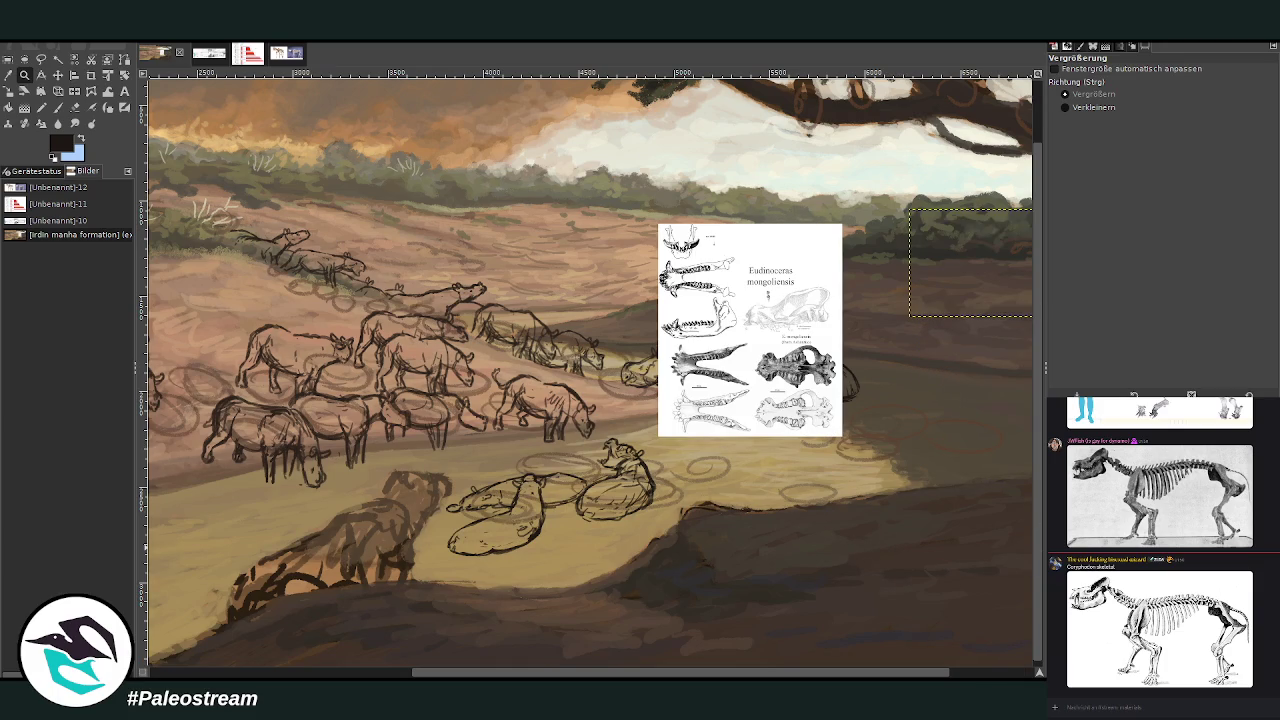
pyautogui.press('-')
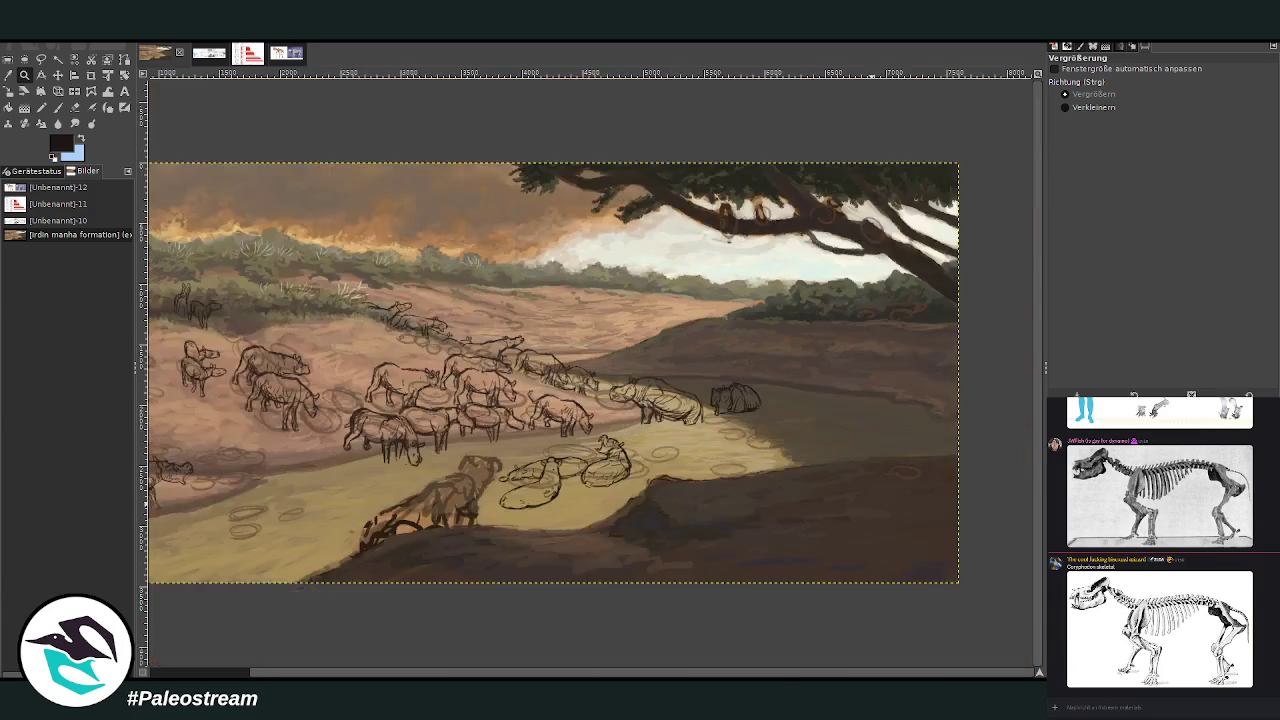
pyautogui.press('-')
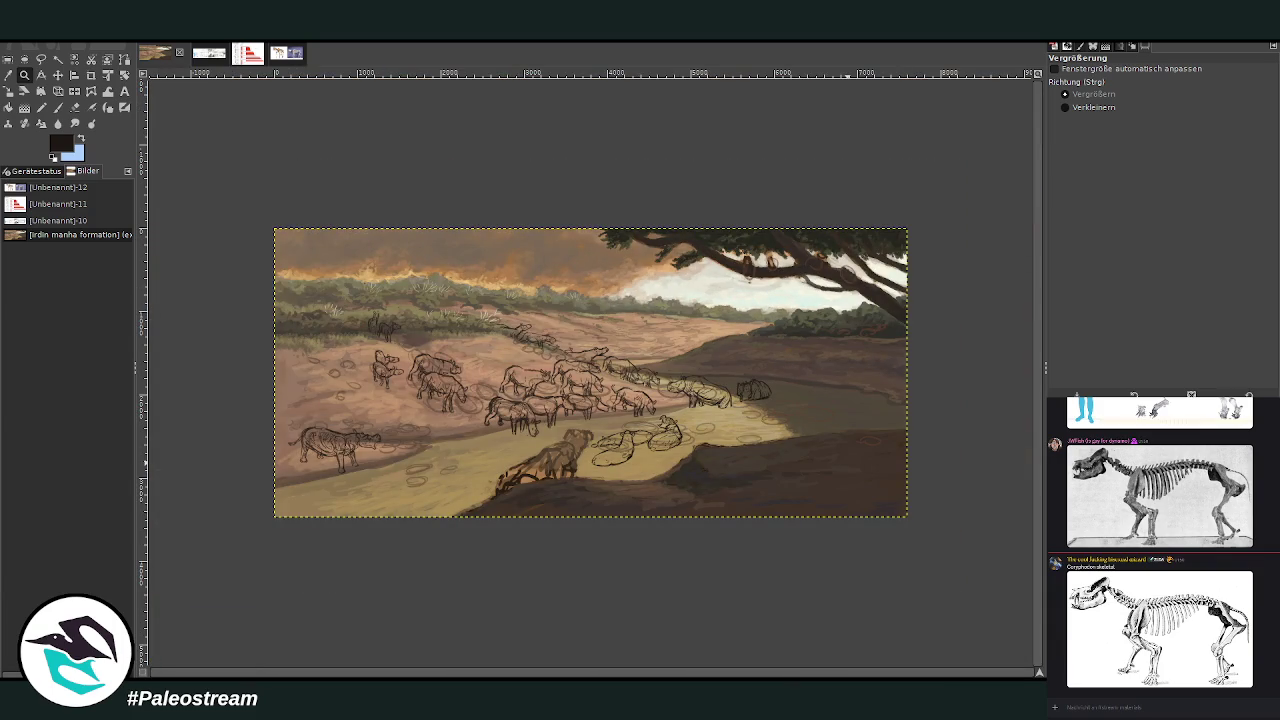
pyautogui.click(25, 76)
pyautogui.moveTo(308, 251); pyautogui.dragTo(808, 572)
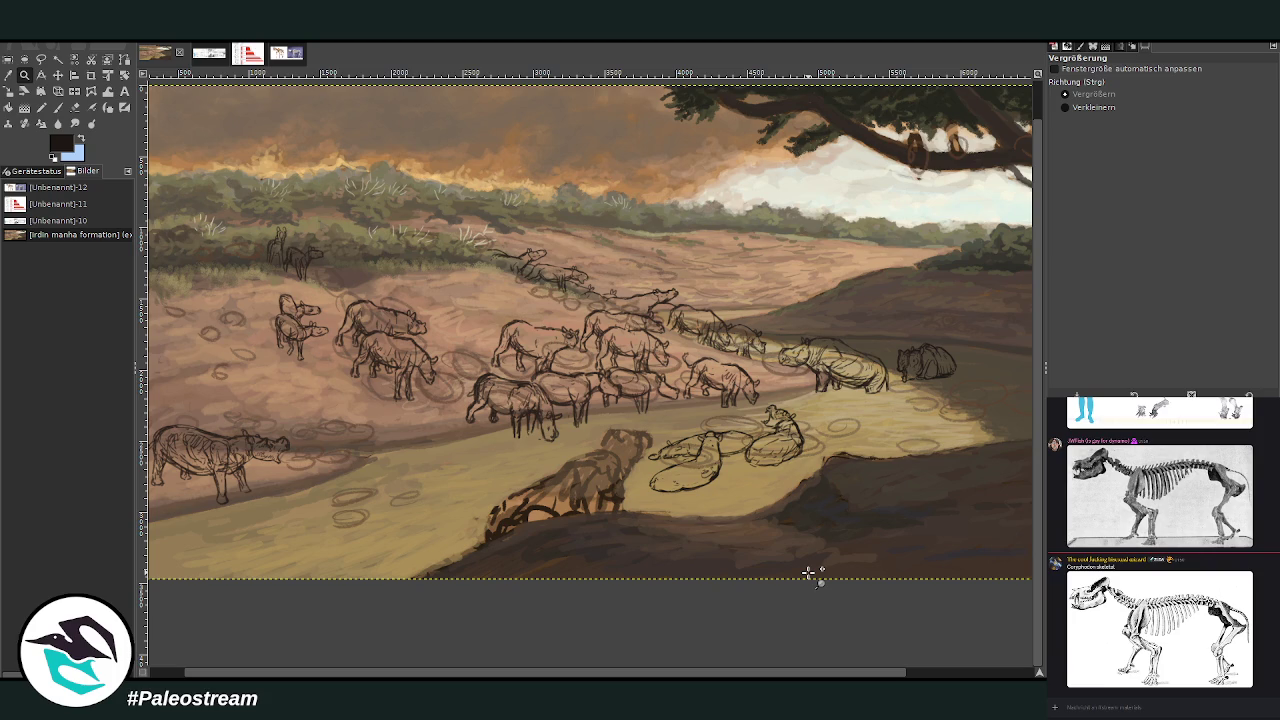
pyautogui.hscroll(3, 595, 558)
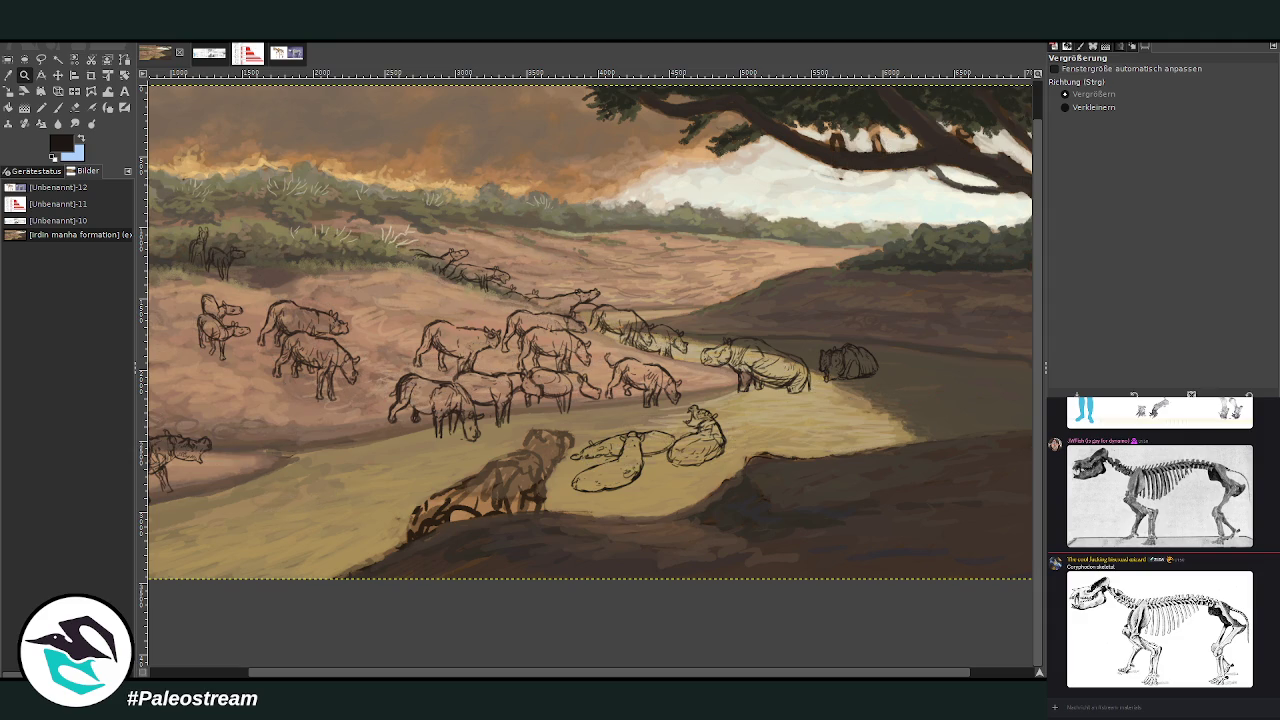
pyautogui.press('-')
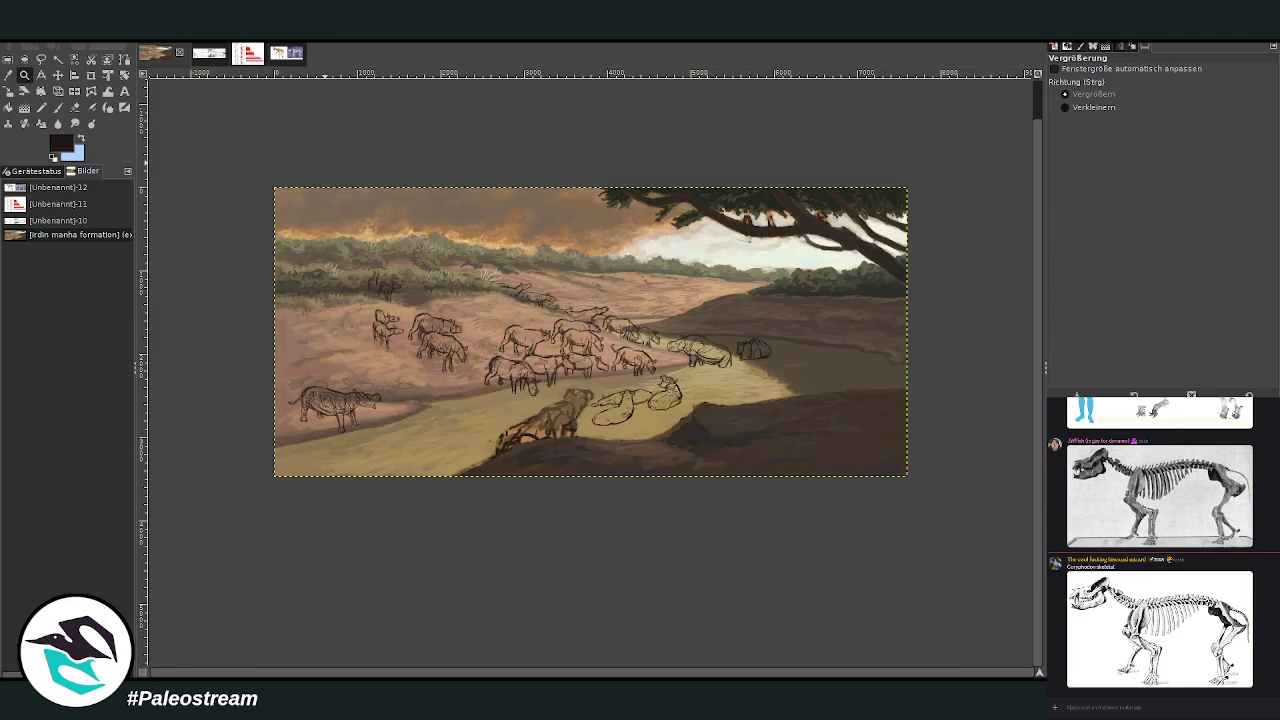
pyautogui.moveTo(280, 166); pyautogui.dragTo(912, 530)
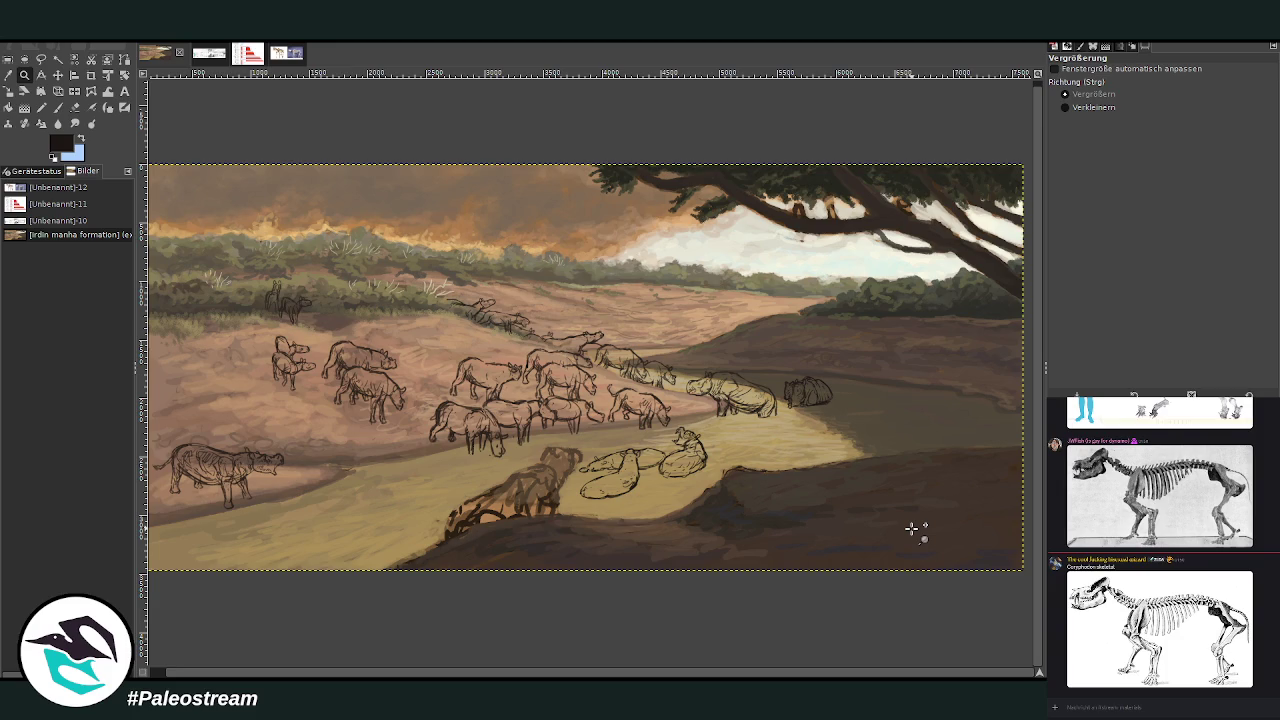
pyautogui.press('pageup')
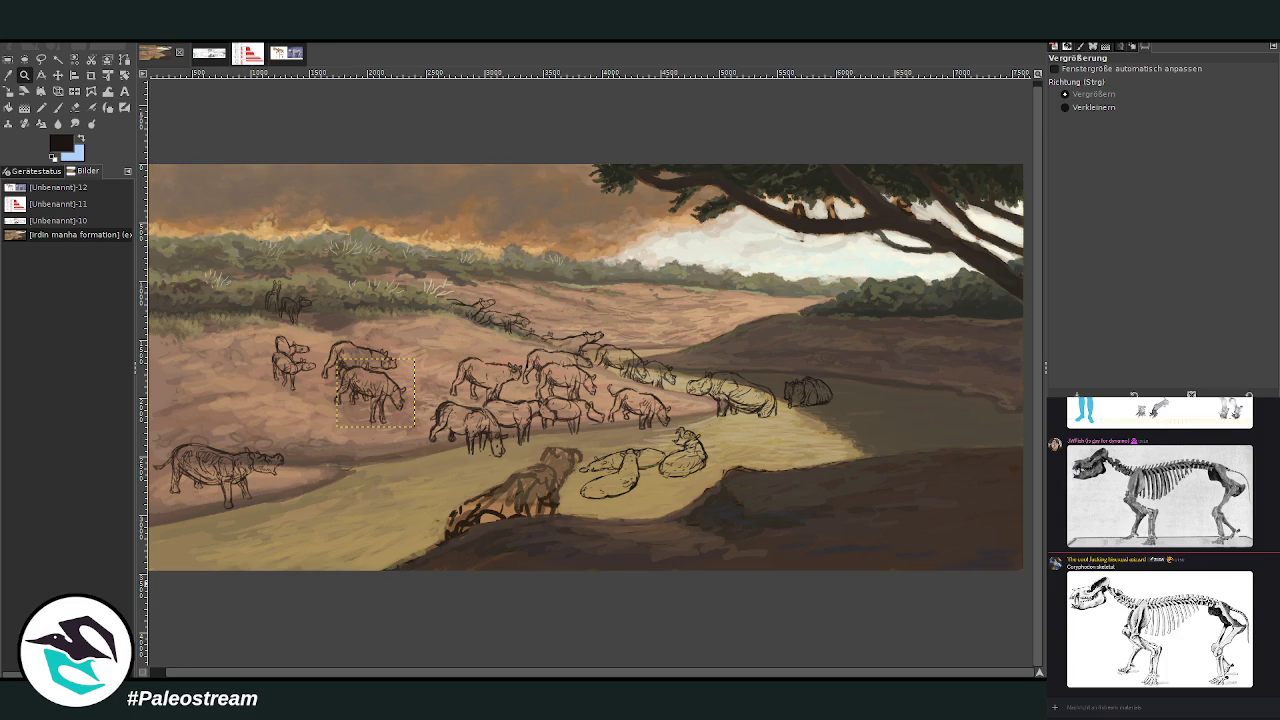
pyautogui.hotkey('ctrl', 'z')
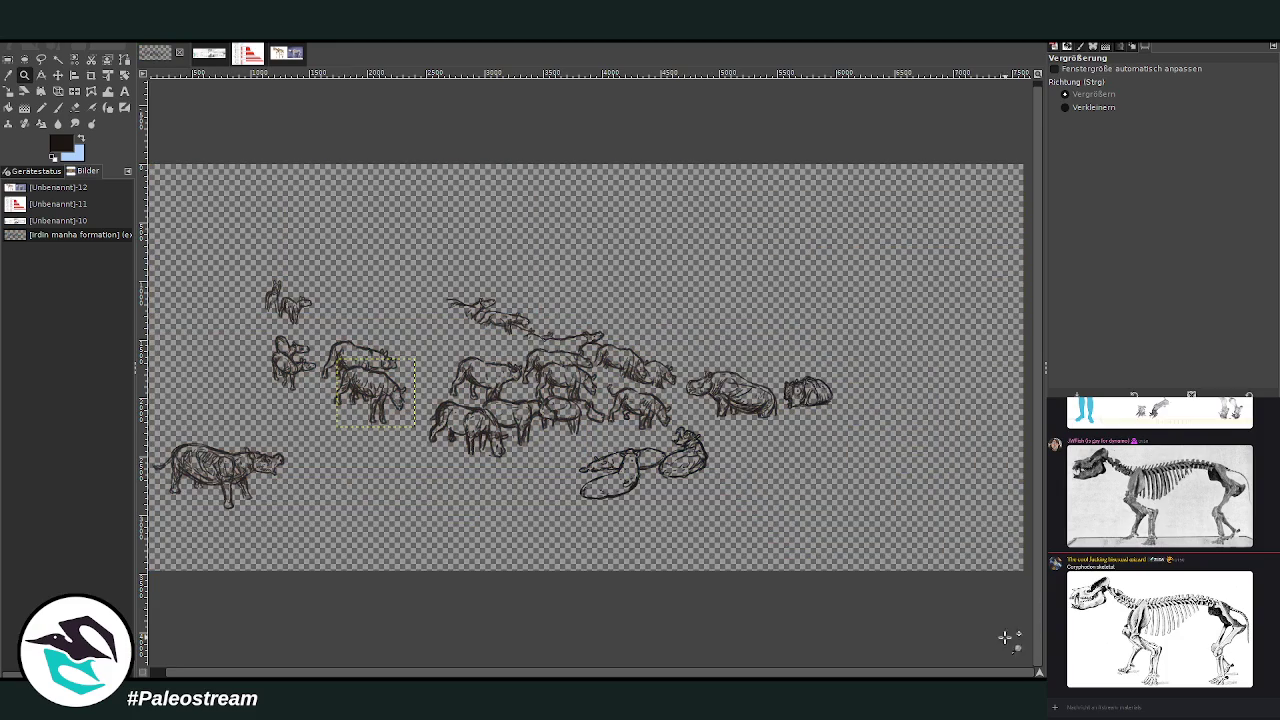
pyautogui.hotkey('ctrl', 'y')
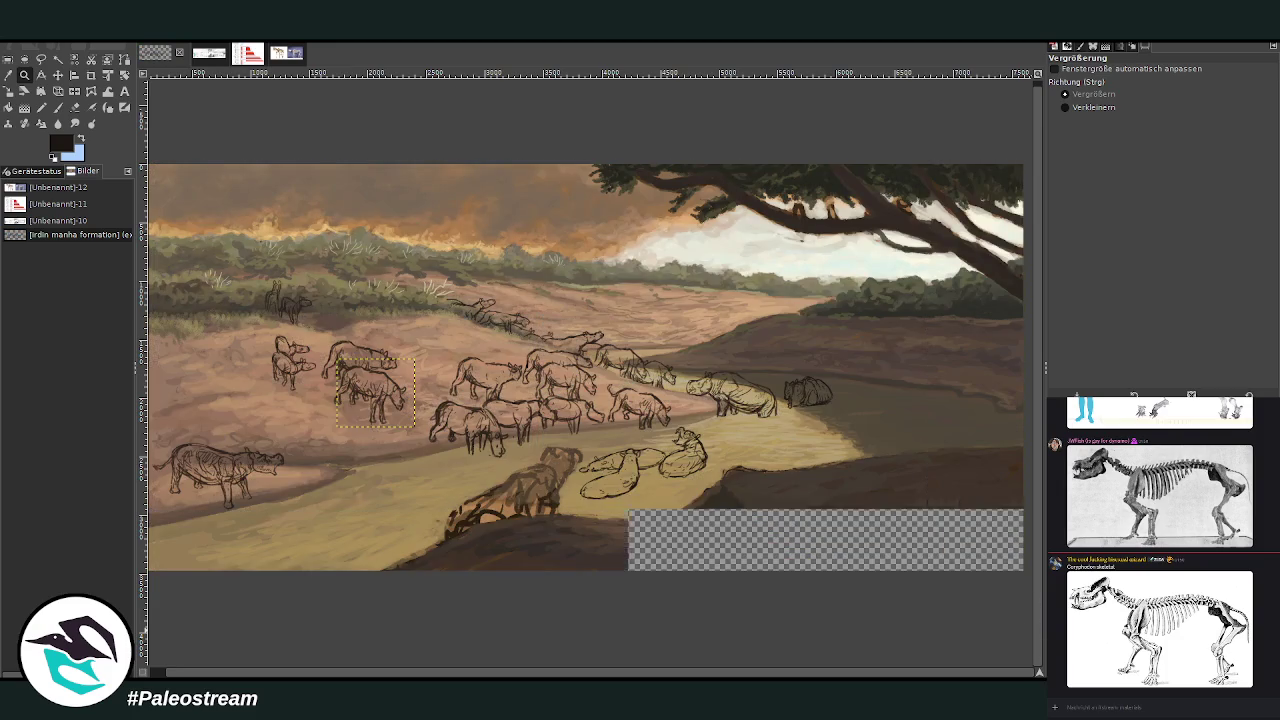
pyautogui.press('pagedown')
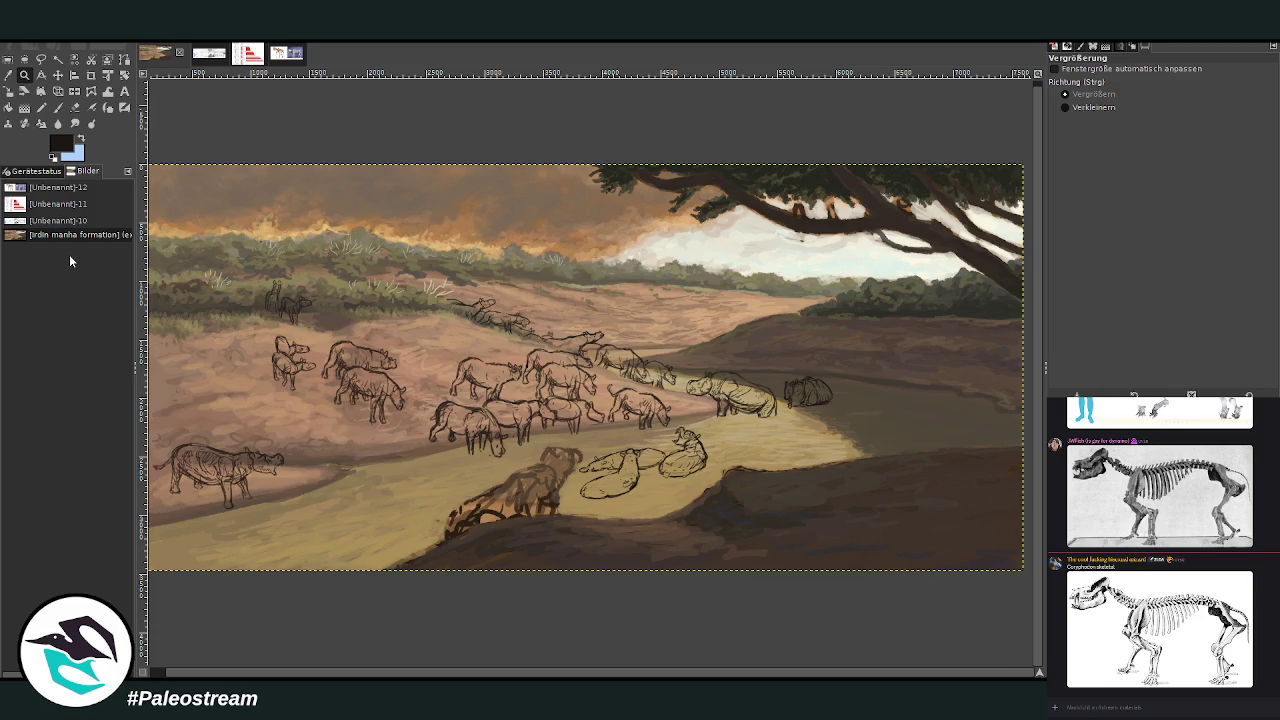
pyautogui.click(58, 75)
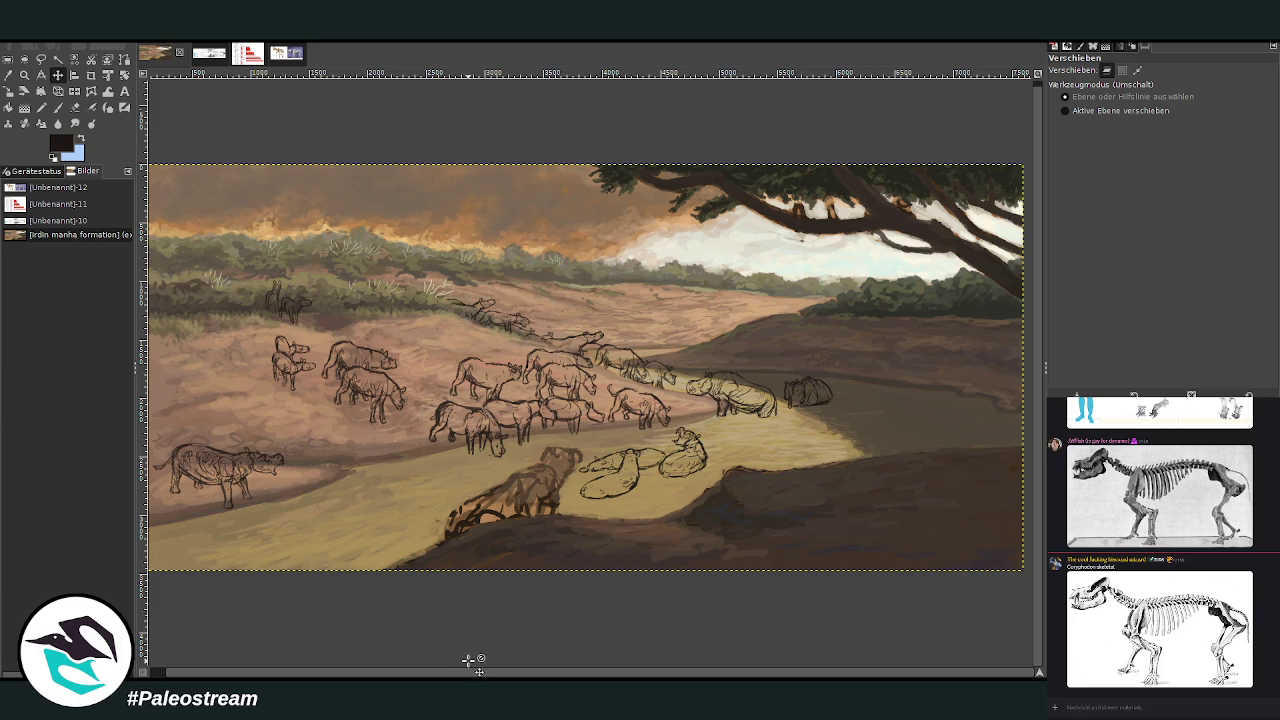
pyautogui.scroll(1, 450, 640)
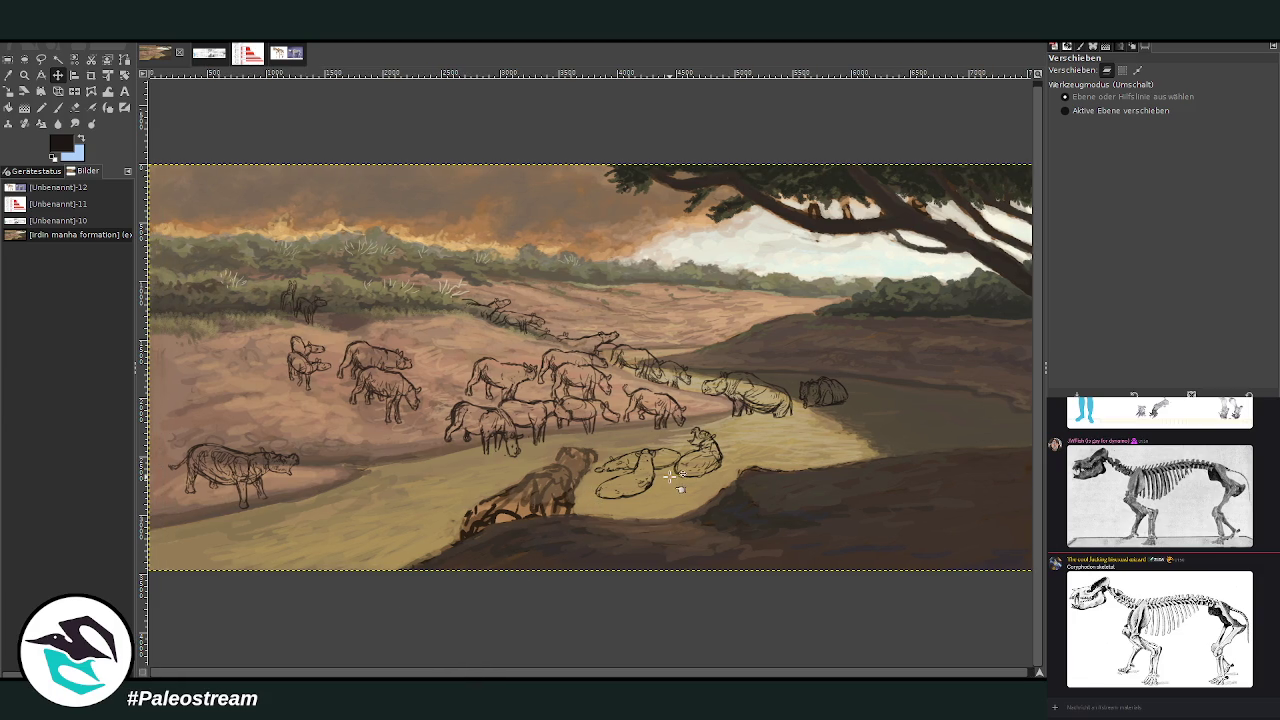
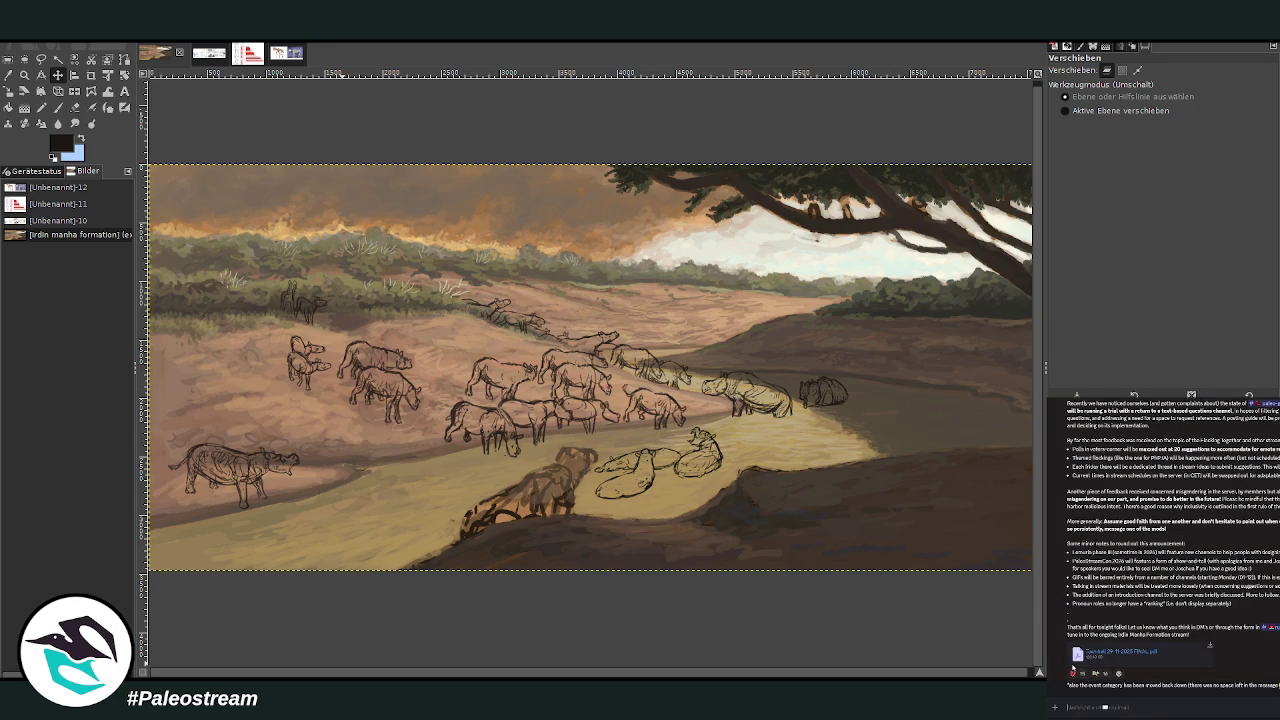
# Zoom in on the sketched herd and sample a tan colour from the painting
pyautogui.scroll(3, 1248, 588)
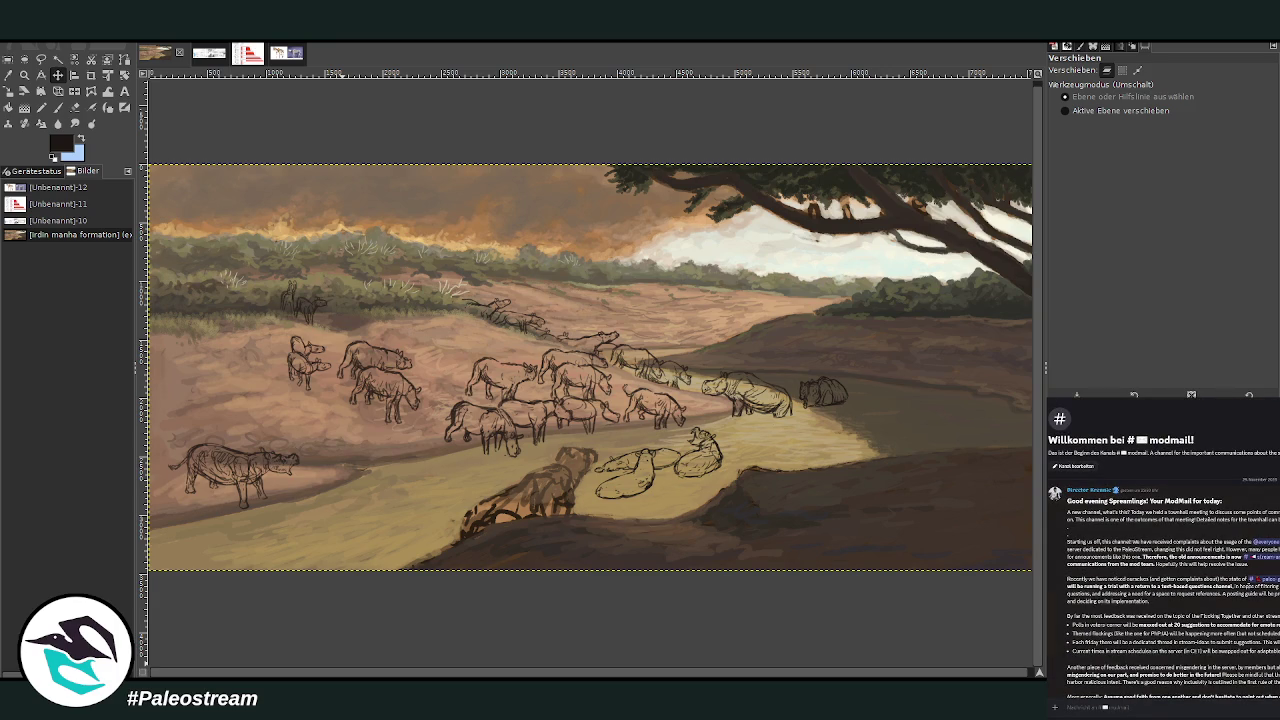
pyautogui.scroll(-5, 1163, 550)
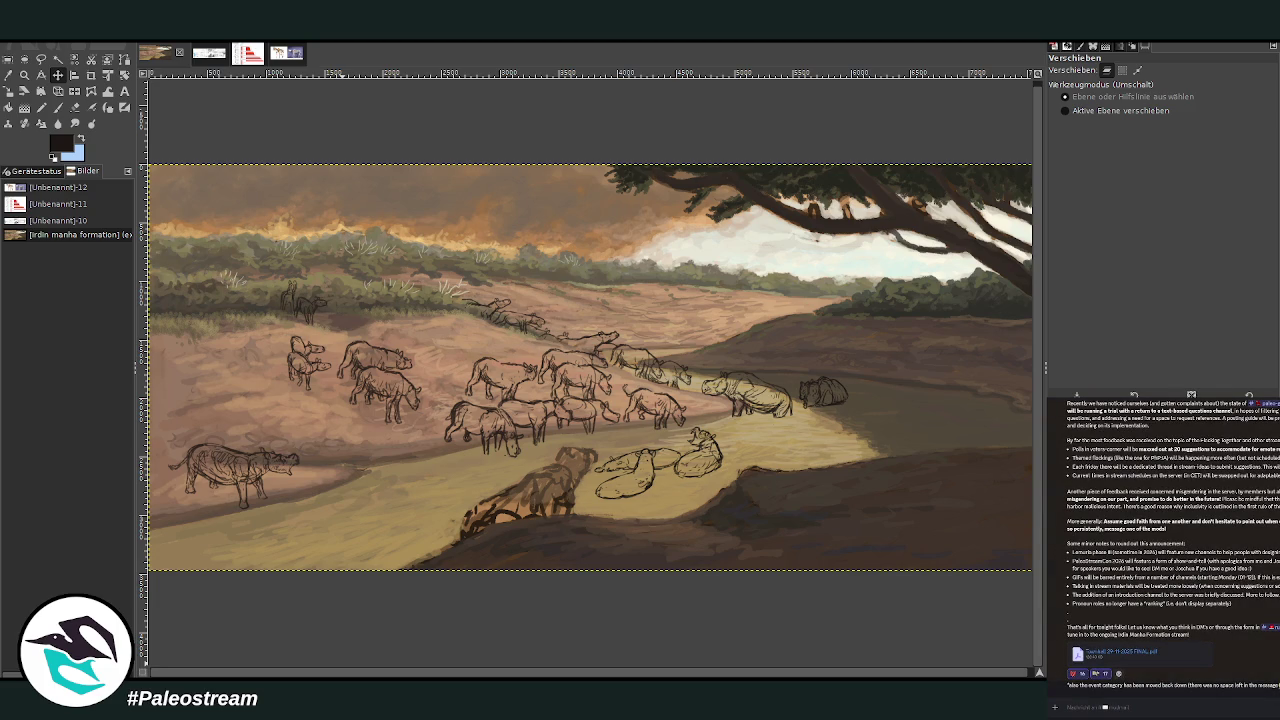
pyautogui.scroll(-10, 1252, 586)
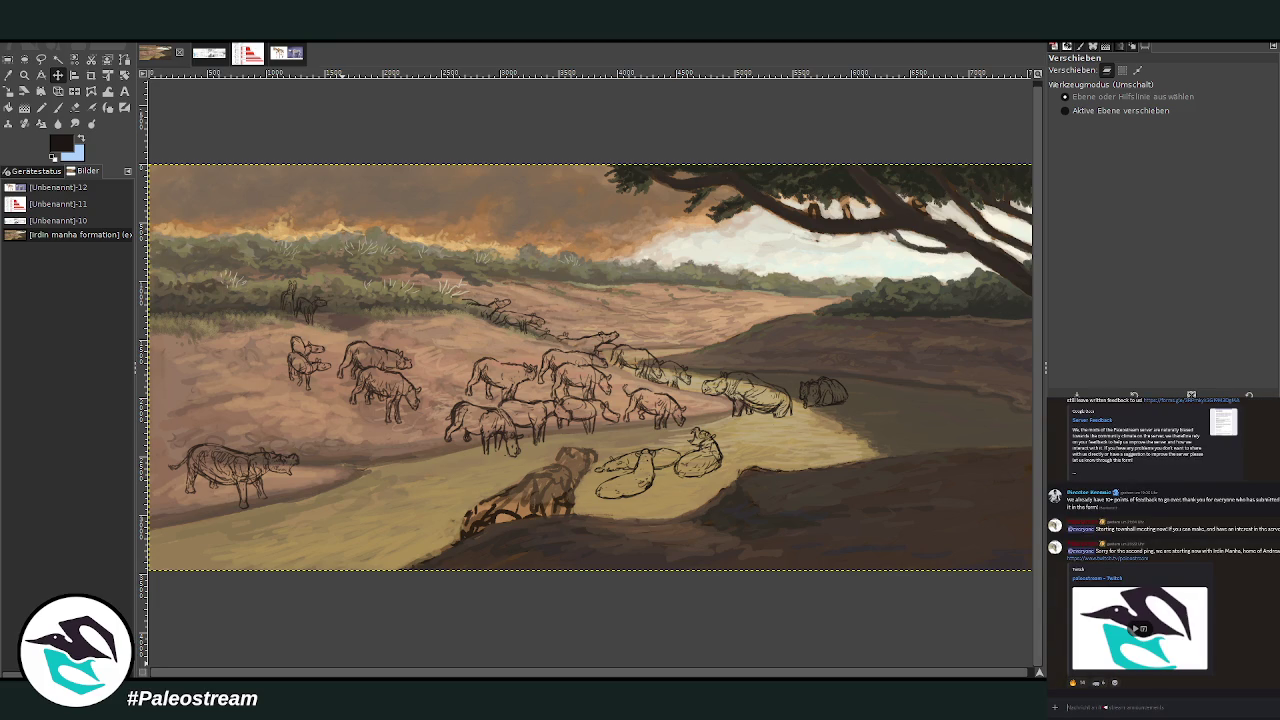
pyautogui.scroll(5, 1140, 628)
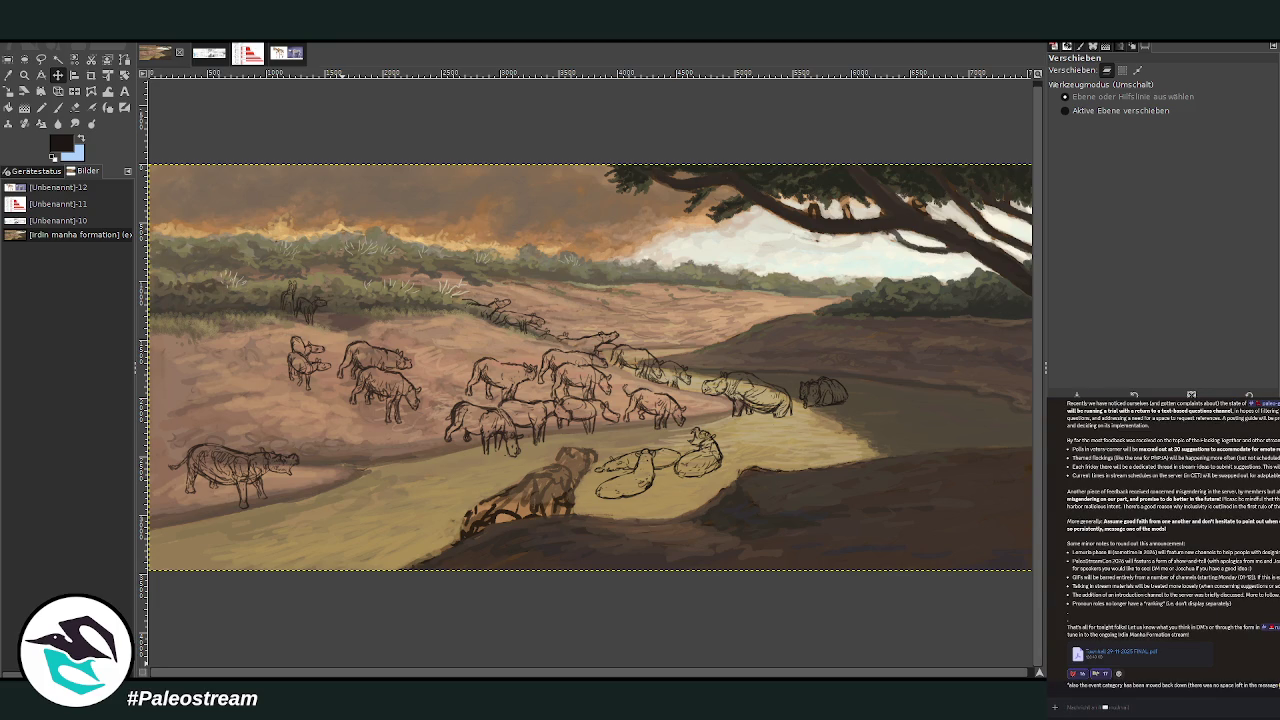
pyautogui.scroll(-10, 1227, 607)
pyautogui.scroll(-5, 1240, 606)
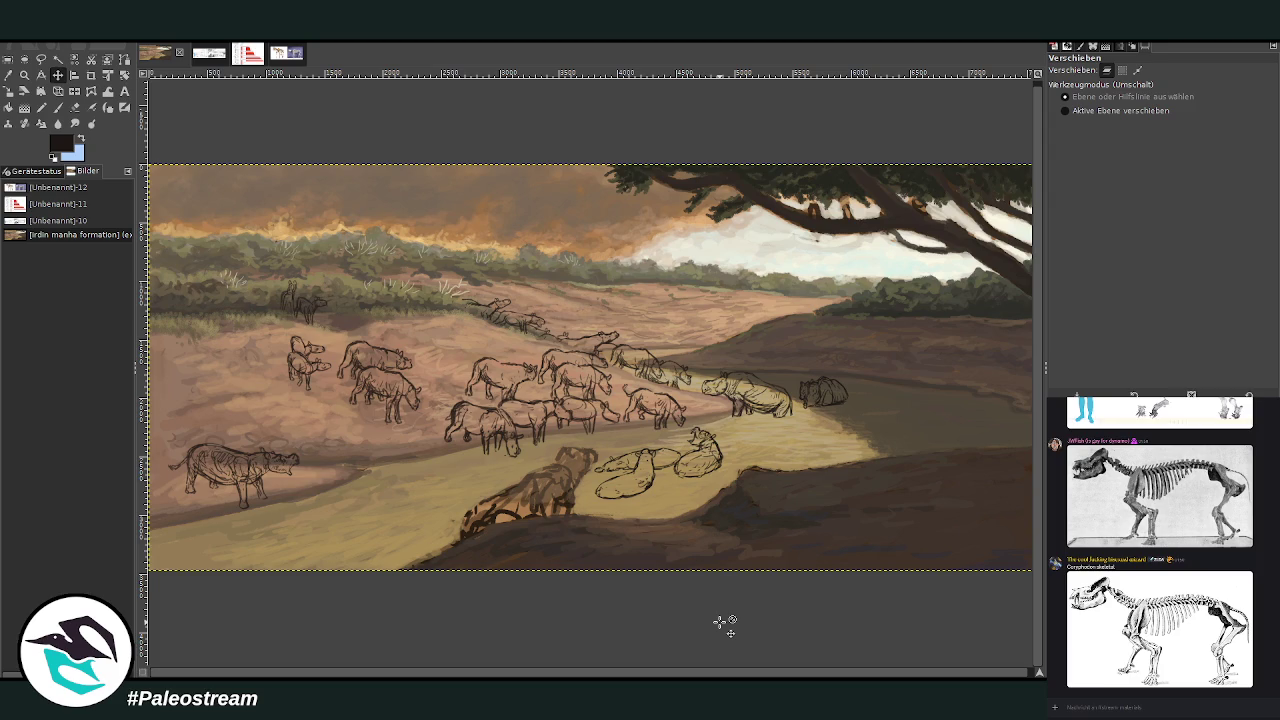
pyautogui.click(24, 74)
pyautogui.moveTo(456, 248); pyautogui.dragTo(837, 553)
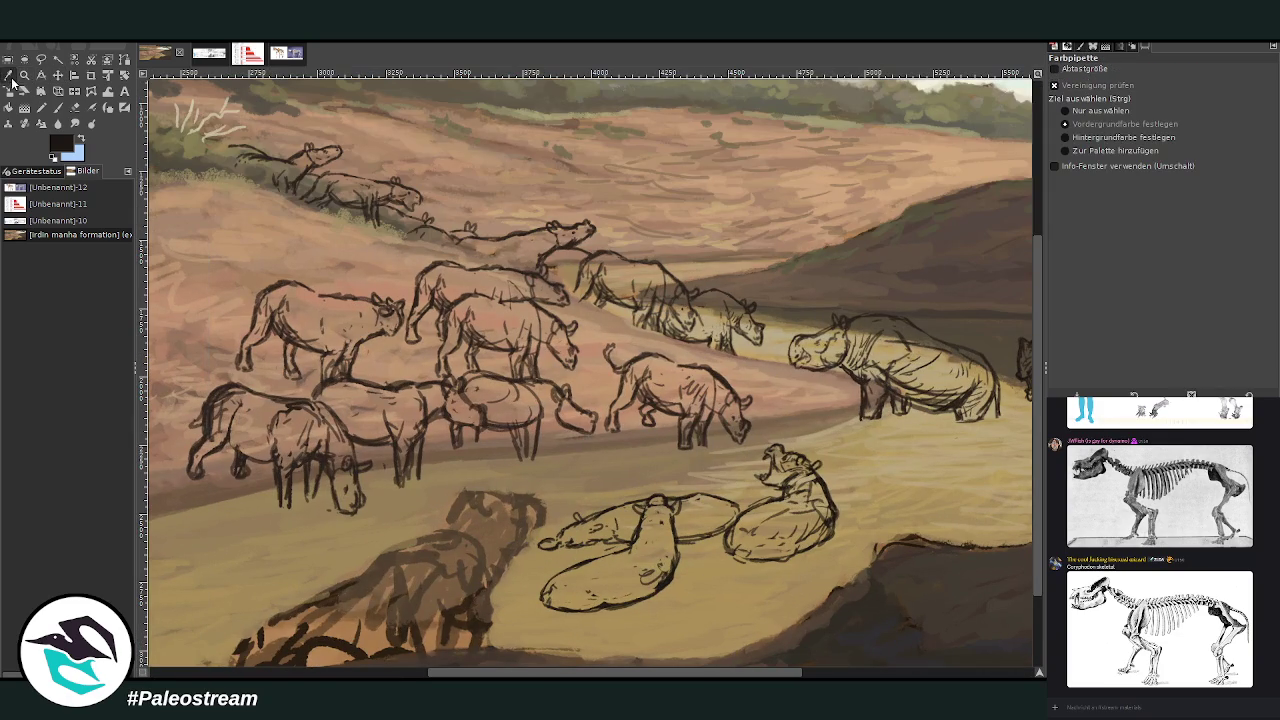
pyautogui.click(8, 75)
pyautogui.click(419, 355)
# Set the Paintbrush to a darker brown at 100 opacity and size 140
pyautogui.click(58, 108)
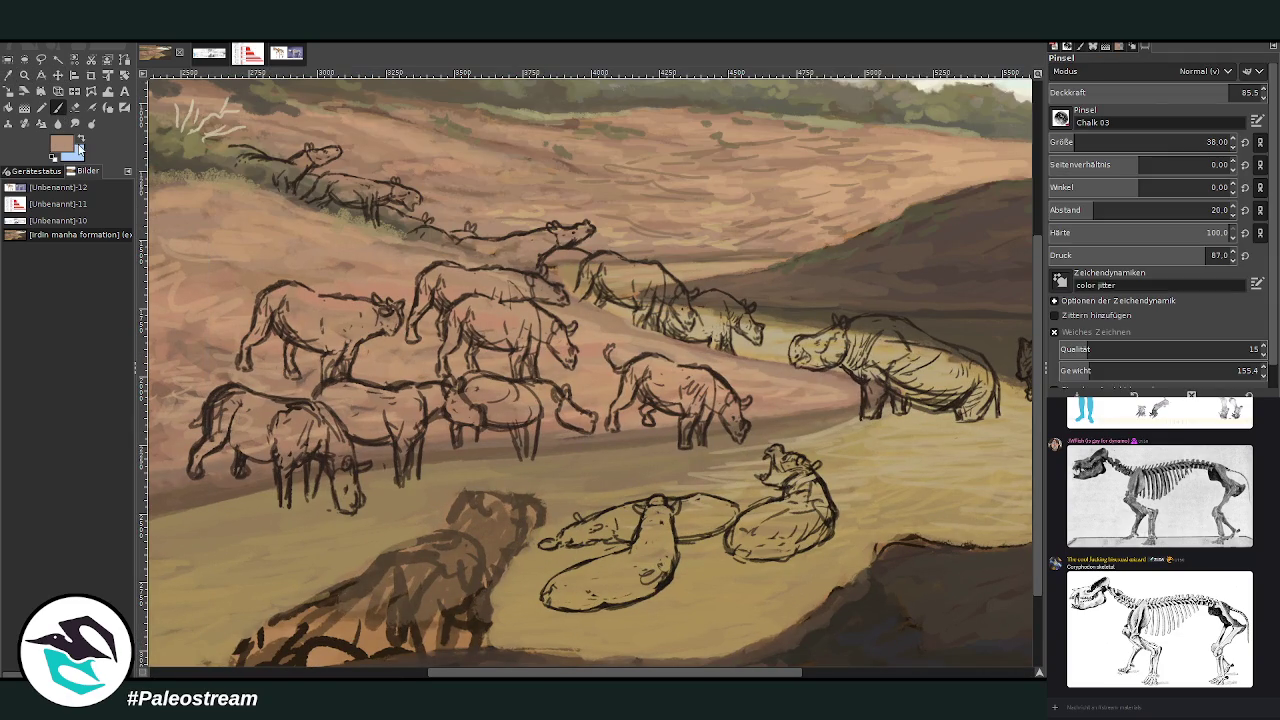
pyautogui.keyDown('ctrl'); pyautogui.click(1028, 362); pyautogui.keyUp('ctrl')
pyautogui.click(1238, 92)
pyautogui.click(1083, 143)
pyautogui.moveTo(1083, 143); pyautogui.dragTo(1200, 143)
pyautogui.hscroll(-5, 603, 564)
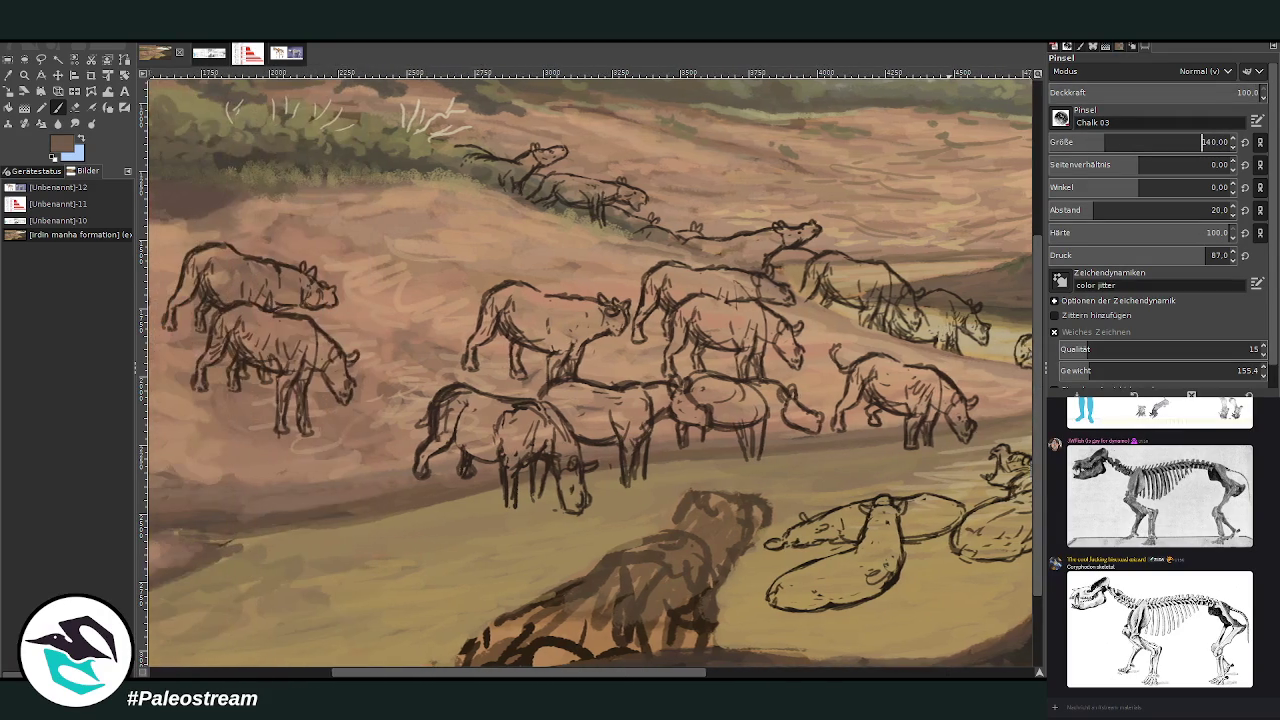
# Paint dark grey-brown fills over the bodies and heads of the middle grazing animals
pyautogui.moveTo(740, 415)
pyautogui.mouseDown()
pyautogui.moveTo(705, 395)
pyautogui.moveTo(748, 388)
pyautogui.moveTo(745, 440)
pyautogui.moveTo(765, 390)
pyautogui.moveTo(825, 435)
pyautogui.mouseUp()
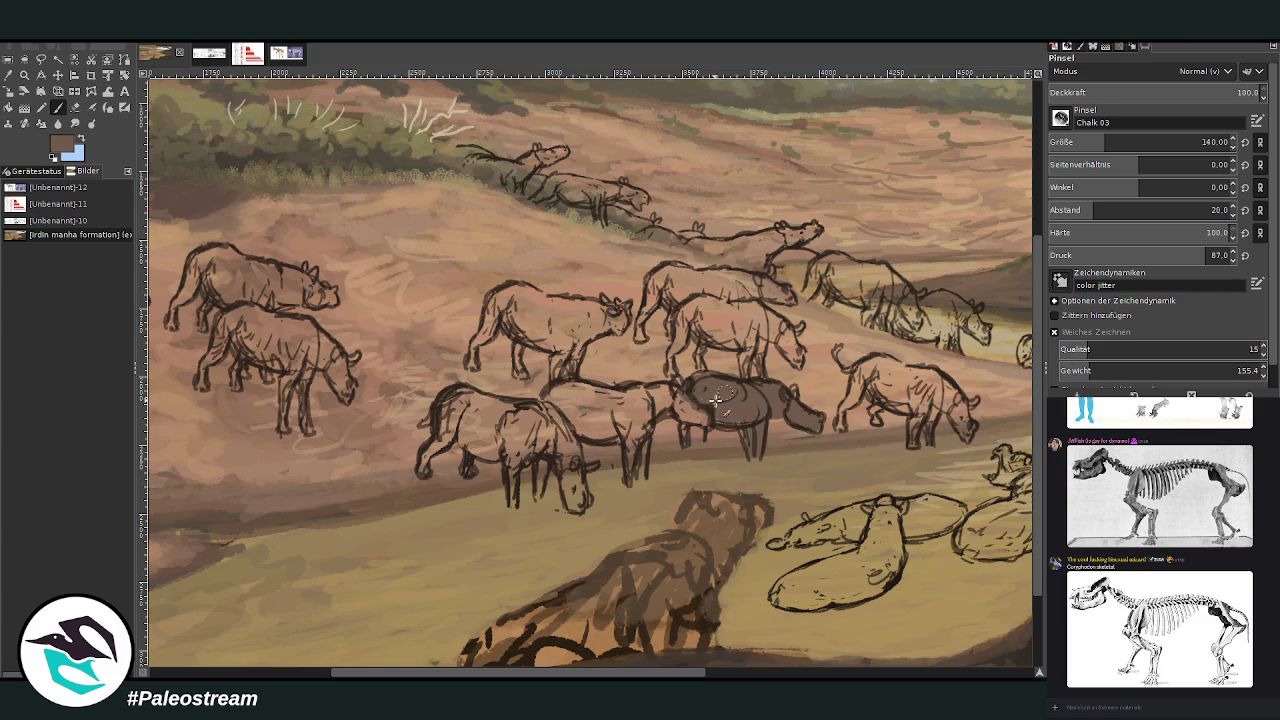
pyautogui.moveTo(695, 416)
pyautogui.mouseDown()
pyautogui.moveTo(655, 393)
pyautogui.moveTo(630, 482)
pyautogui.moveTo(645, 470)
pyautogui.mouseUp()
pyautogui.moveTo(749, 438)
pyautogui.mouseDown()
pyautogui.moveTo(686, 425)
pyautogui.moveTo(749, 412)
pyautogui.moveTo(700, 385)
pyautogui.moveTo(749, 417)
pyautogui.moveTo(737, 417)
pyautogui.mouseUp()
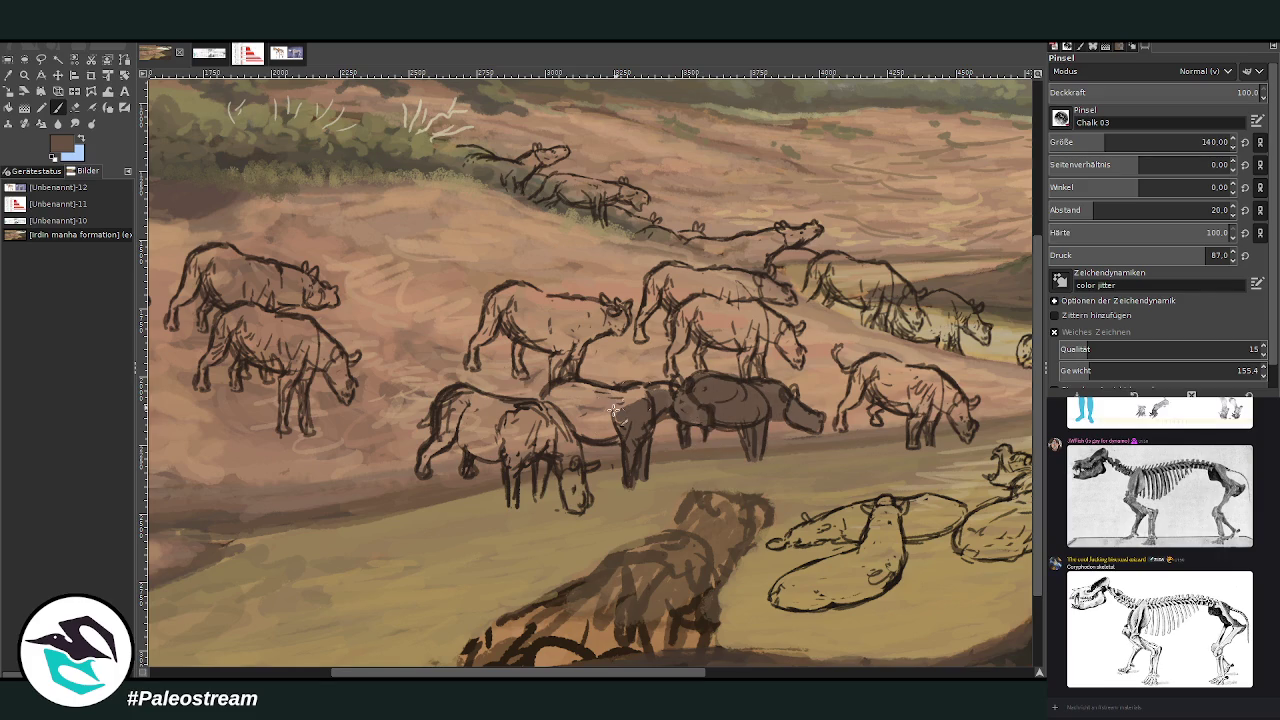
pyautogui.moveTo(573, 429)
pyautogui.mouseDown()
pyautogui.moveTo(600, 410)
pyautogui.moveTo(560, 390)
pyautogui.moveTo(630, 400)
pyautogui.moveTo(614, 408)
pyautogui.moveTo(660, 395)
pyautogui.moveTo(672, 410)
pyautogui.mouseUp()
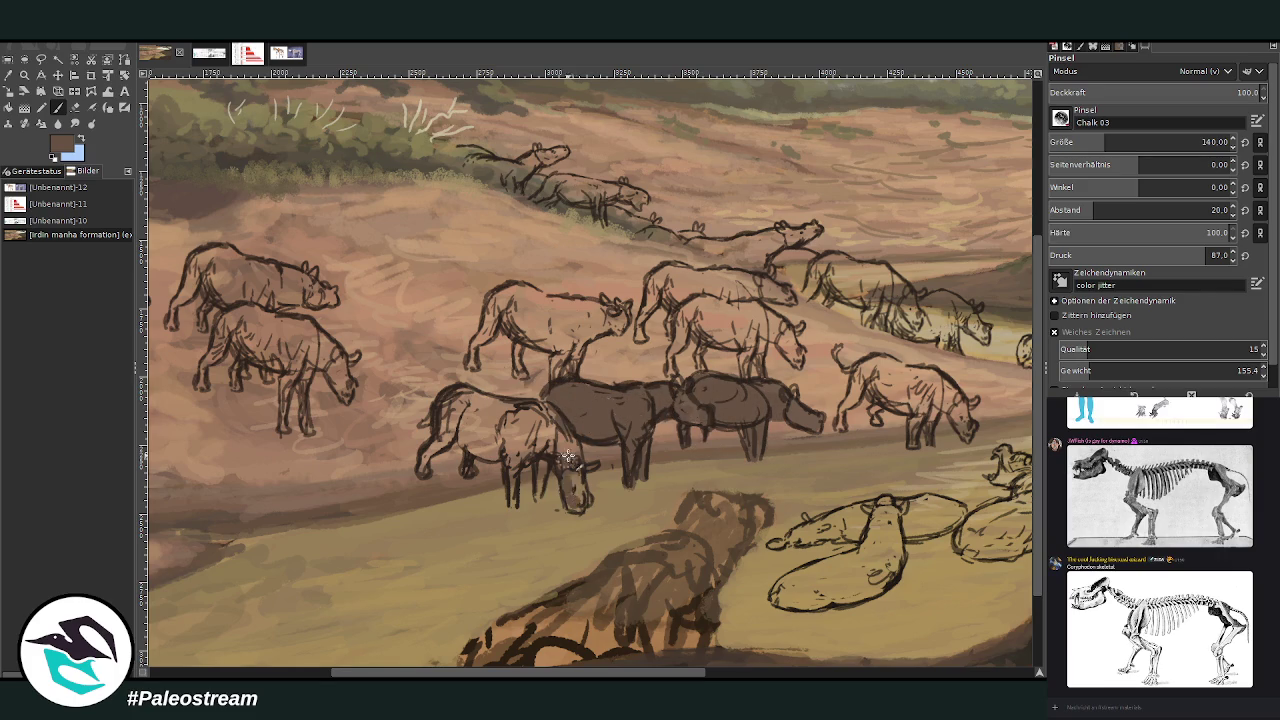
pyautogui.moveTo(576, 490)
pyautogui.mouseDown()
pyautogui.moveTo(590, 518)
pyautogui.moveTo(556, 450)
pyautogui.moveTo(518, 455)
pyautogui.moveTo(513, 503)
pyautogui.moveTo(538, 452)
pyautogui.moveTo(500, 432)
pyautogui.moveTo(470, 448)
pyautogui.moveTo(443, 437)
pyautogui.moveTo(425, 472)
pyautogui.moveTo(462, 466)
pyautogui.moveTo(452, 412)
pyautogui.moveTo(472, 434)
pyautogui.moveTo(510, 410)
pyautogui.moveTo(460, 392)
pyautogui.moveTo(430, 420)
pyautogui.moveTo(549, 439)
pyautogui.moveTo(575, 462)
pyautogui.moveTo(515, 420)
pyautogui.moveTo(508, 449)
pyautogui.moveTo(520, 393)
pyautogui.moveTo(578, 345)
pyautogui.moveTo(506, 316)
pyautogui.moveTo(585, 345)
pyautogui.moveTo(540, 325)
pyautogui.moveTo(490, 330)
pyautogui.moveTo(472, 358)
pyautogui.moveTo(499, 329)
pyautogui.moveTo(530, 386)
pyautogui.moveTo(520, 311)
pyautogui.moveTo(498, 308)
pyautogui.moveTo(568, 312)
pyautogui.moveTo(540, 294)
pyautogui.moveTo(603, 303)
pyautogui.moveTo(598, 330)
pyautogui.moveTo(628, 340)
pyautogui.moveTo(617, 305)
pyautogui.mouseUp()
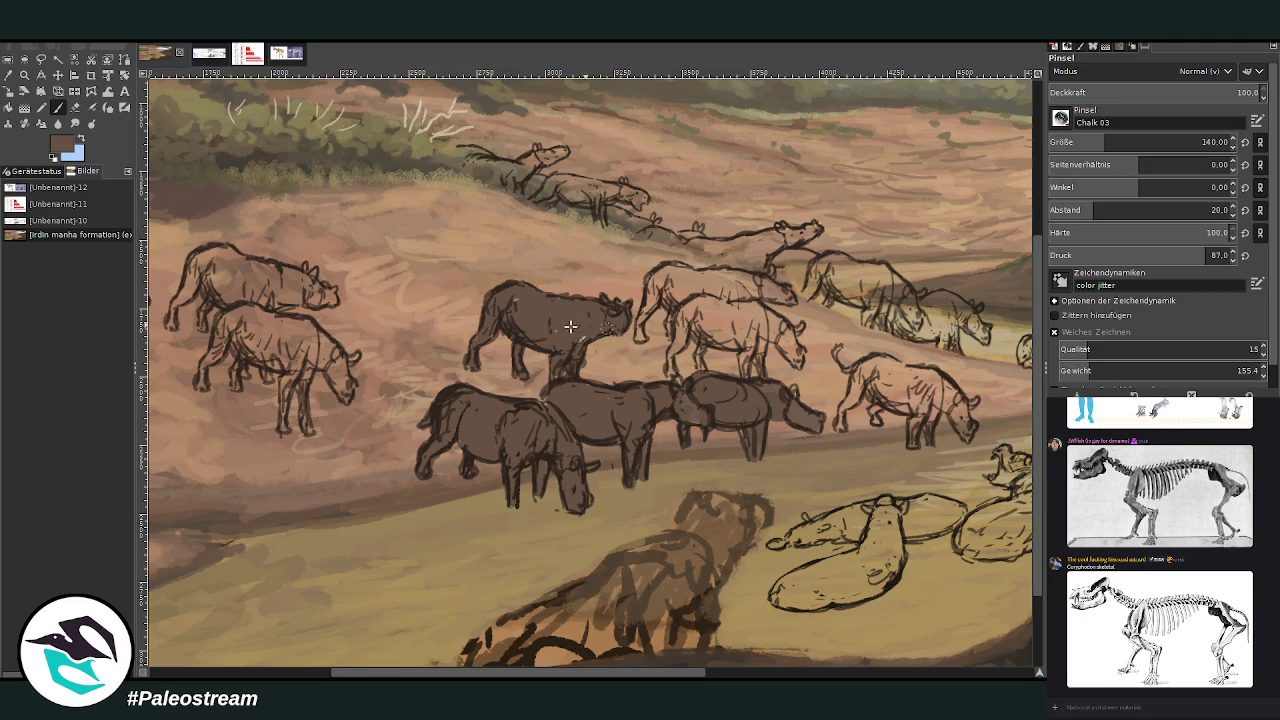
pyautogui.hscroll(2, 620, 380)
pyautogui.hscroll(3, 700, 420)
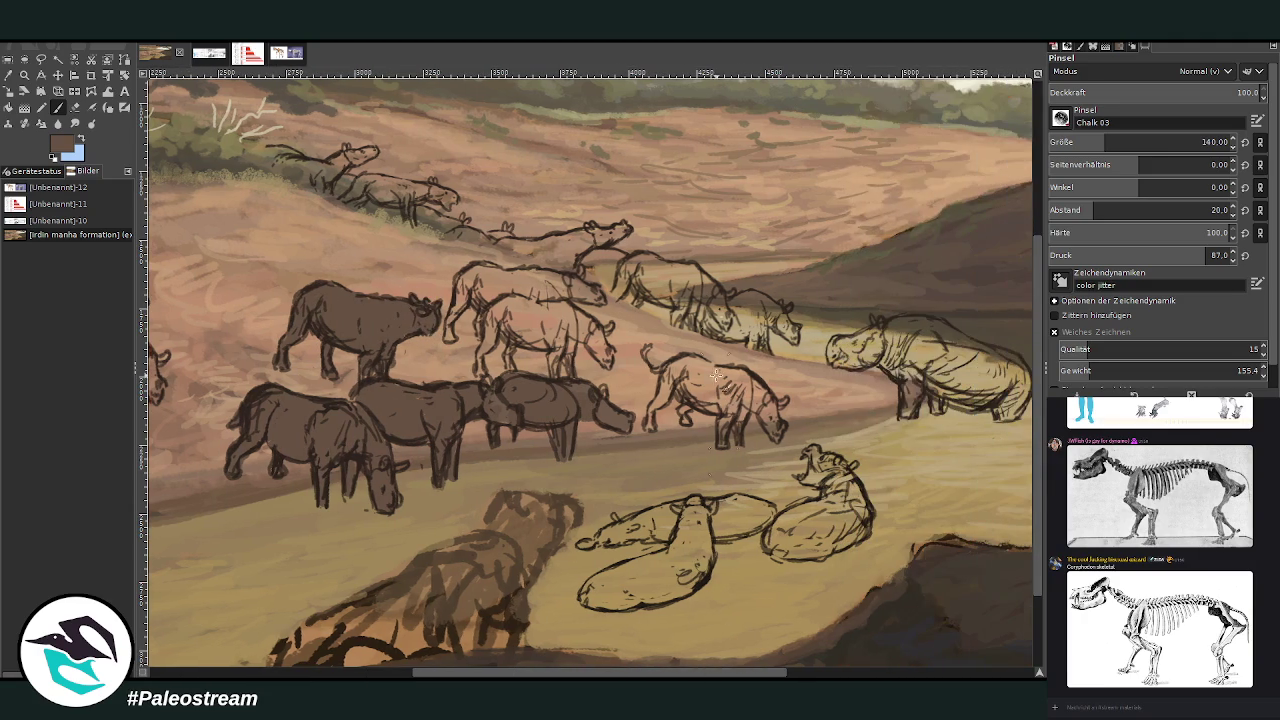
# Paint dark brown over the legs, necks, backs and flanks of the upper and right herd animals
pyautogui.moveTo(780, 428)
pyautogui.mouseDown()
pyautogui.moveTo(722, 440)
pyautogui.moveTo(736, 390)
pyautogui.moveTo(740, 430)
pyautogui.moveTo(750, 397)
pyautogui.moveTo(772, 430)
pyautogui.moveTo(760, 405)
pyautogui.moveTo(785, 435)
pyautogui.moveTo(767, 400)
pyautogui.moveTo(788, 418)
pyautogui.moveTo(765, 445)
pyautogui.moveTo(673, 372)
pyautogui.moveTo(657, 402)
pyautogui.mouseUp()
pyautogui.moveTo(648, 414)
pyautogui.mouseDown()
pyautogui.moveTo(695, 385)
pyautogui.moveTo(668, 365)
pyautogui.moveTo(758, 388)
pyautogui.moveTo(695, 362)
pyautogui.mouseUp()
pyautogui.moveTo(755, 405); pyautogui.dragTo(760, 385)
pyautogui.moveTo(651, 335)
pyautogui.mouseDown()
pyautogui.moveTo(595, 340)
pyautogui.moveTo(605, 350)
pyautogui.moveTo(574, 311)
pyautogui.moveTo(570, 370)
pyautogui.moveTo(553, 368)
pyautogui.moveTo(568, 313)
pyautogui.moveTo(530, 338)
pyautogui.moveTo(511, 333)
pyautogui.moveTo(513, 346)
pyautogui.moveTo(484, 340)
pyautogui.moveTo(492, 306)
pyautogui.moveTo(559, 323)
pyautogui.moveTo(572, 318)
pyautogui.moveTo(560, 302)
pyautogui.moveTo(467, 290)
pyautogui.moveTo(479, 321)
pyautogui.moveTo(466, 288)
pyautogui.moveTo(598, 302)
pyautogui.moveTo(572, 285)
pyautogui.moveTo(580, 276)
pyautogui.moveTo(482, 280)
pyautogui.moveTo(498, 286)
pyautogui.moveTo(456, 296)
pyautogui.mouseUp()
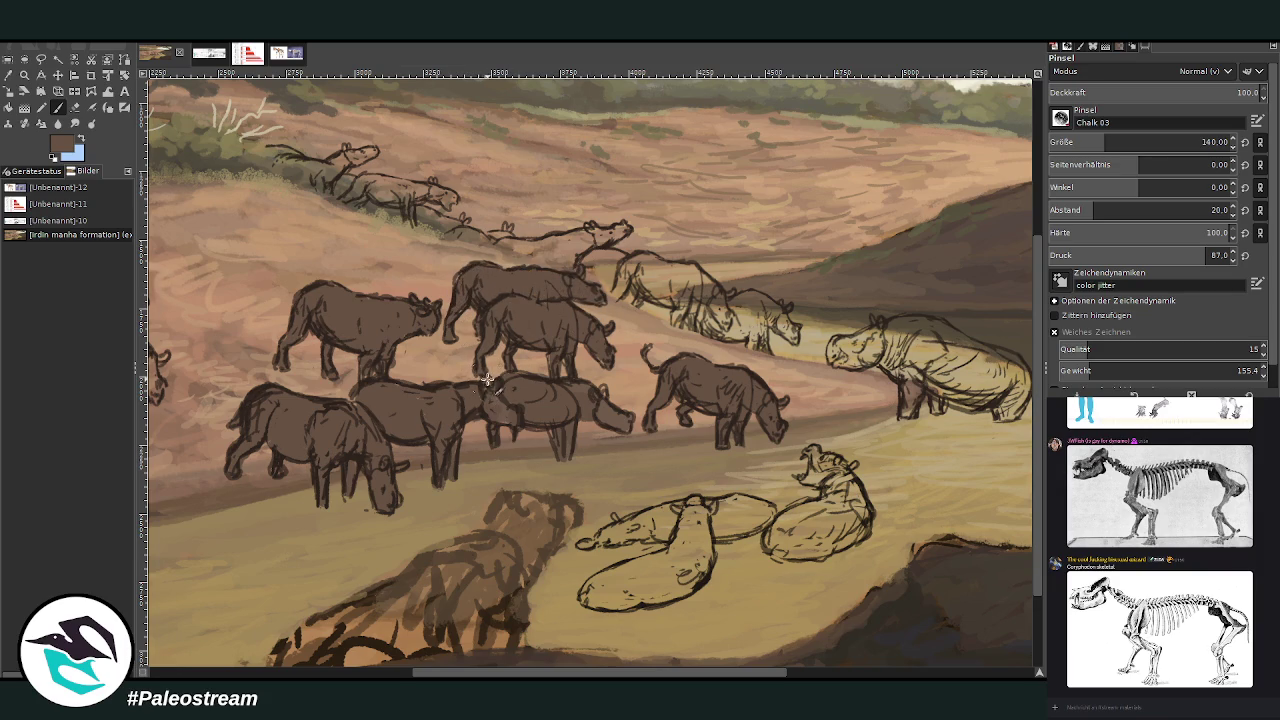
pyautogui.moveTo(656, 673); pyautogui.dragTo(700, 673)
pyautogui.moveTo(620, 335)
pyautogui.mouseDown()
pyautogui.moveTo(641, 321)
pyautogui.moveTo(685, 333)
pyautogui.moveTo(666, 310)
pyautogui.moveTo(590, 289)
pyautogui.moveTo(579, 318)
pyautogui.moveTo(605, 305)
pyautogui.moveTo(550, 280)
pyautogui.moveTo(528, 280)
pyautogui.moveTo(530, 300)
pyautogui.moveTo(525, 280)
pyautogui.moveTo(515, 290)
pyautogui.moveTo(566, 273)
pyautogui.moveTo(605, 300)
pyautogui.moveTo(612, 285)
pyautogui.moveTo(559, 266)
pyautogui.mouseUp()
pyautogui.moveTo(478, 254)
pyautogui.mouseDown()
pyautogui.moveTo(458, 266)
pyautogui.moveTo(405, 245)
pyautogui.moveTo(480, 240)
pyautogui.moveTo(450, 266)
pyautogui.moveTo(497, 260)
pyautogui.moveTo(505, 272)
pyautogui.moveTo(490, 282)
pyautogui.moveTo(497, 268)
pyautogui.moveTo(437, 251)
pyautogui.moveTo(490, 238)
pyautogui.moveTo(446, 239)
pyautogui.moveTo(498, 241)
pyautogui.mouseUp()
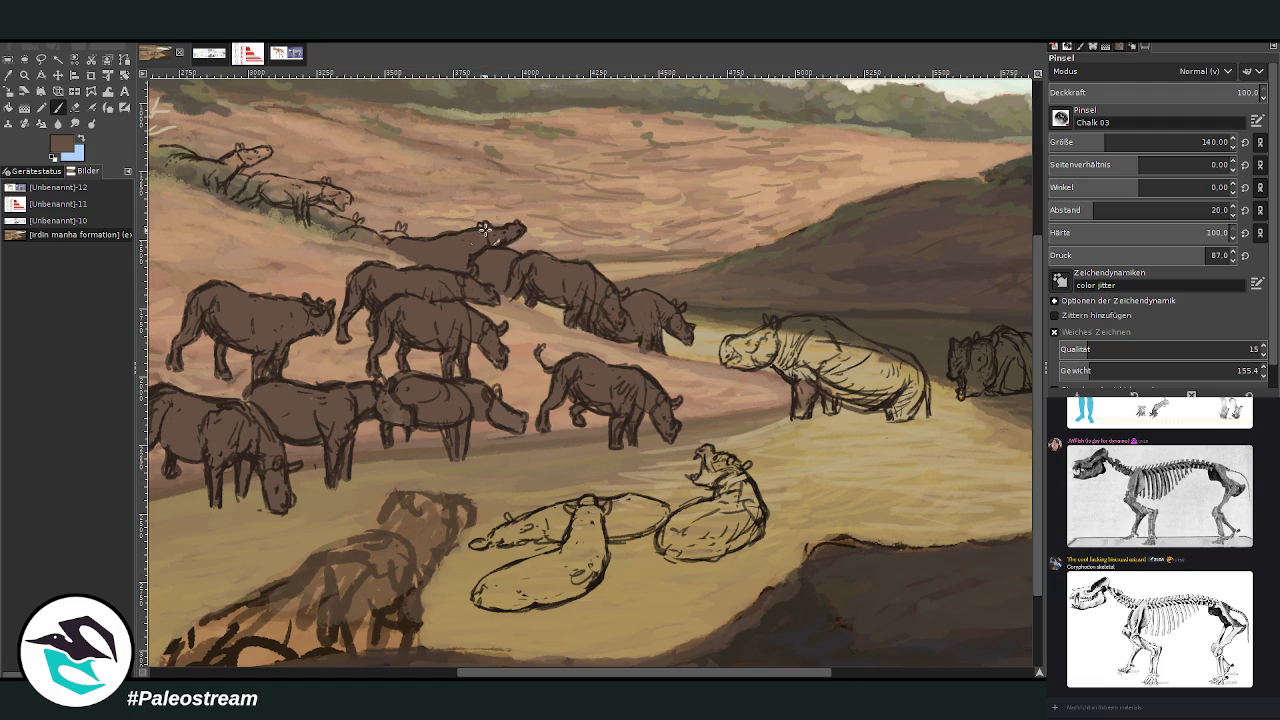
pyautogui.moveTo(575, 668); pyautogui.dragTo(458, 668)
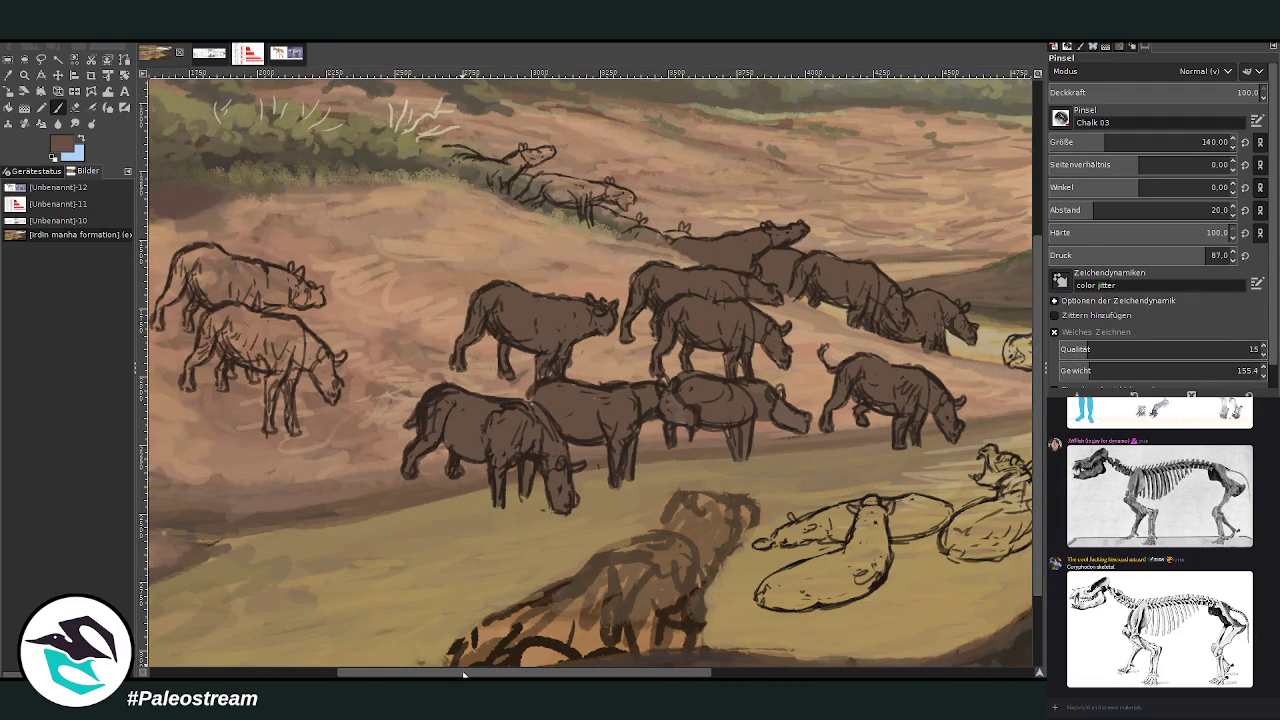
# Paint the leftmost front and rear animals' legs, bellies, heads and rumps dark brown
pyautogui.moveTo(462, 672); pyautogui.dragTo(356, 670)
pyautogui.moveTo(518, 429)
pyautogui.mouseDown()
pyautogui.moveTo(522, 370)
pyautogui.moveTo(545, 435)
pyautogui.mouseUp()
pyautogui.moveTo(540, 355)
pyautogui.mouseDown()
pyautogui.moveTo(463, 344)
pyautogui.moveTo(440, 378)
pyautogui.moveTo(455, 340)
pyautogui.moveTo(484, 350)
pyautogui.moveTo(470, 295)
pyautogui.moveTo(495, 305)
pyautogui.moveTo(460, 340)
pyautogui.moveTo(505, 320)
pyautogui.moveTo(590, 400)
pyautogui.moveTo(567, 353)
pyautogui.moveTo(588, 360)
pyautogui.moveTo(592, 400)
pyautogui.moveTo(548, 335)
pyautogui.moveTo(511, 316)
pyautogui.moveTo(564, 360)
pyautogui.moveTo(529, 374)
pyautogui.moveTo(453, 348)
pyautogui.mouseUp()
pyautogui.moveTo(505, 290)
pyautogui.mouseDown()
pyautogui.moveTo(495, 305)
pyautogui.moveTo(566, 296)
pyautogui.moveTo(455, 258)
pyautogui.moveTo(432, 278)
pyautogui.mouseUp()
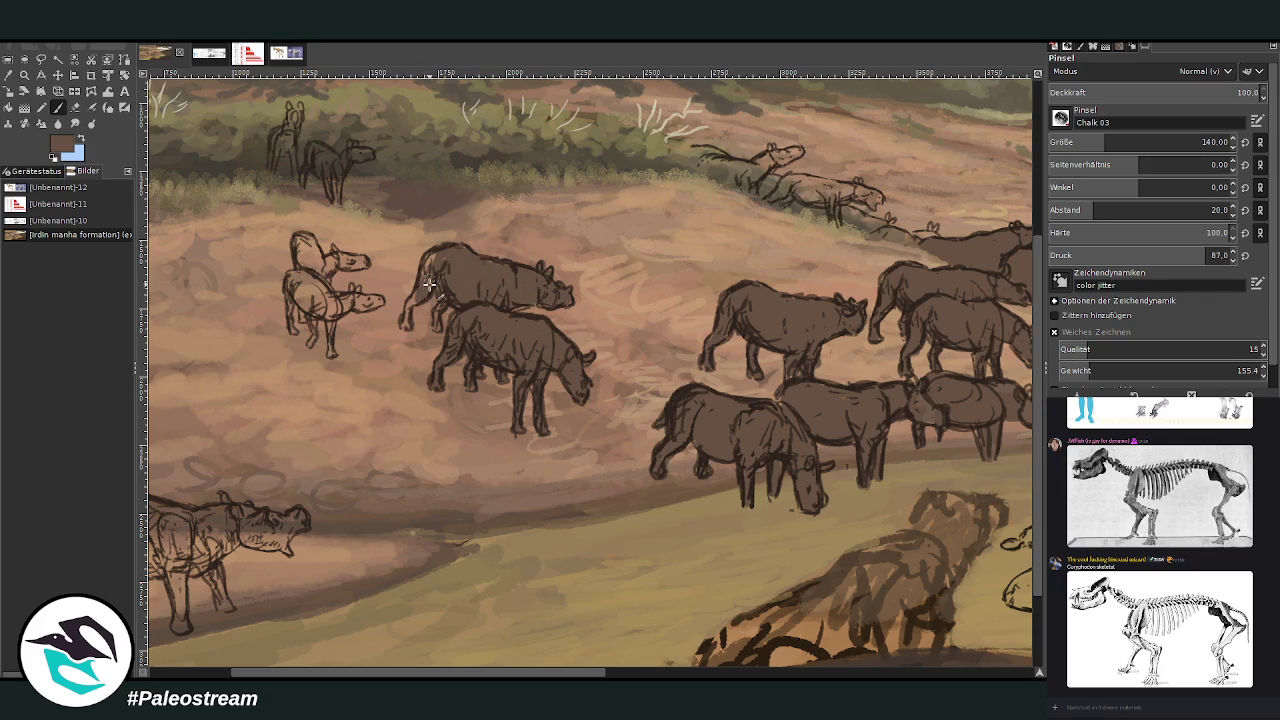
pyautogui.moveTo(405, 320)
pyautogui.mouseDown()
pyautogui.moveTo(435, 312)
pyautogui.moveTo(449, 289)
pyautogui.moveTo(437, 252)
pyautogui.mouseUp()
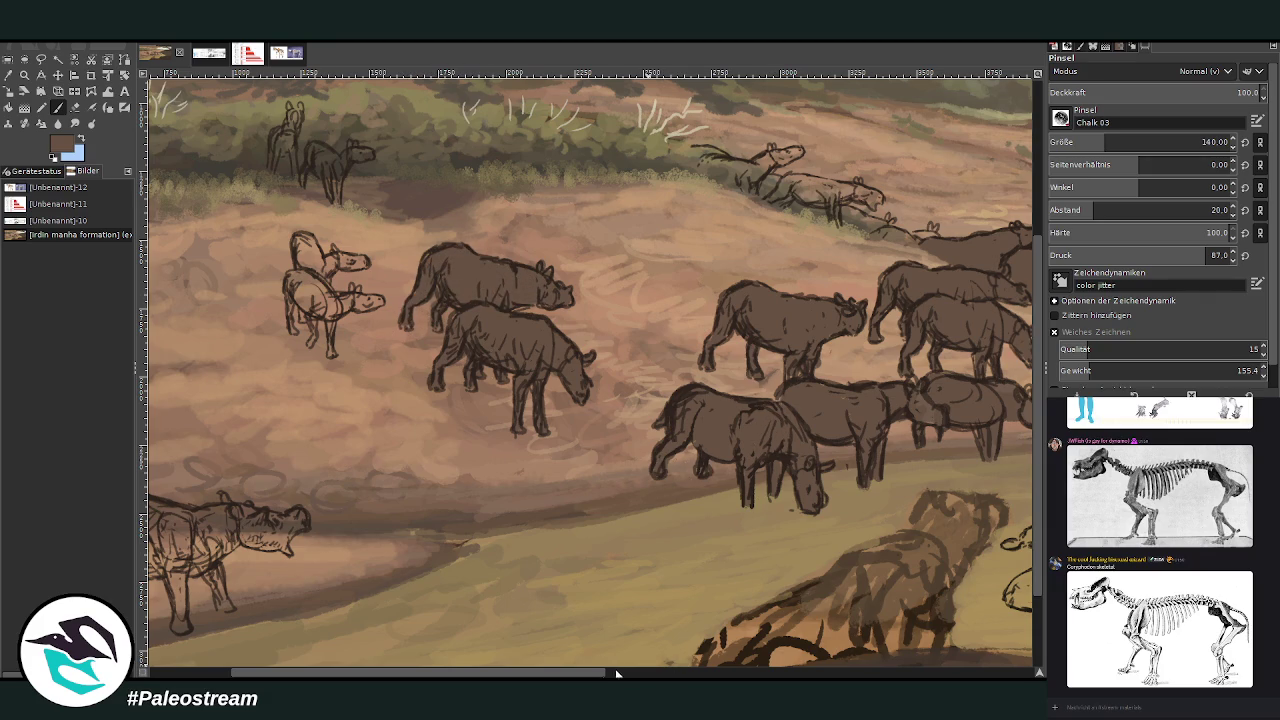
pyautogui.hscroll(10, 600, 673)
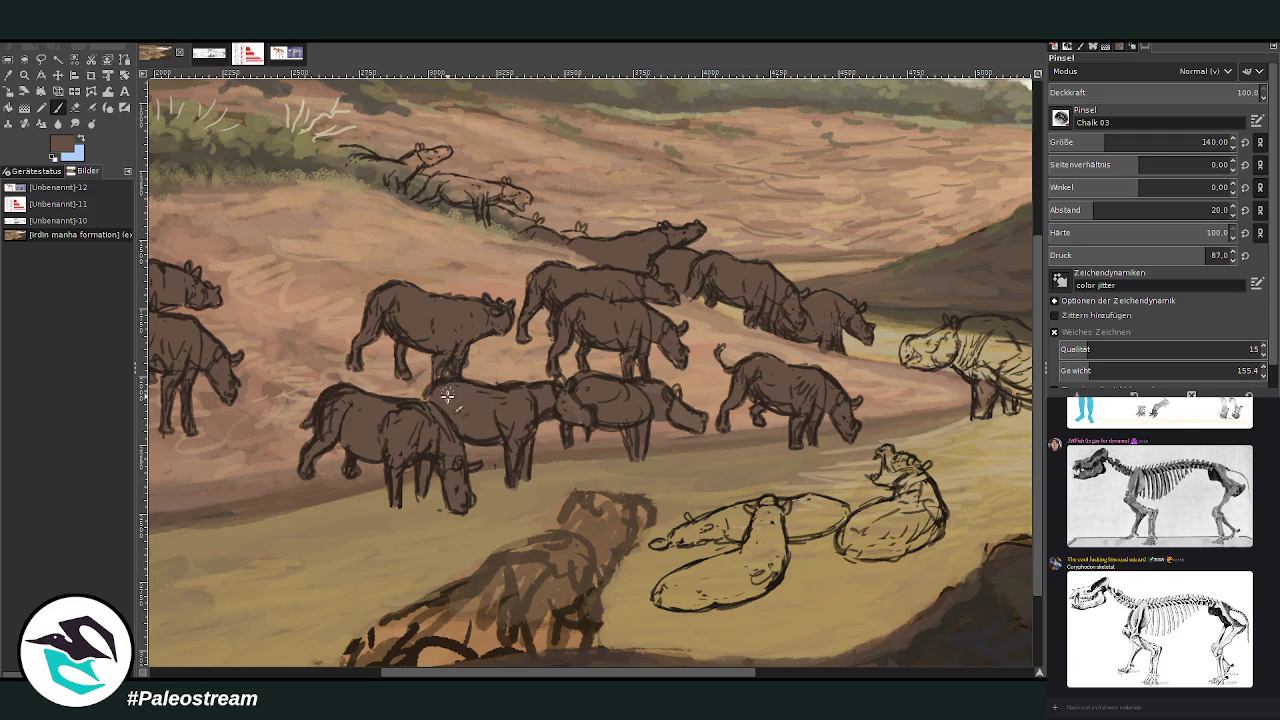
pyautogui.scroll(-3, 365, 382)
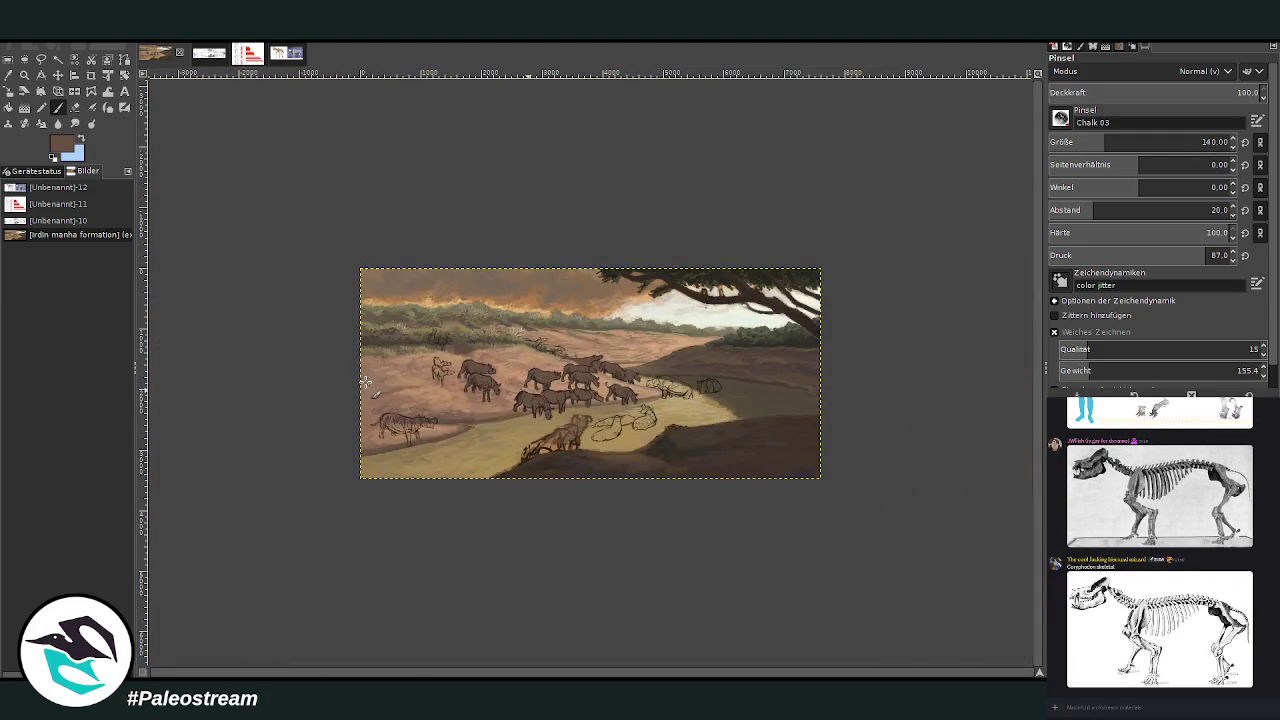
# Zoom in on the lying animals and begin filling one grey with a size-191 brush
pyautogui.press('z')
pyautogui.moveTo(520, 312); pyautogui.dragTo(667, 452)
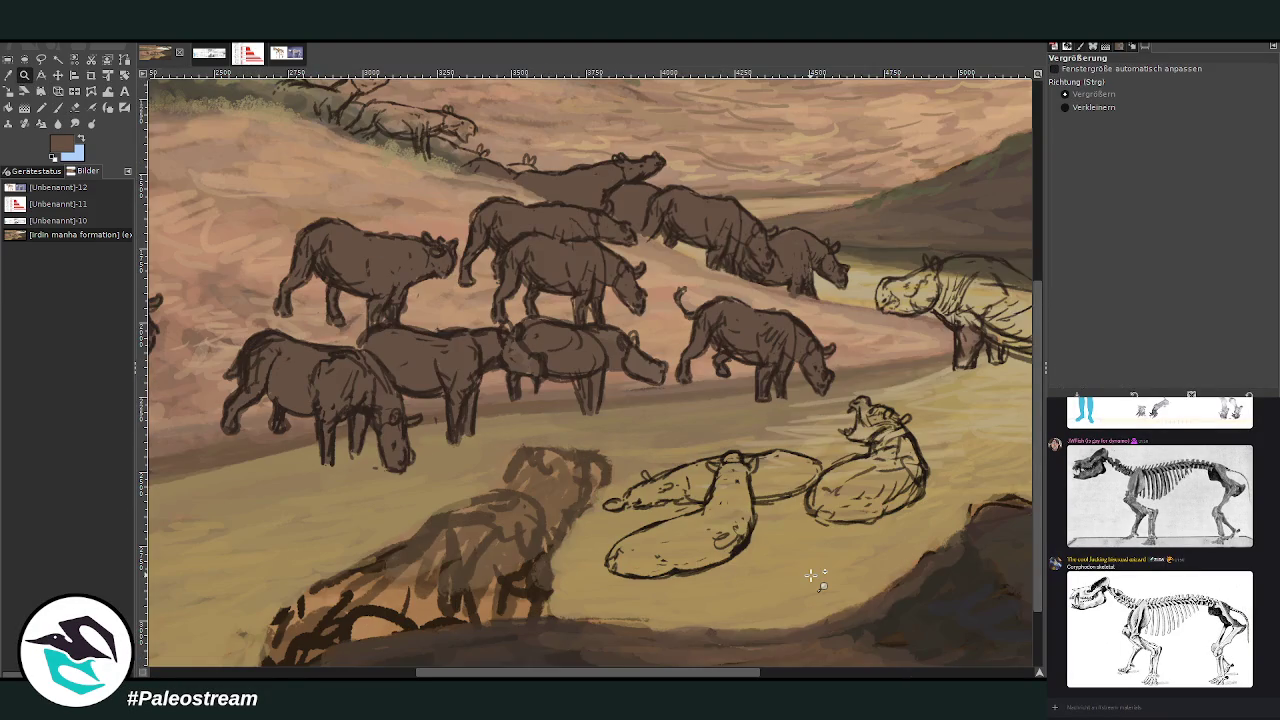
pyautogui.click(58, 107)
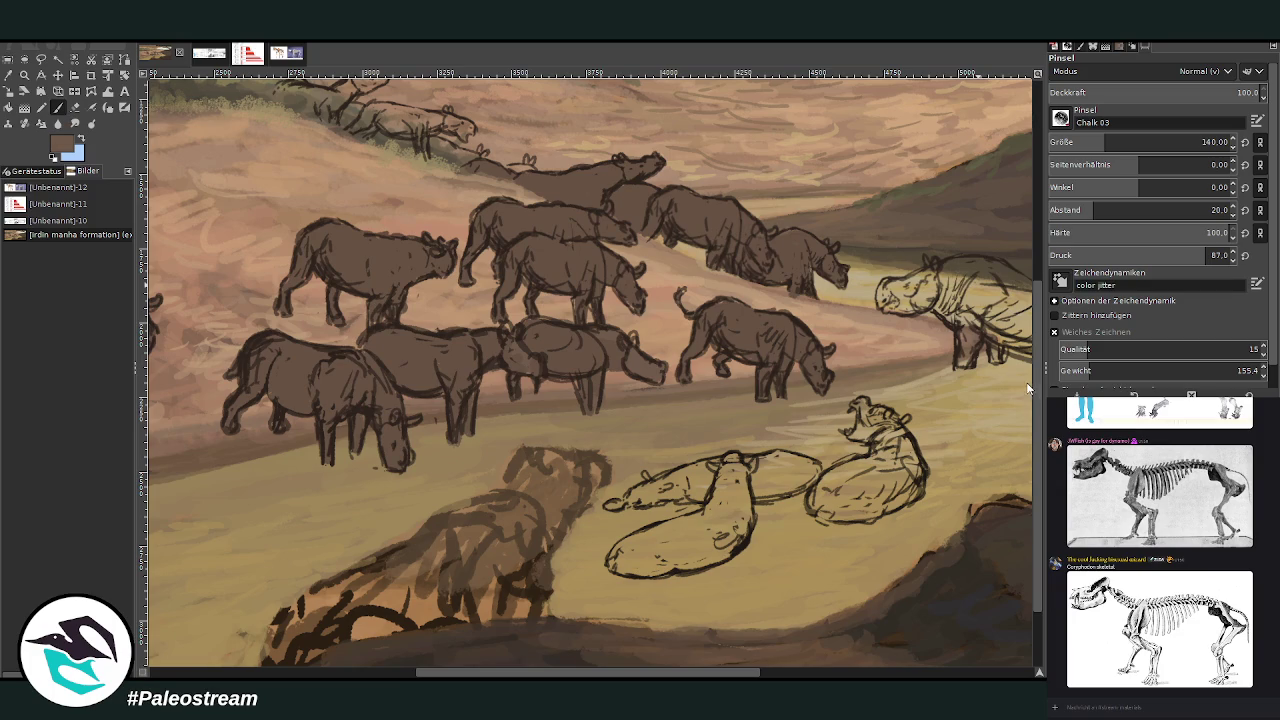
pyautogui.click(1119, 138)
pyautogui.moveTo(698, 533); pyautogui.dragTo(742, 478)
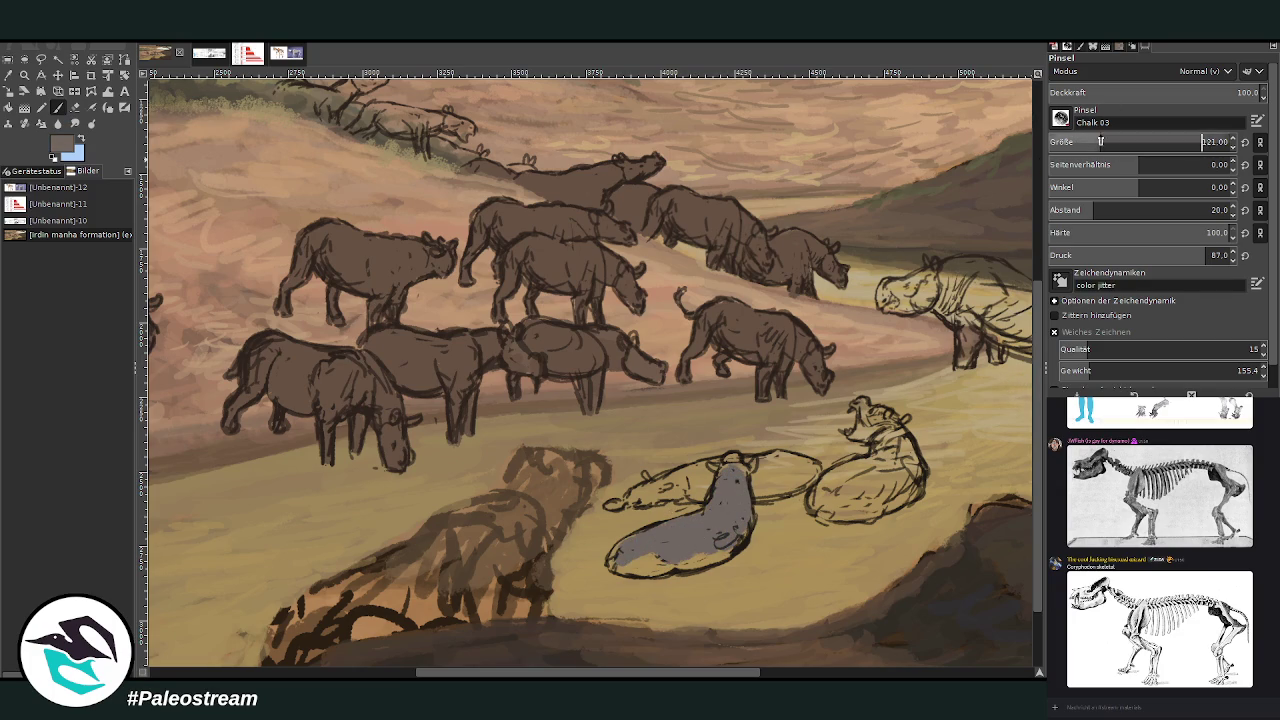
# With brush spacing 12, paint the lying animals' heads and bodies solid grey
pyautogui.click(1077, 210)
pyautogui.moveTo(612, 506); pyautogui.dragTo(792, 483)
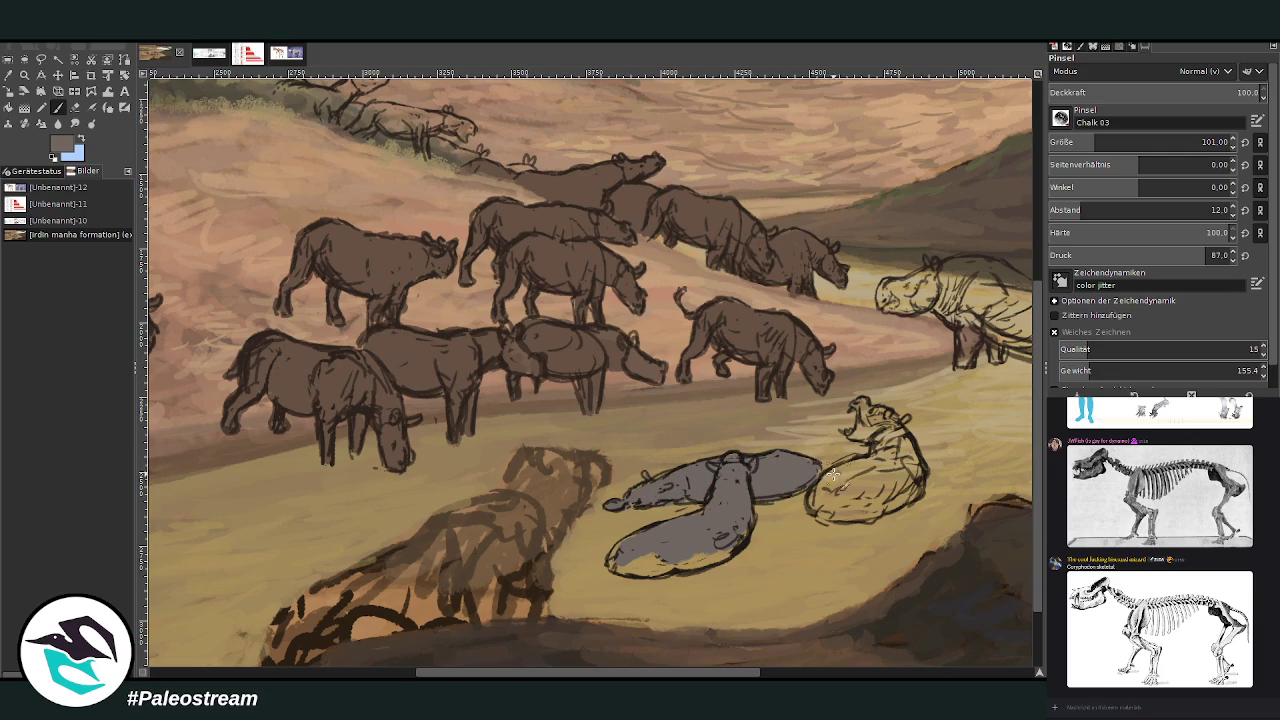
pyautogui.moveTo(888, 458)
pyautogui.mouseDown()
pyautogui.moveTo(826, 483)
pyautogui.moveTo(908, 460)
pyautogui.moveTo(632, 567)
pyautogui.mouseUp()
pyautogui.moveTo(712, 508); pyautogui.dragTo(713, 554)
pyautogui.moveTo(864, 436)
pyautogui.mouseDown()
pyautogui.moveTo(872, 410)
pyautogui.moveTo(906, 498)
pyautogui.mouseUp()
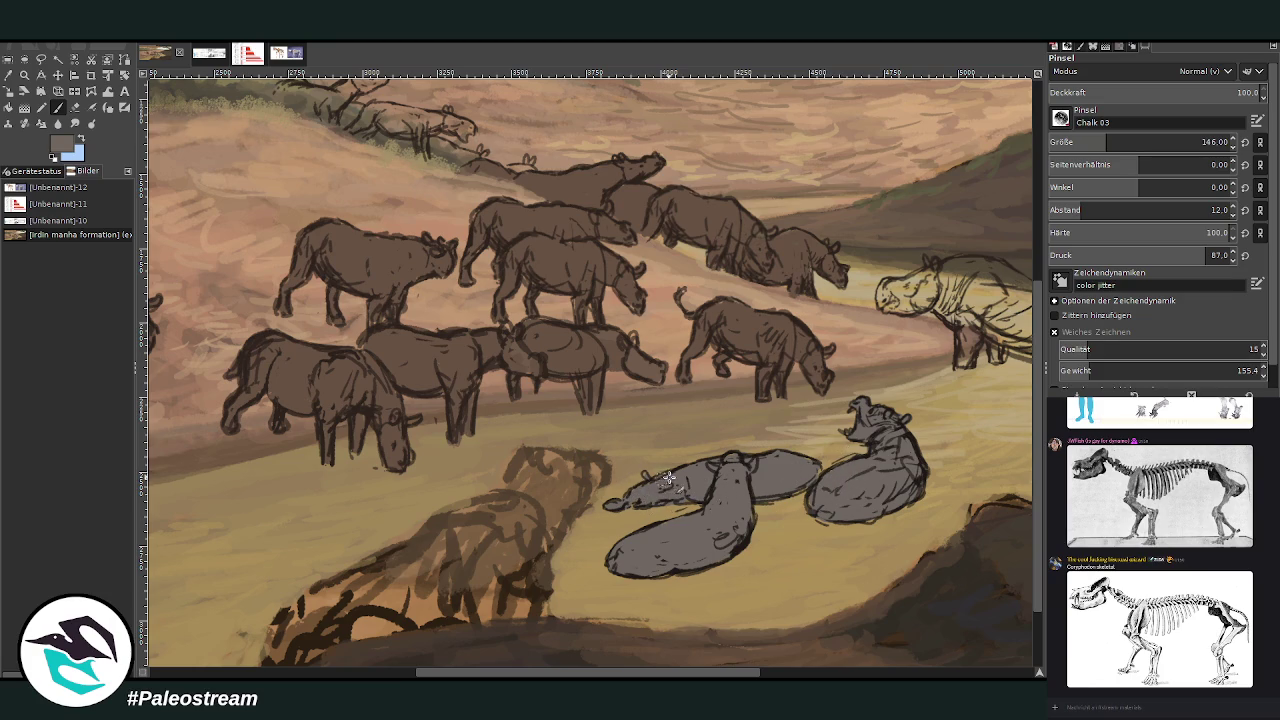
# At brush opacity 42, darken the heads, necks and backs of the lying rhinos
pyautogui.hscroll(1, 889, 399)
pyautogui.hscroll(1, 889, 399)
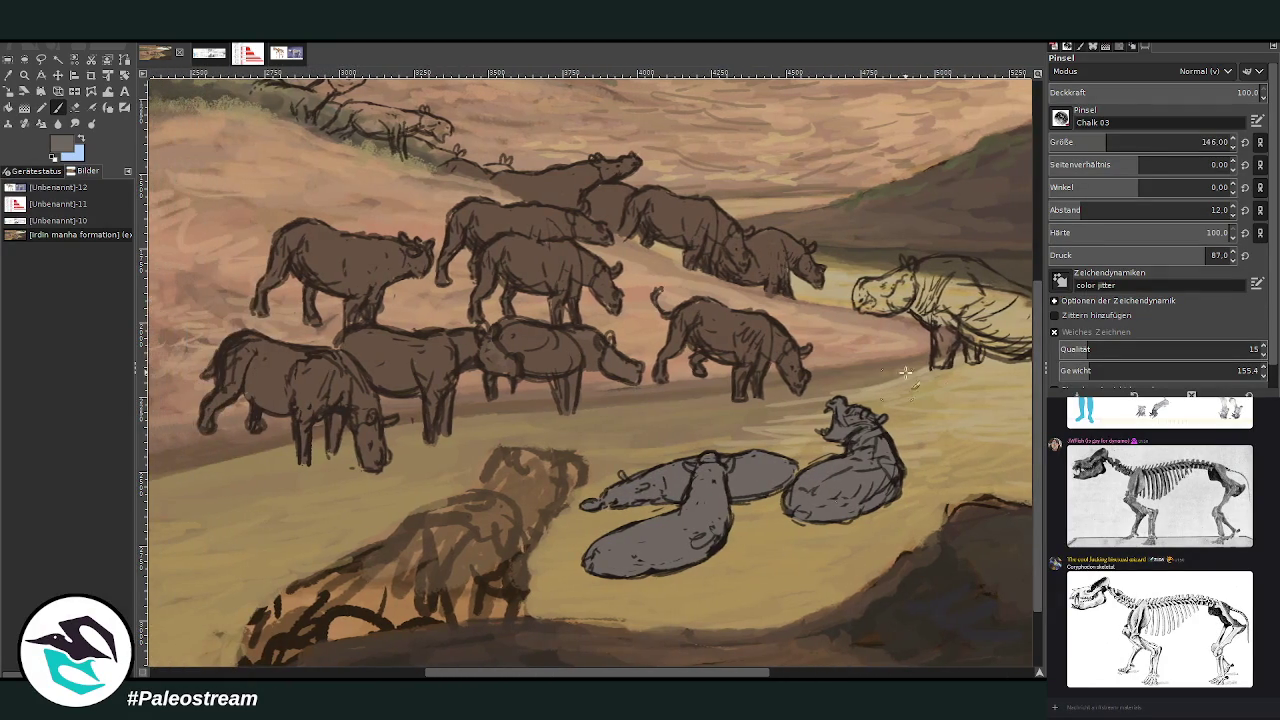
pyautogui.click(1163, 92)
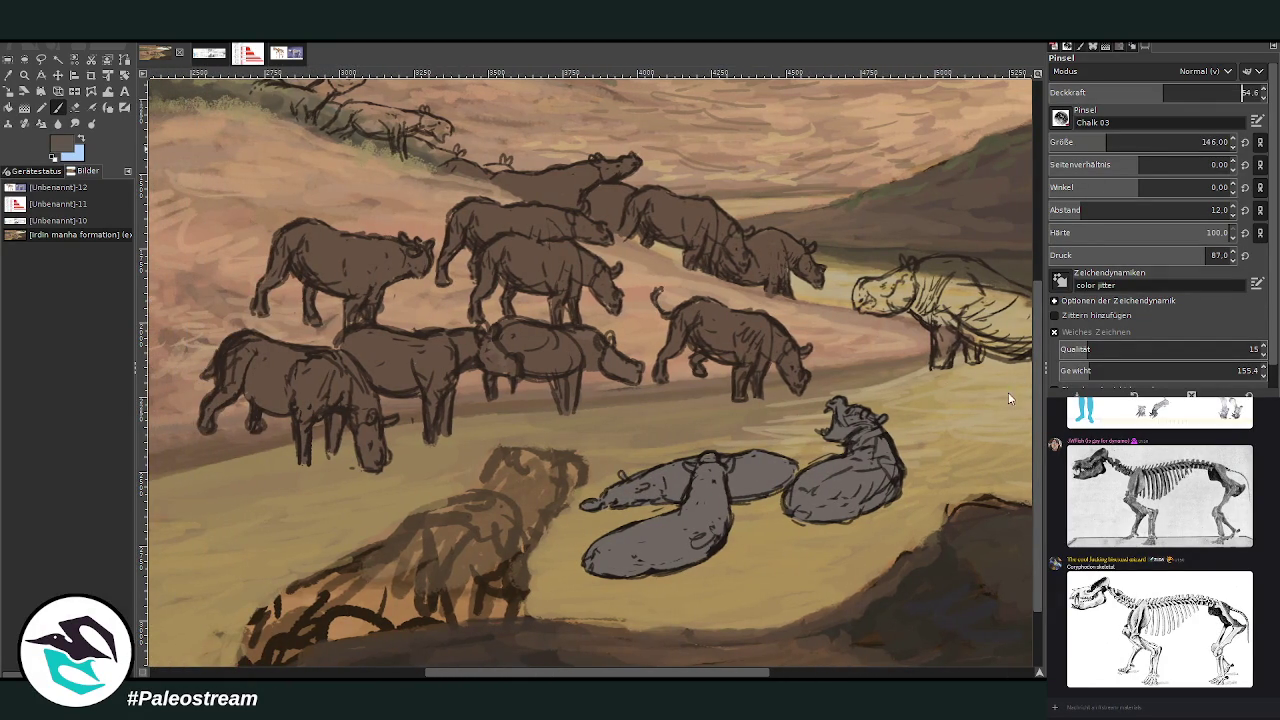
pyautogui.click(1136, 92)
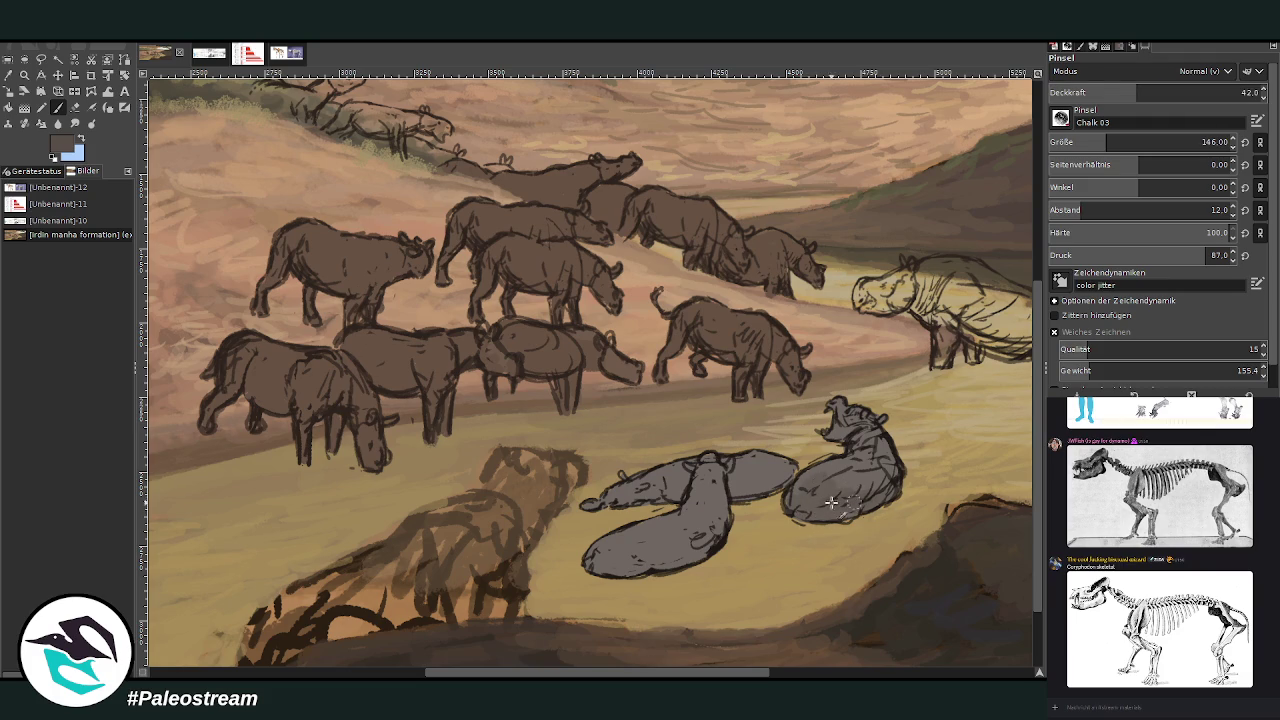
pyautogui.moveTo(840, 420); pyautogui.dragTo(866, 442)
pyautogui.moveTo(686, 494); pyautogui.dragTo(612, 503)
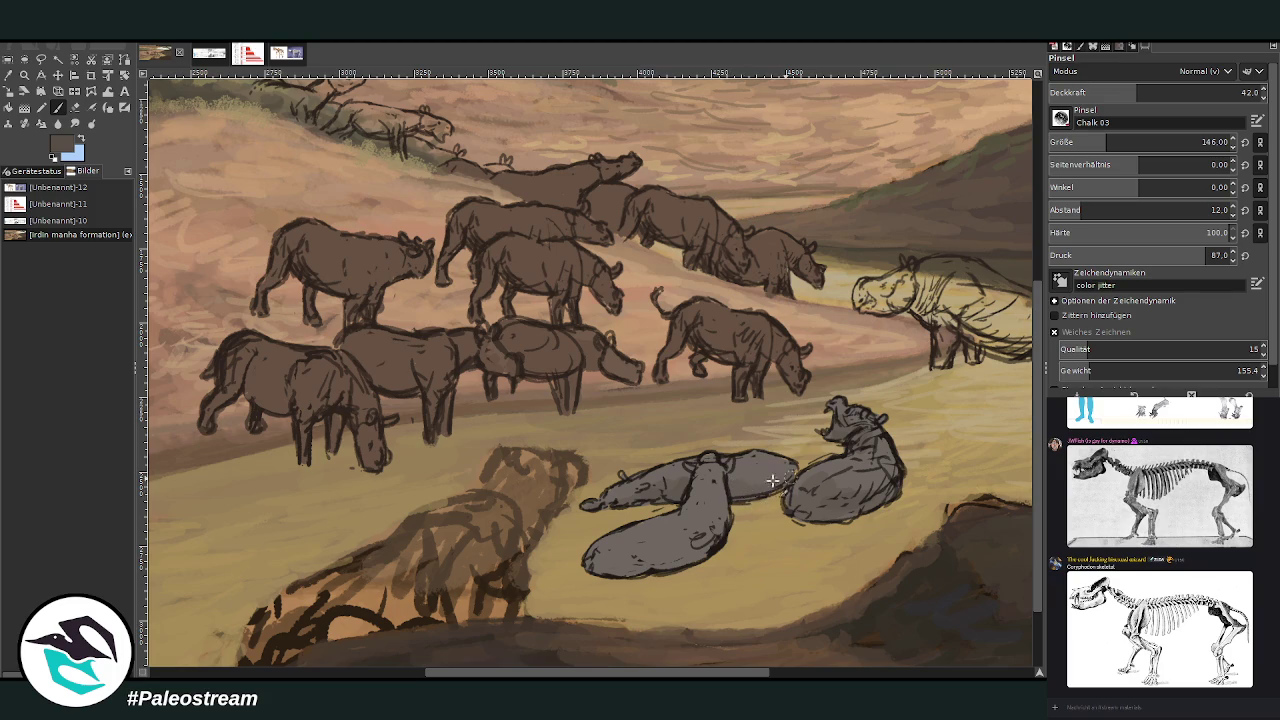
pyautogui.moveTo(690, 505)
pyautogui.mouseDown()
pyautogui.moveTo(712, 514)
pyautogui.moveTo(648, 563)
pyautogui.mouseUp()
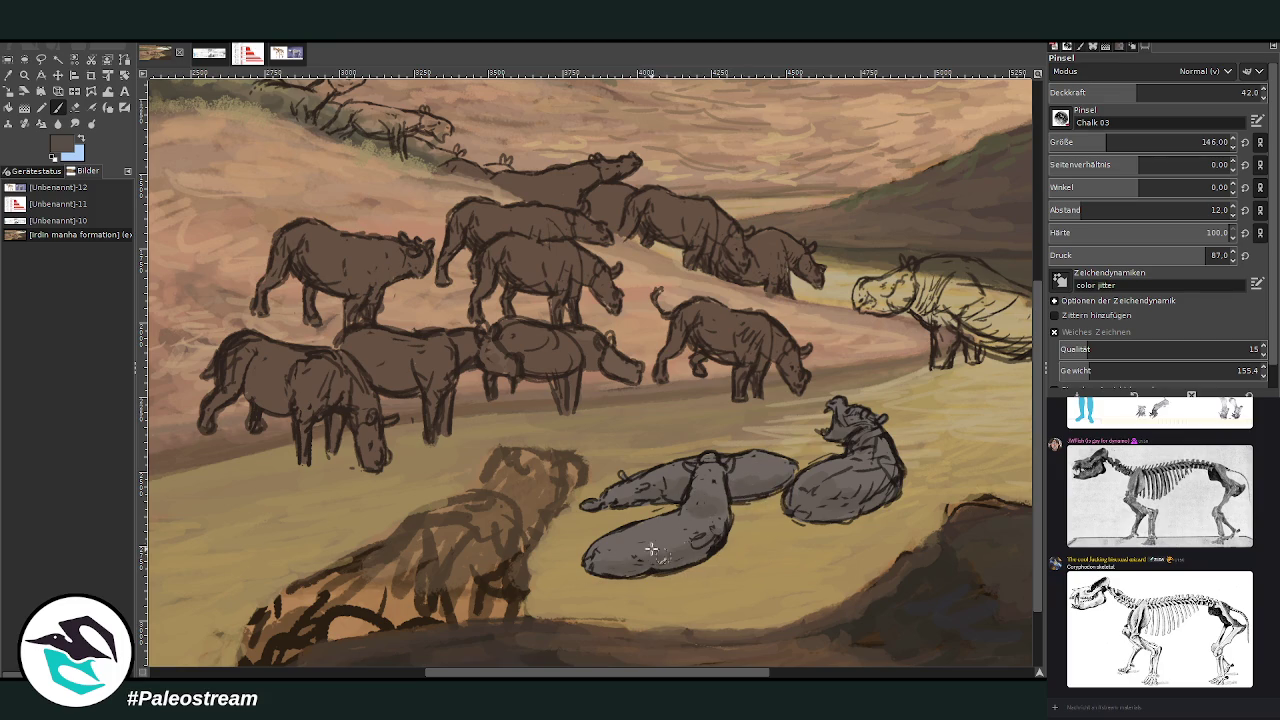
pyautogui.moveTo(611, 560); pyautogui.dragTo(646, 560)
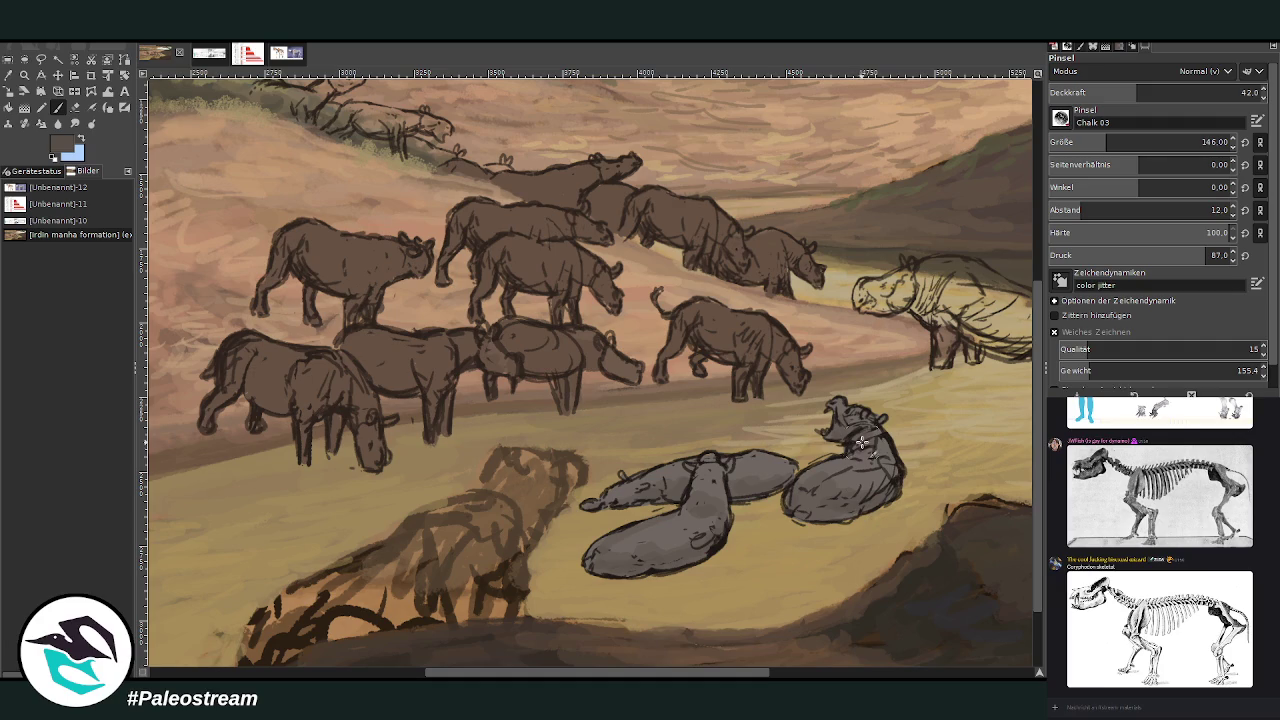
pyautogui.moveTo(743, 483); pyautogui.dragTo(748, 449)
pyautogui.moveTo(755, 348)
pyautogui.mouseDown()
pyautogui.moveTo(716, 336)
pyautogui.moveTo(735, 325)
pyautogui.mouseUp()
# Pick a brighter paint colour and raise the brush opacity to 54.9
pyautogui.keyDown('ctrl'); pyautogui.click(1006, 381); pyautogui.keyUp('ctrl')
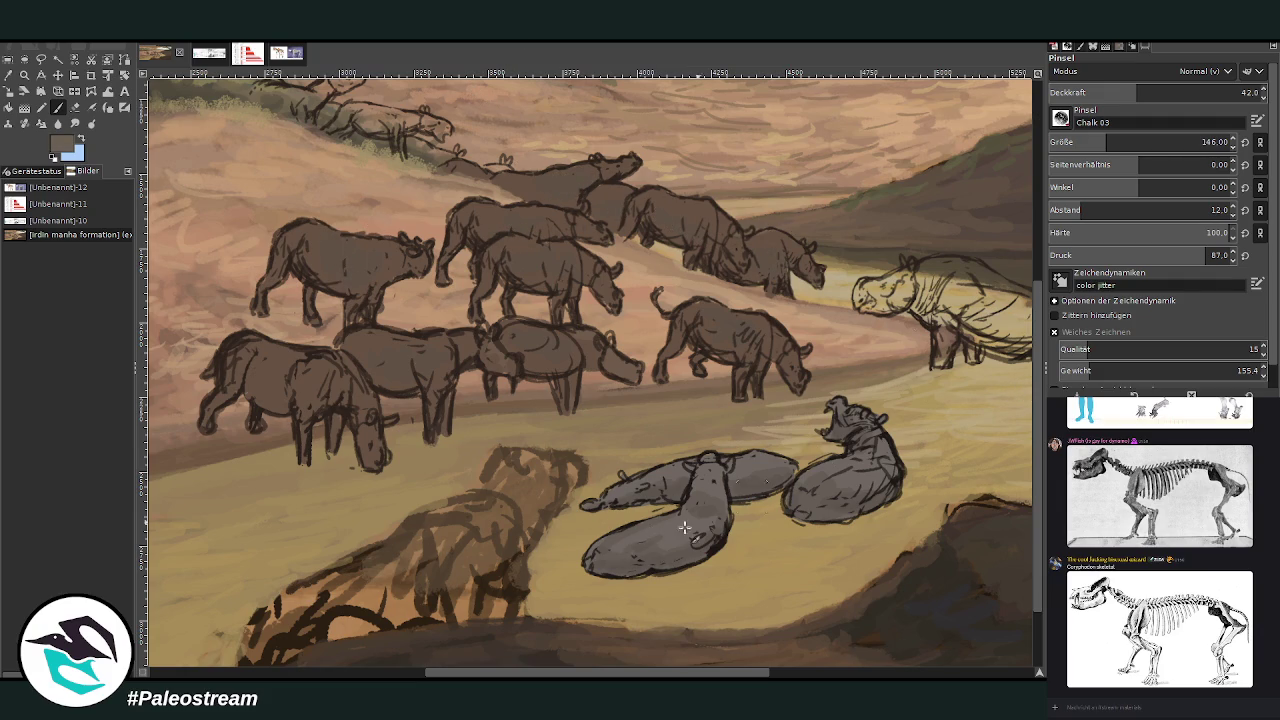
pyautogui.click(1165, 91)
pyautogui.moveTo(692, 672); pyautogui.dragTo(797, 672)
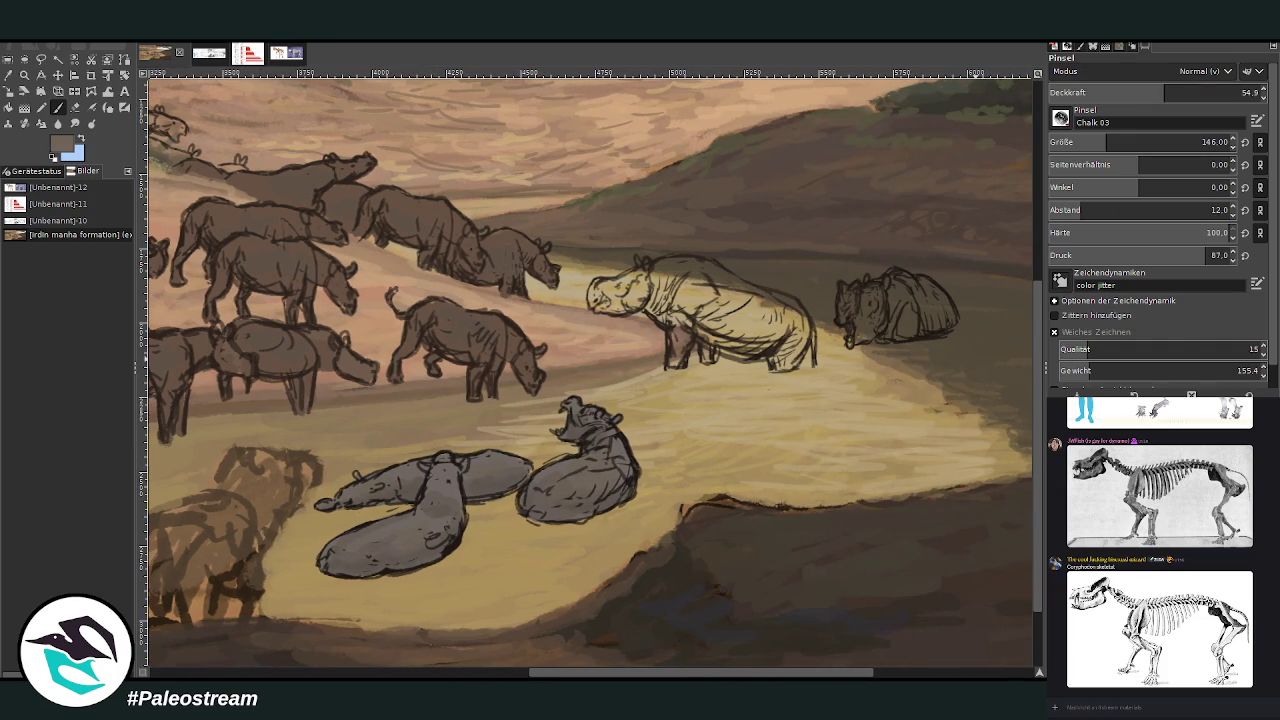
# With a larger, more opaque brush, shade the standing rhino's chest and body dark grey
pyautogui.click(1120, 142)
pyautogui.click(1215, 92)
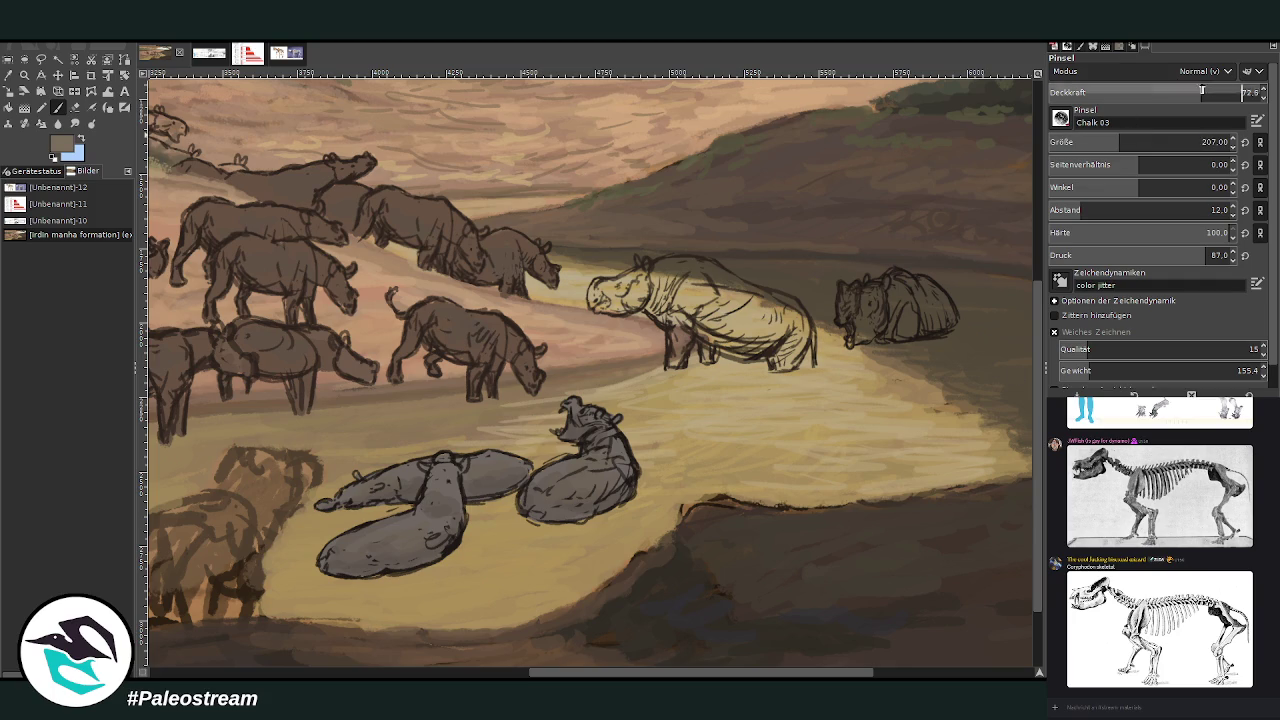
pyautogui.moveTo(682, 332)
pyautogui.mouseDown()
pyautogui.moveTo(672, 312)
pyautogui.moveTo(678, 332)
pyautogui.mouseUp()
pyautogui.moveTo(685, 280)
pyautogui.mouseDown()
pyautogui.moveTo(740, 342)
pyautogui.moveTo(700, 290)
pyautogui.moveTo(650, 305)
pyautogui.moveTo(640, 285)
pyautogui.moveTo(720, 300)
pyautogui.mouseUp()
pyautogui.click(1225, 92)
pyautogui.moveTo(785, 325)
pyautogui.mouseDown()
pyautogui.moveTo(722, 281)
pyautogui.moveTo(669, 267)
pyautogui.mouseUp()
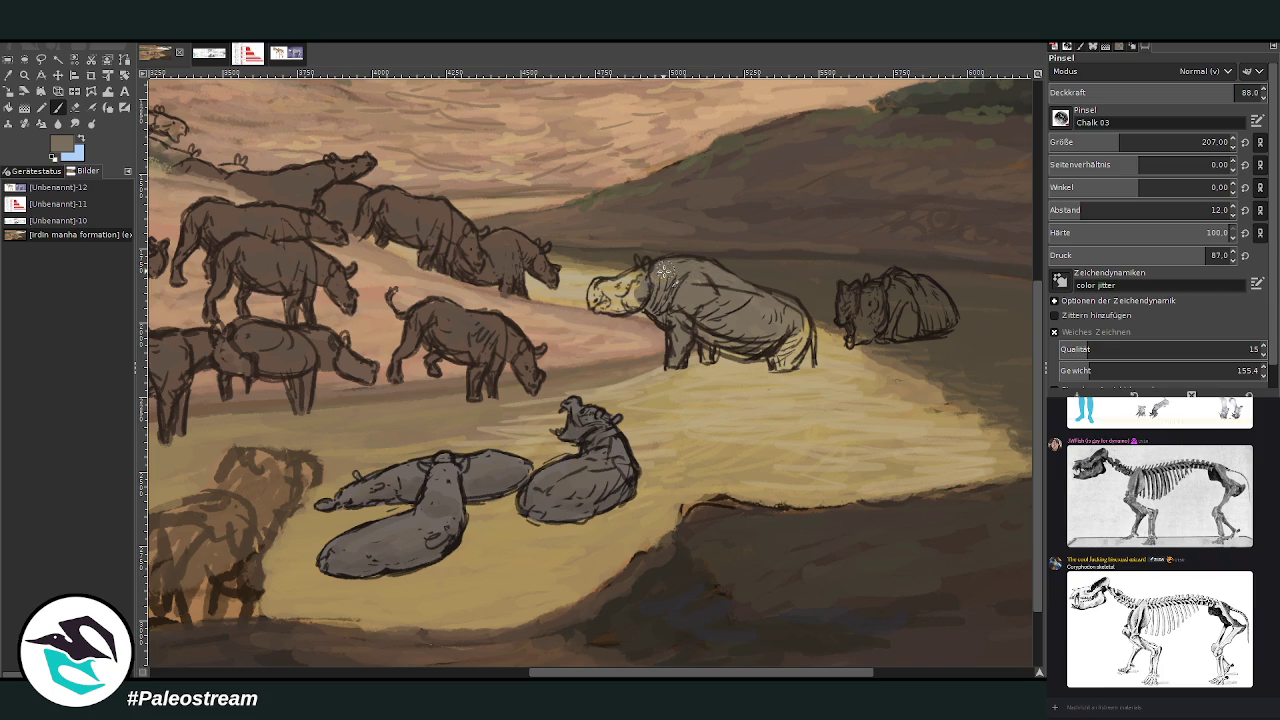
# At brush size 106, shade the standing rhino's rear and head, and lighten the small rhino's head
pyautogui.click(1158, 92)
pyautogui.click(1201, 142)
pyautogui.moveTo(788, 328)
pyautogui.mouseDown()
pyautogui.moveTo(780, 368)
pyautogui.moveTo(798, 376)
pyautogui.moveTo(812, 368)
pyautogui.moveTo(798, 322)
pyautogui.moveTo(720, 350)
pyautogui.moveTo(743, 349)
pyautogui.mouseUp()
pyautogui.moveTo(663, 297)
pyautogui.mouseDown()
pyautogui.moveTo(597, 302)
pyautogui.moveTo(632, 282)
pyautogui.moveTo(594, 284)
pyautogui.moveTo(612, 305)
pyautogui.moveTo(648, 268)
pyautogui.moveTo(637, 286)
pyautogui.mouseUp()
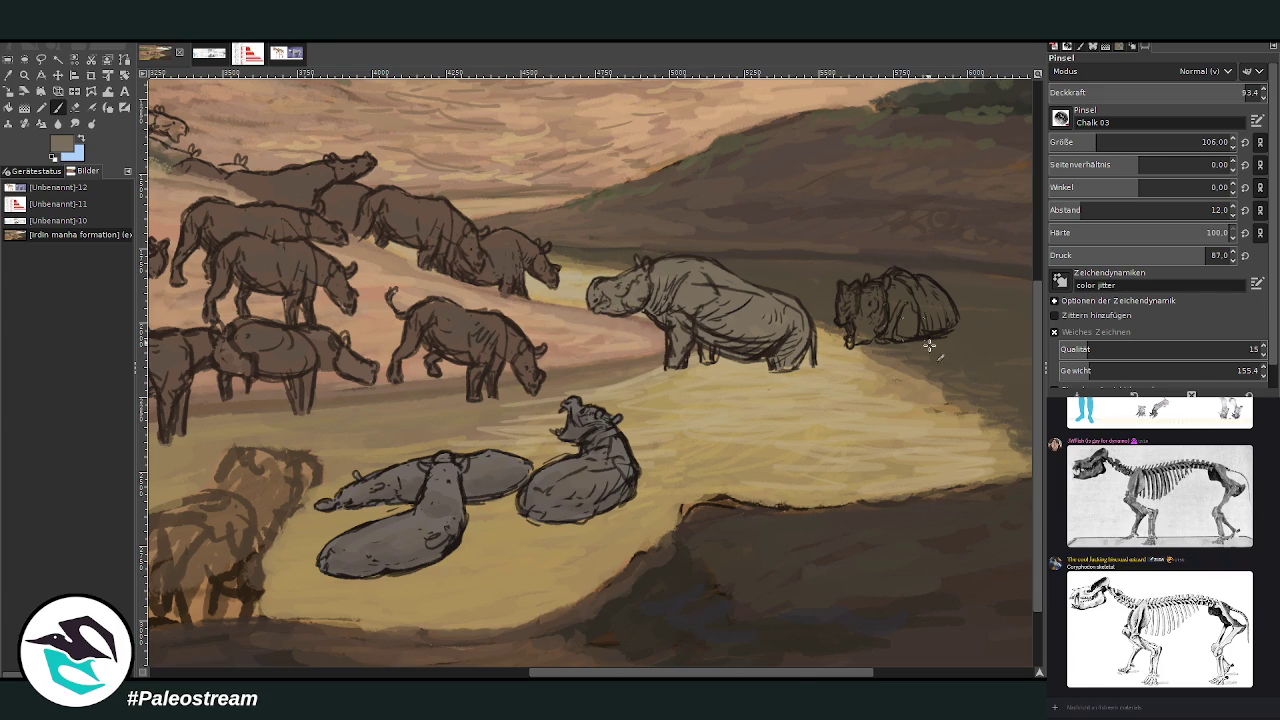
pyautogui.moveTo(814, 675); pyautogui.dragTo(900, 608)
pyautogui.moveTo(662, 312)
pyautogui.mouseDown()
pyautogui.moveTo(654, 294)
pyautogui.moveTo(646, 342)
pyautogui.moveTo(666, 298)
pyautogui.moveTo(710, 328)
pyautogui.moveTo(712, 310)
pyautogui.moveTo(745, 322)
pyautogui.moveTo(674, 286)
pyautogui.moveTo(720, 290)
pyautogui.moveTo(745, 330)
pyautogui.moveTo(644, 292)
pyautogui.moveTo(645, 305)
pyautogui.moveTo(664, 286)
pyautogui.moveTo(692, 289)
pyautogui.moveTo(683, 298)
pyautogui.mouseUp()
# With a darker colour, size 140 and opacity 67.8, shade the standing rhino's body, legs and rump
pyautogui.keyDown('ctrl'); pyautogui.click(975, 333); pyautogui.keyUp('ctrl')
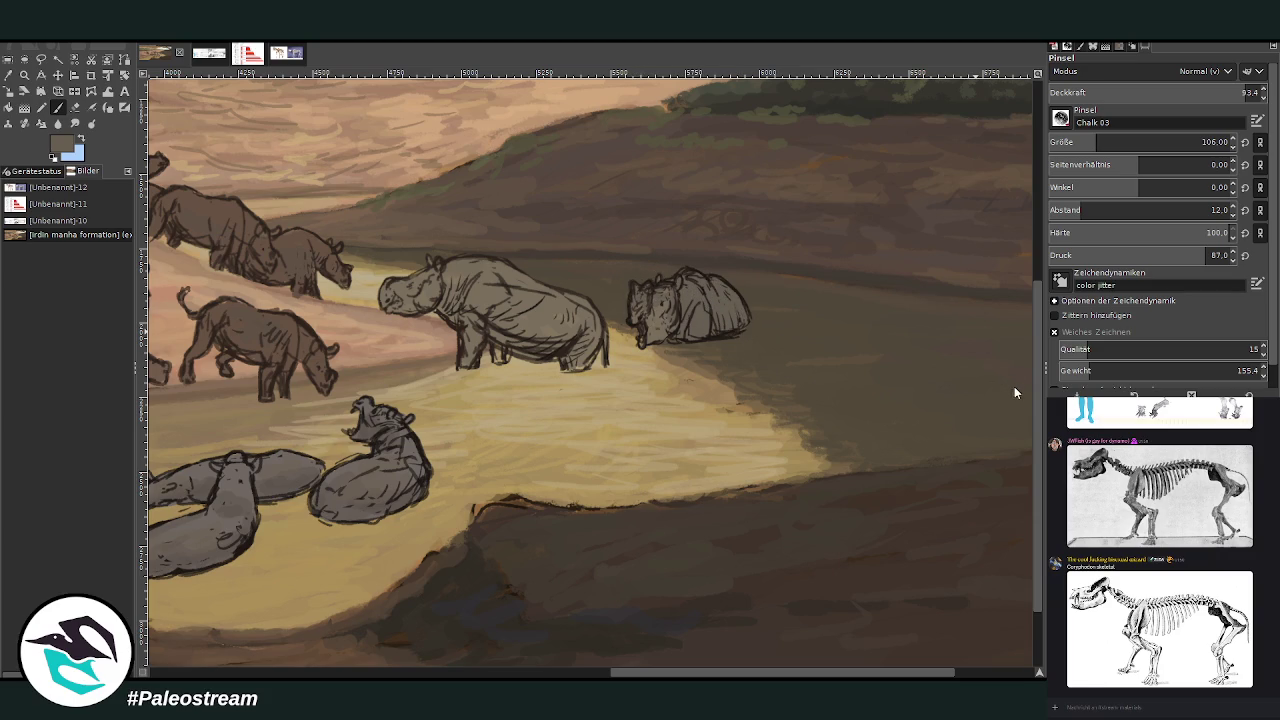
pyautogui.moveTo(1080, 145); pyautogui.dragTo(1110, 143)
pyautogui.click(1172, 88)
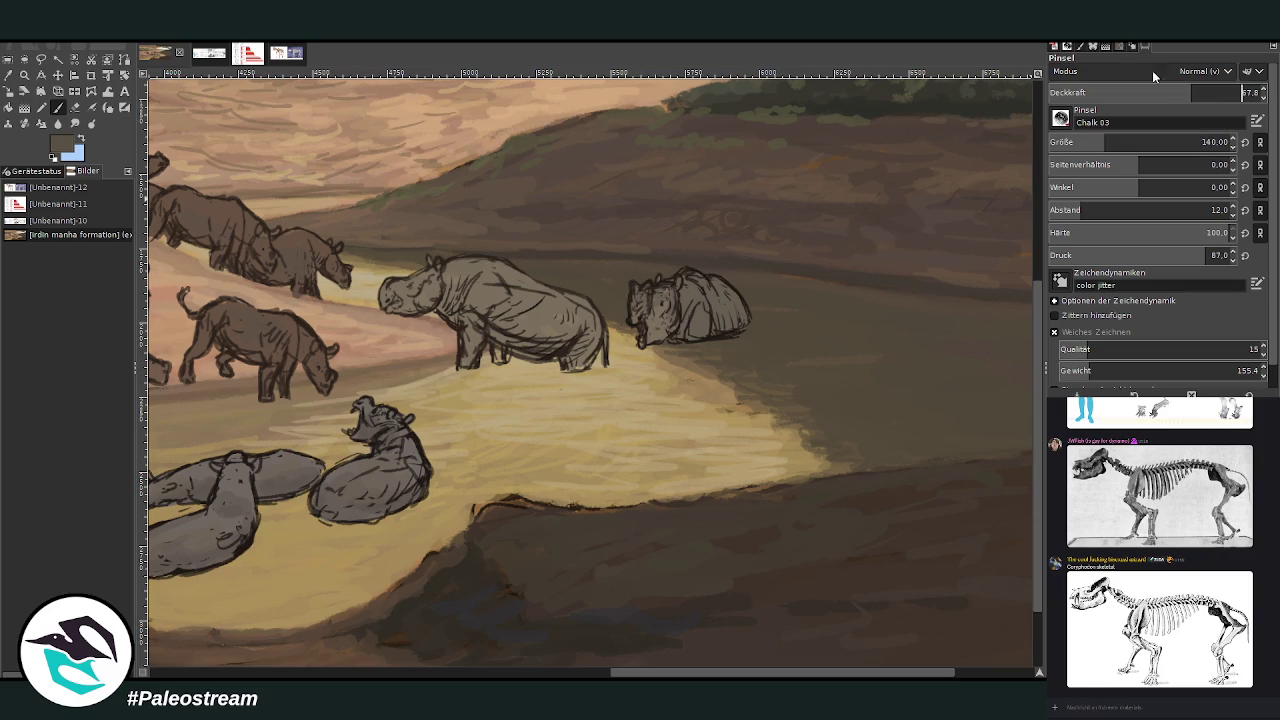
pyautogui.press('Return')
pyautogui.moveTo(544, 334); pyautogui.dragTo(478, 320)
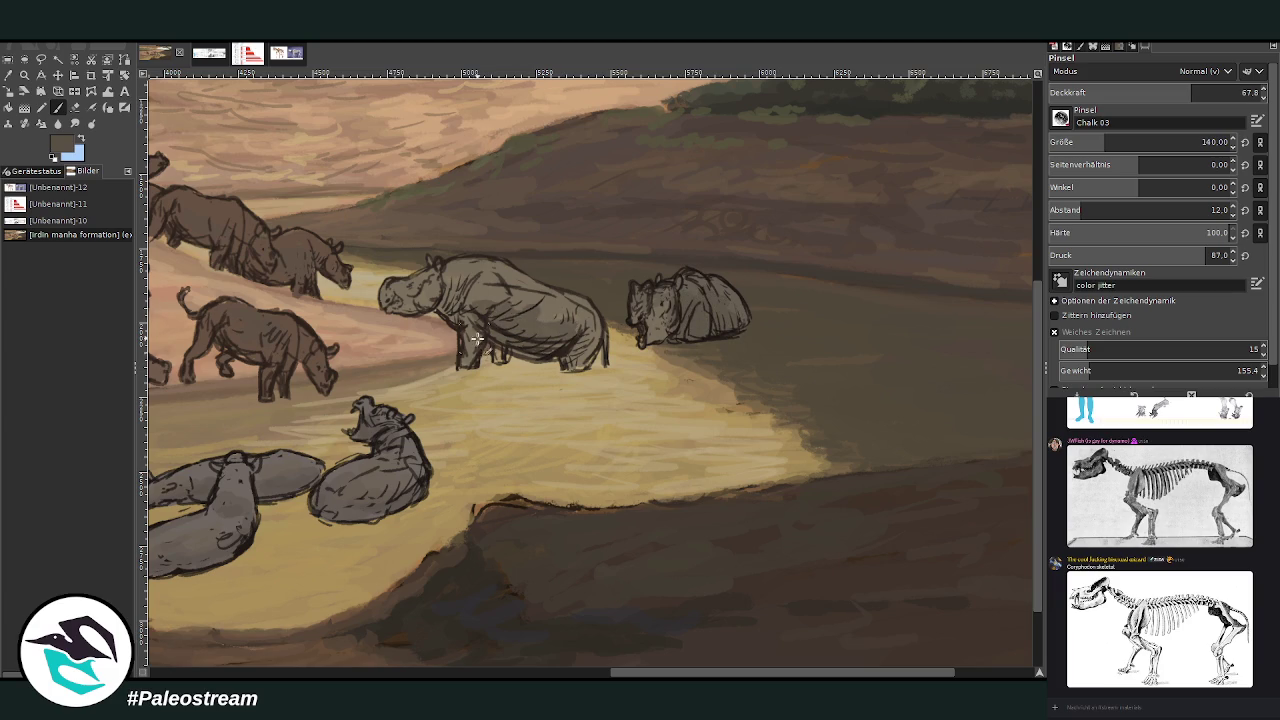
pyautogui.moveTo(590, 350); pyautogui.dragTo(580, 368)
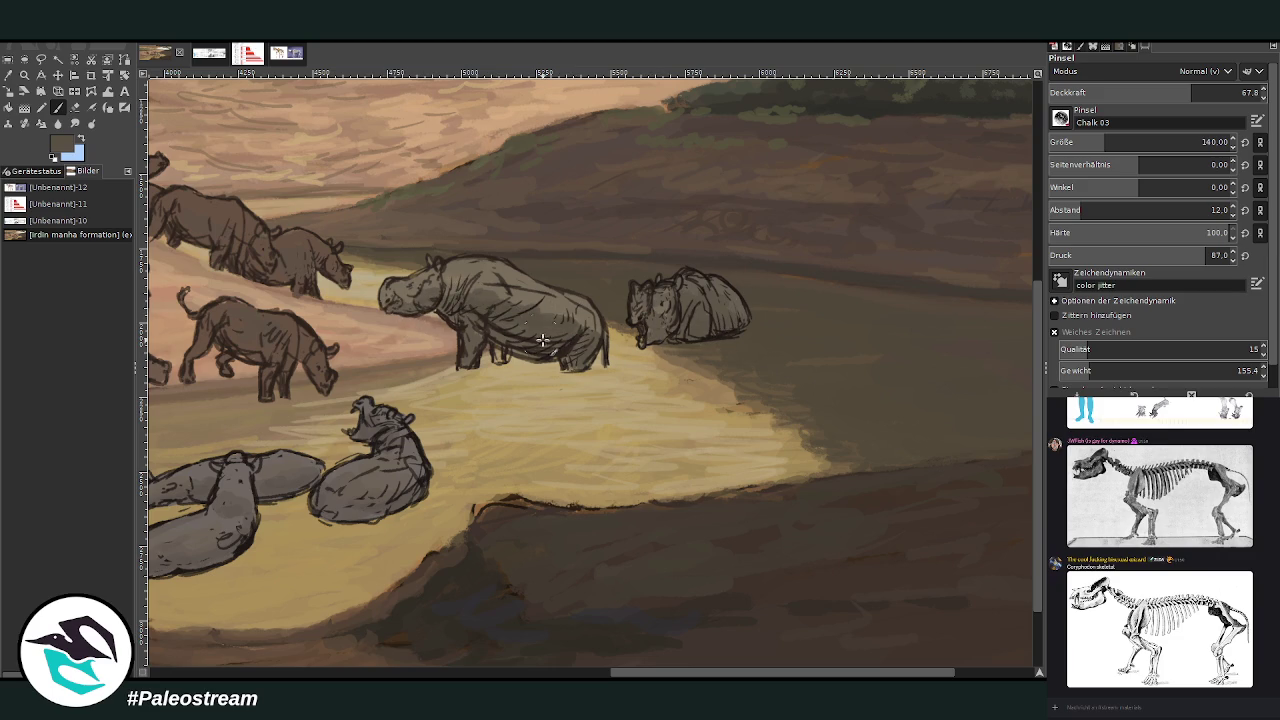
# Add lighter blue-grey highlights to the lying rhino's back at brush opacity 32.2
pyautogui.keyDown('ctrl'); pyautogui.click(1011, 390); pyautogui.keyUp('ctrl')
pyautogui.moveTo(727, 305); pyautogui.dragTo(740, 330)
pyautogui.moveTo(1145, 88); pyautogui.dragTo(1176, 88)
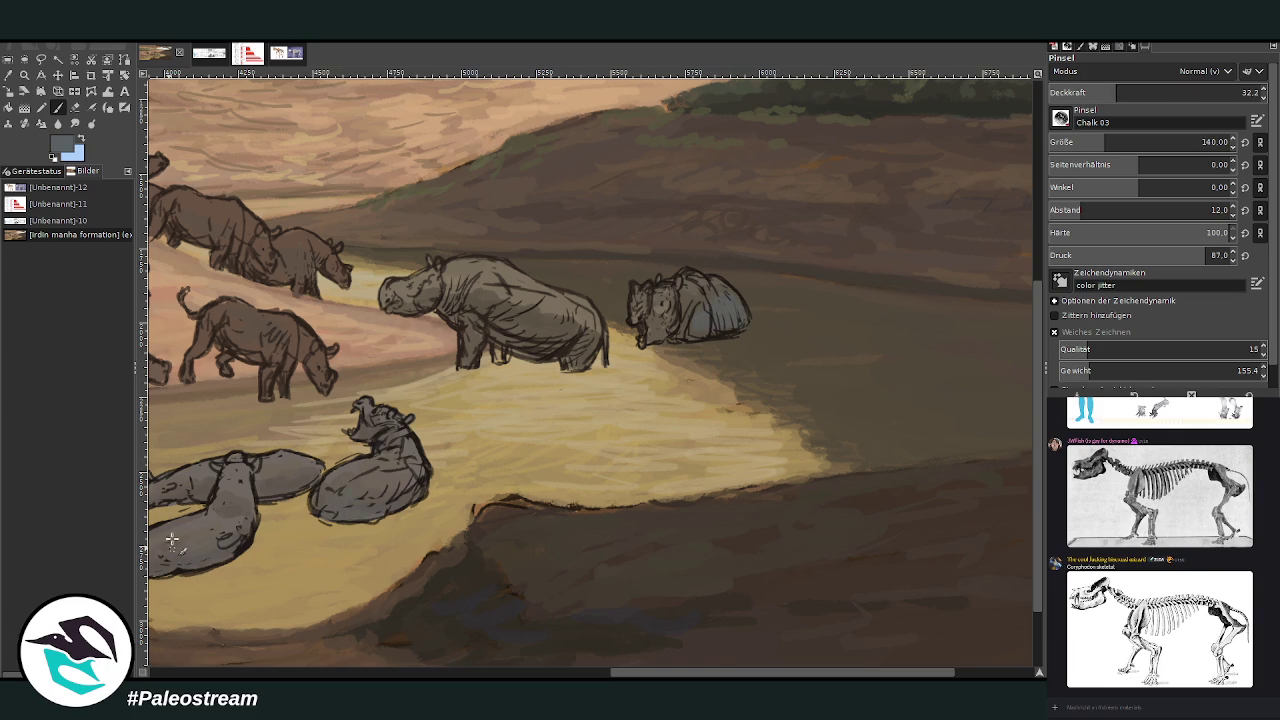
pyautogui.click(568, 677)
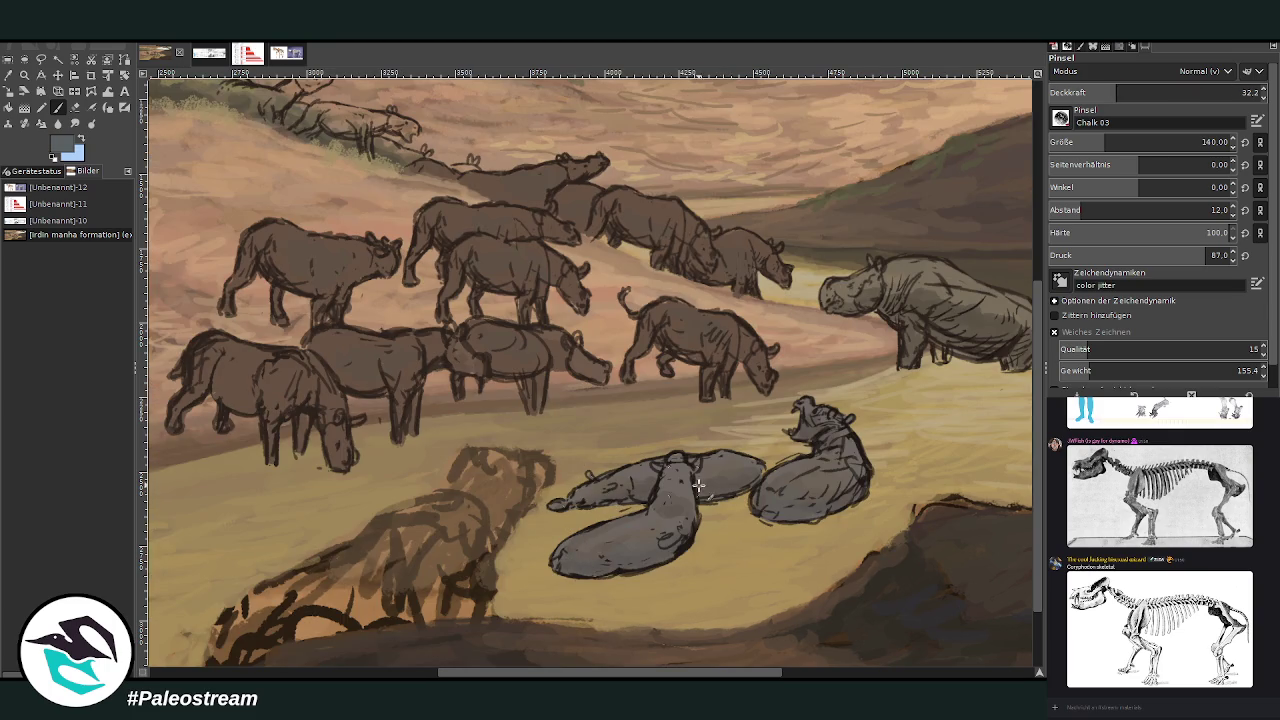
# Zoom in on the herd and pan to the upper-left hillside
pyautogui.scroll(-4, 595, 447)
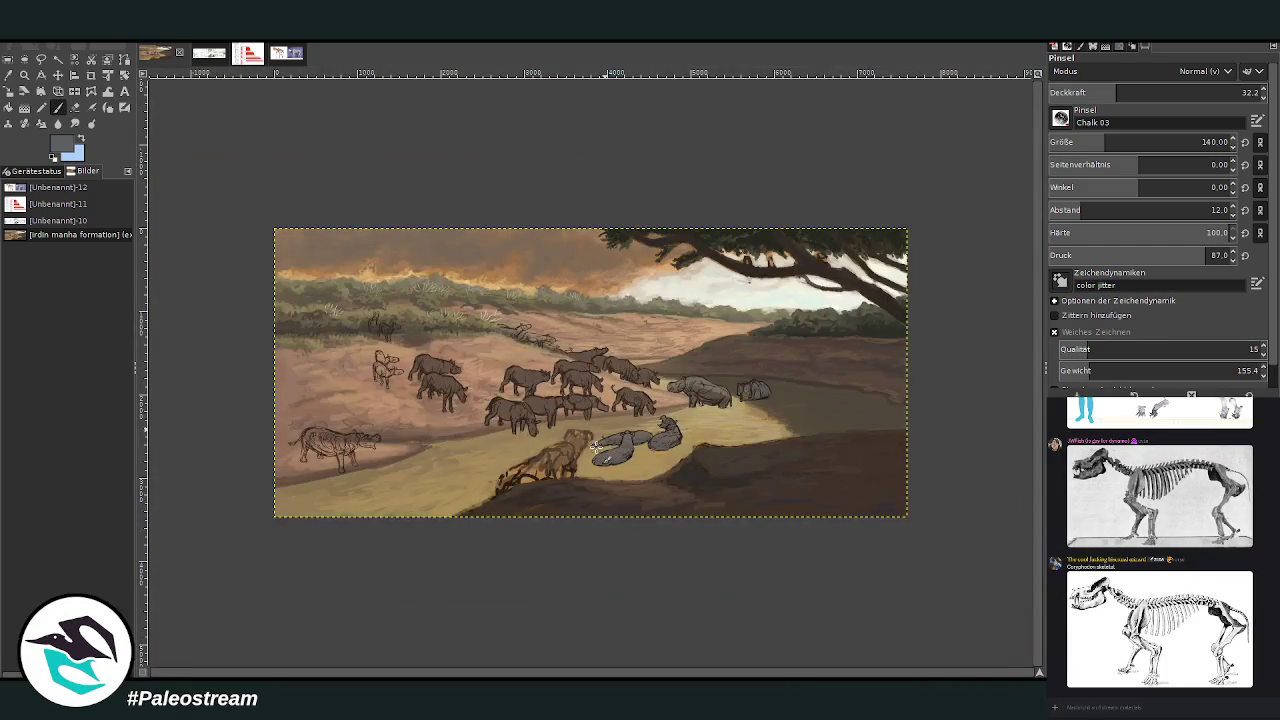
pyautogui.click(24, 75)
pyautogui.moveTo(462, 278); pyautogui.dragTo(660, 478)
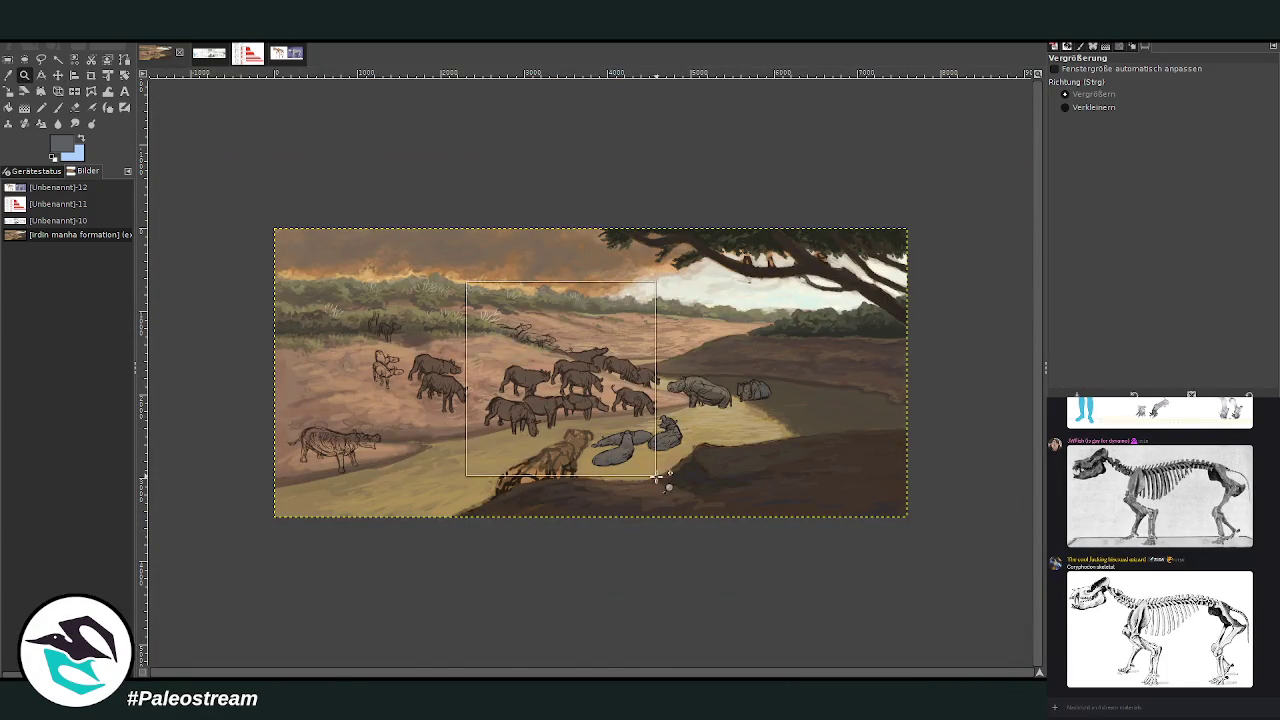
pyautogui.hscroll(-5, 594, 652)
pyautogui.hscroll(-4, 411, 601)
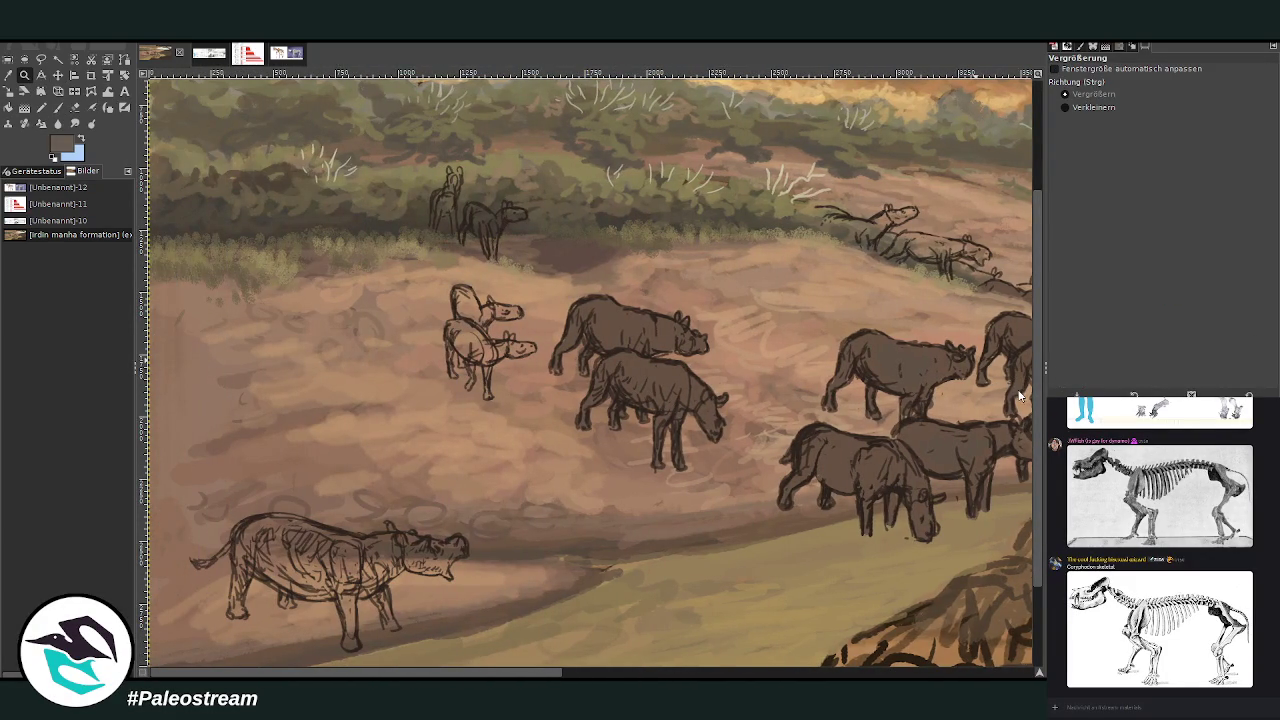
# Fill the small left animal dark, using brush size 65 then 101 at 98.1 opacity
pyautogui.press('p')
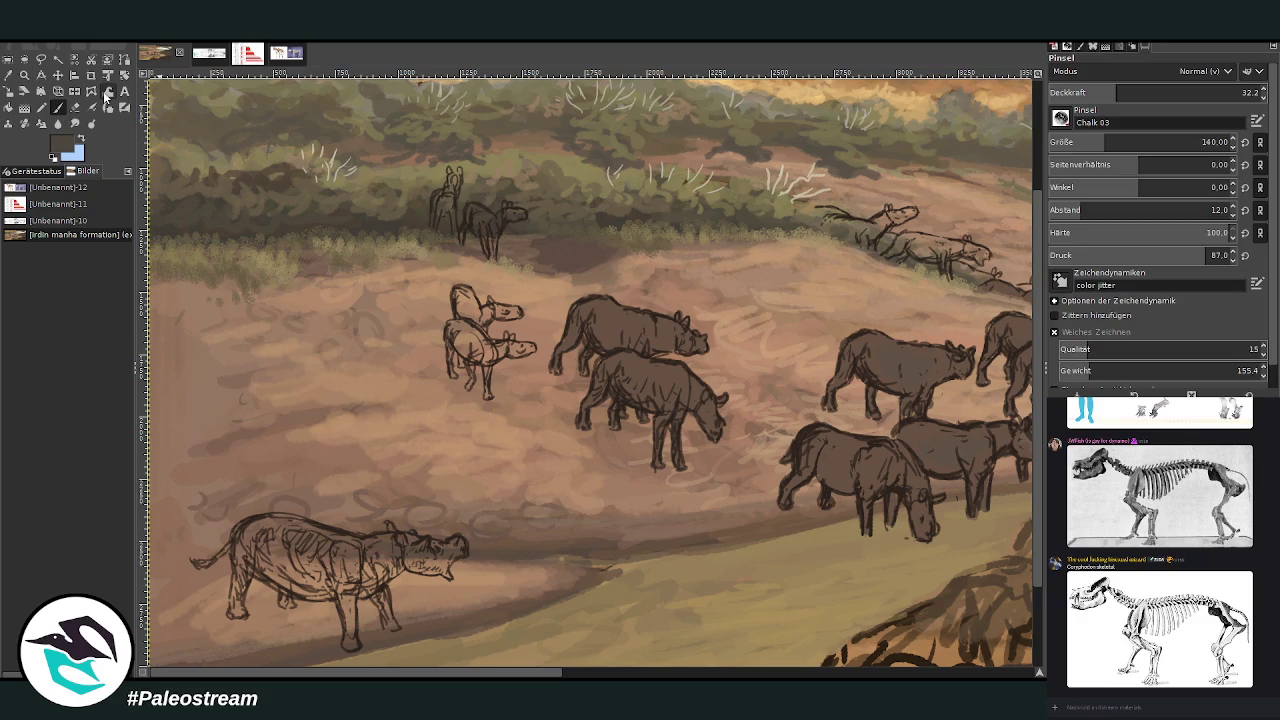
pyautogui.click(1196, 92)
pyautogui.click(1085, 142)
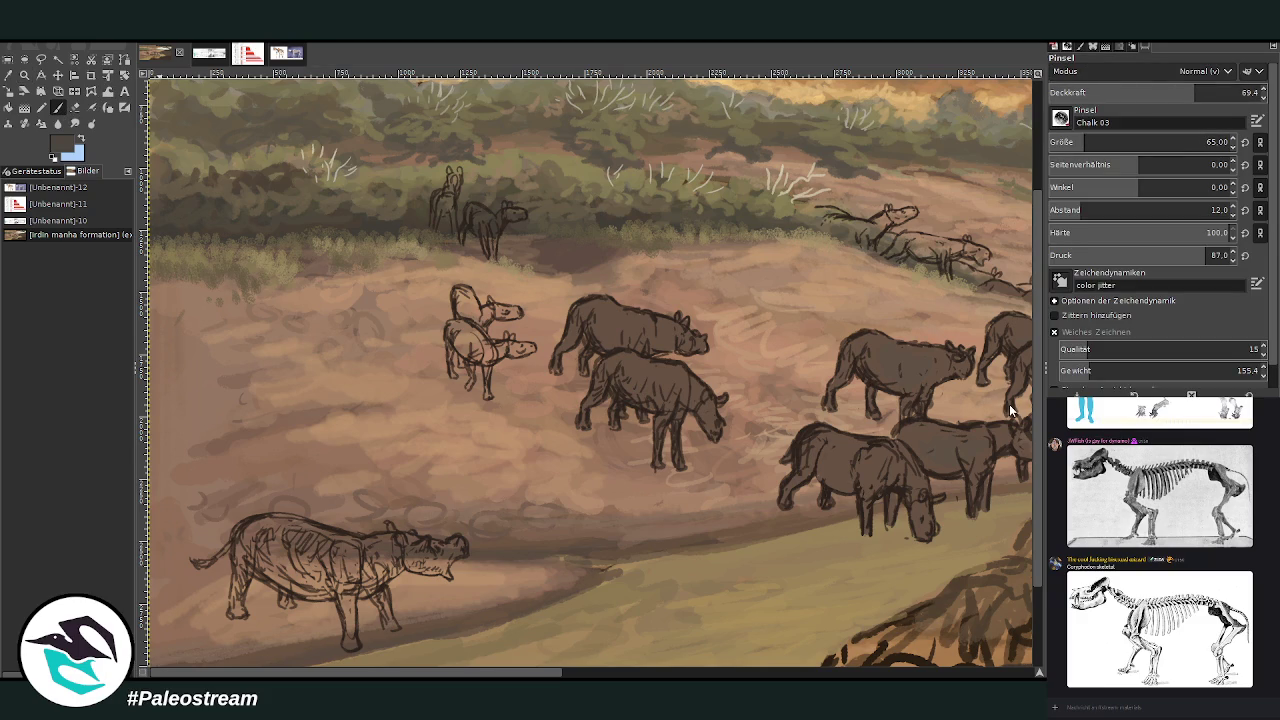
pyautogui.moveTo(482, 355); pyautogui.dragTo(475, 340)
pyautogui.click(1092, 142)
pyautogui.click(1254, 92)
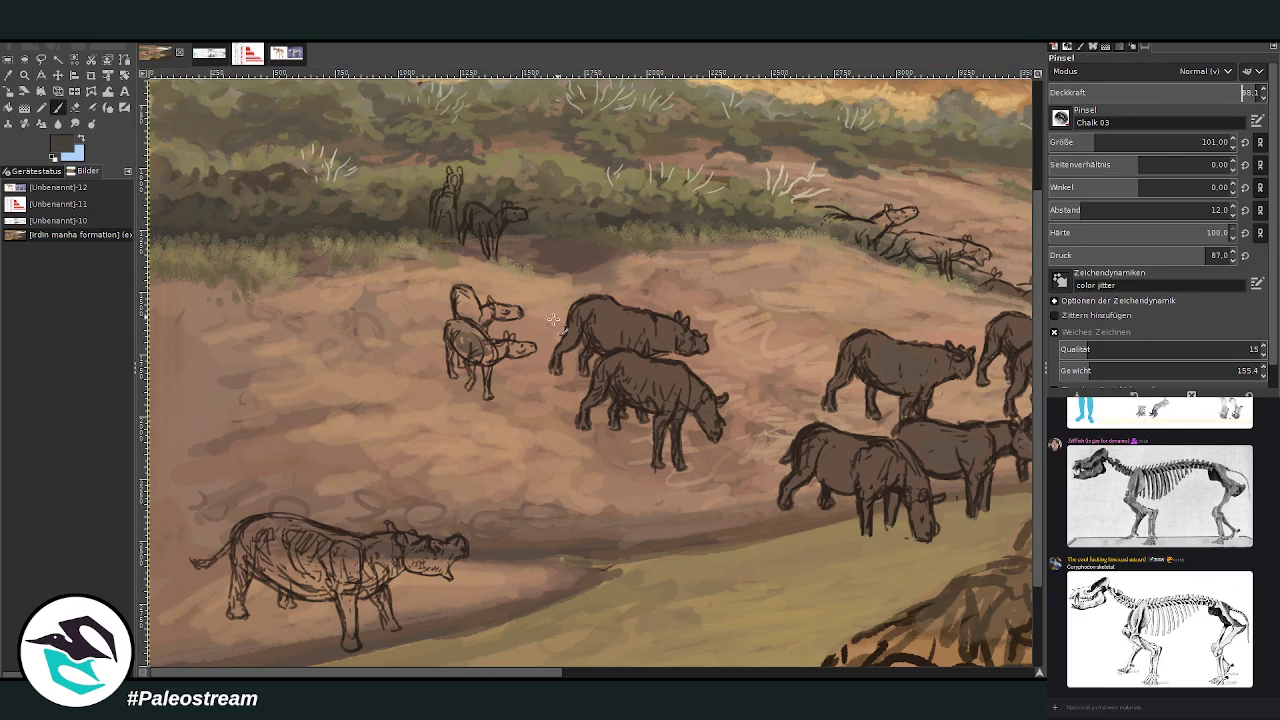
pyautogui.moveTo(488, 360)
pyautogui.mouseDown()
pyautogui.moveTo(482, 346)
pyautogui.moveTo(513, 352)
pyautogui.moveTo(458, 296)
pyautogui.moveTo(481, 317)
pyautogui.moveTo(480, 350)
pyautogui.moveTo(450, 337)
pyautogui.moveTo(487, 385)
pyautogui.moveTo(489, 367)
pyautogui.moveTo(470, 383)
pyautogui.moveTo(480, 398)
pyautogui.moveTo(470, 343)
pyautogui.moveTo(482, 349)
pyautogui.moveTo(482, 316)
pyautogui.moveTo(510, 316)
pyautogui.mouseUp()
# Fill the upper small animal, the background animal and the hilltop animal dark, plus the front animal's chest
pyautogui.press('z')
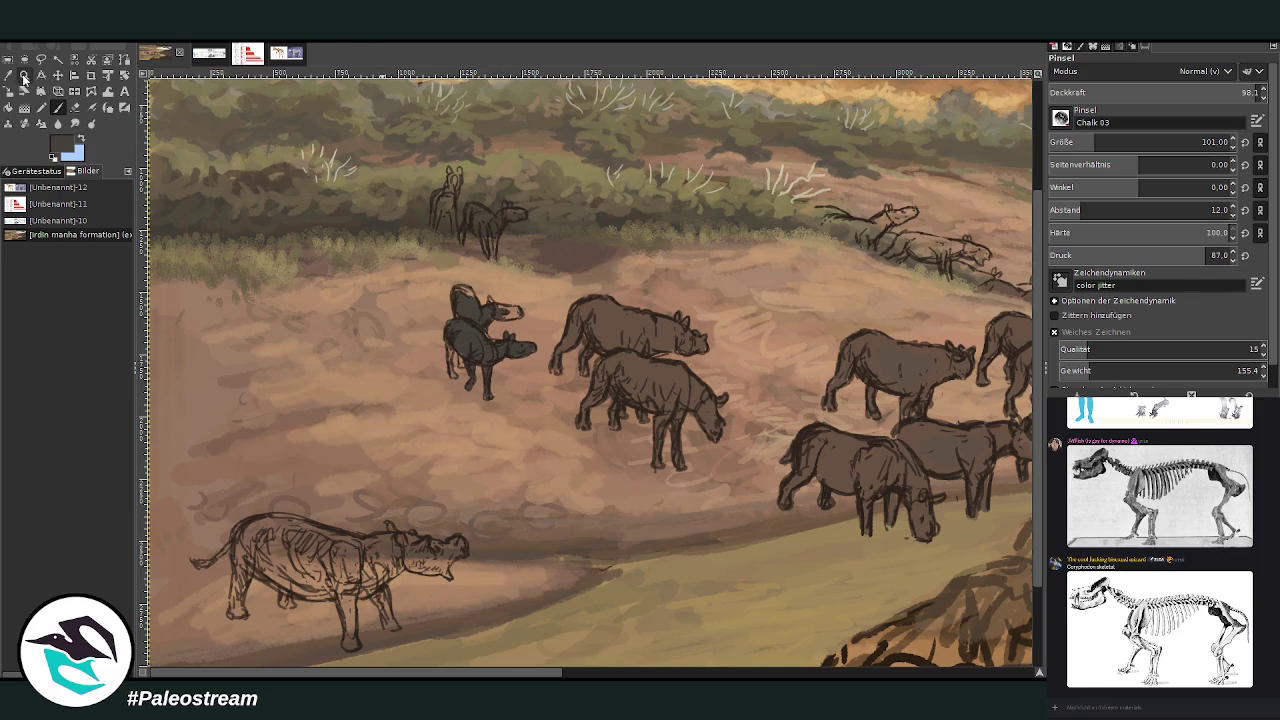
pyautogui.moveTo(374, 94); pyautogui.dragTo(790, 558)
pyautogui.press('p')
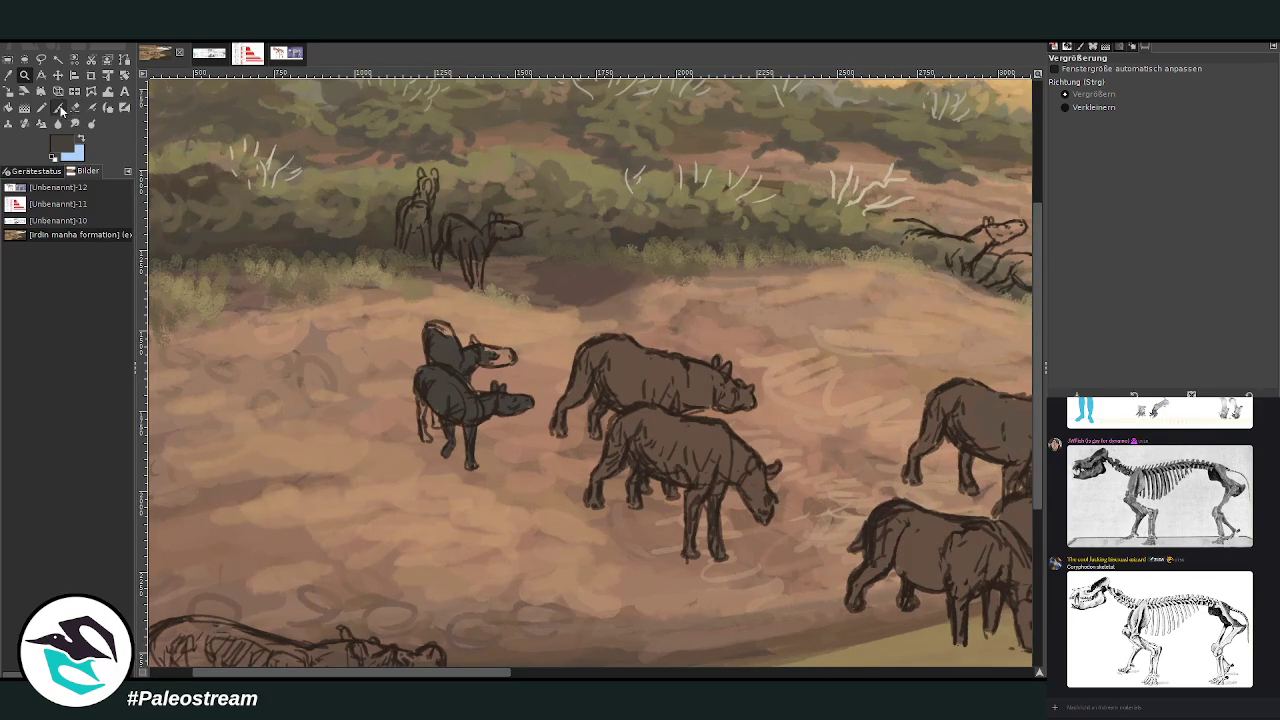
pyautogui.moveTo(488, 357)
pyautogui.mouseDown()
pyautogui.moveTo(495, 365)
pyautogui.moveTo(445, 332)
pyautogui.moveTo(435, 366)
pyautogui.mouseUp()
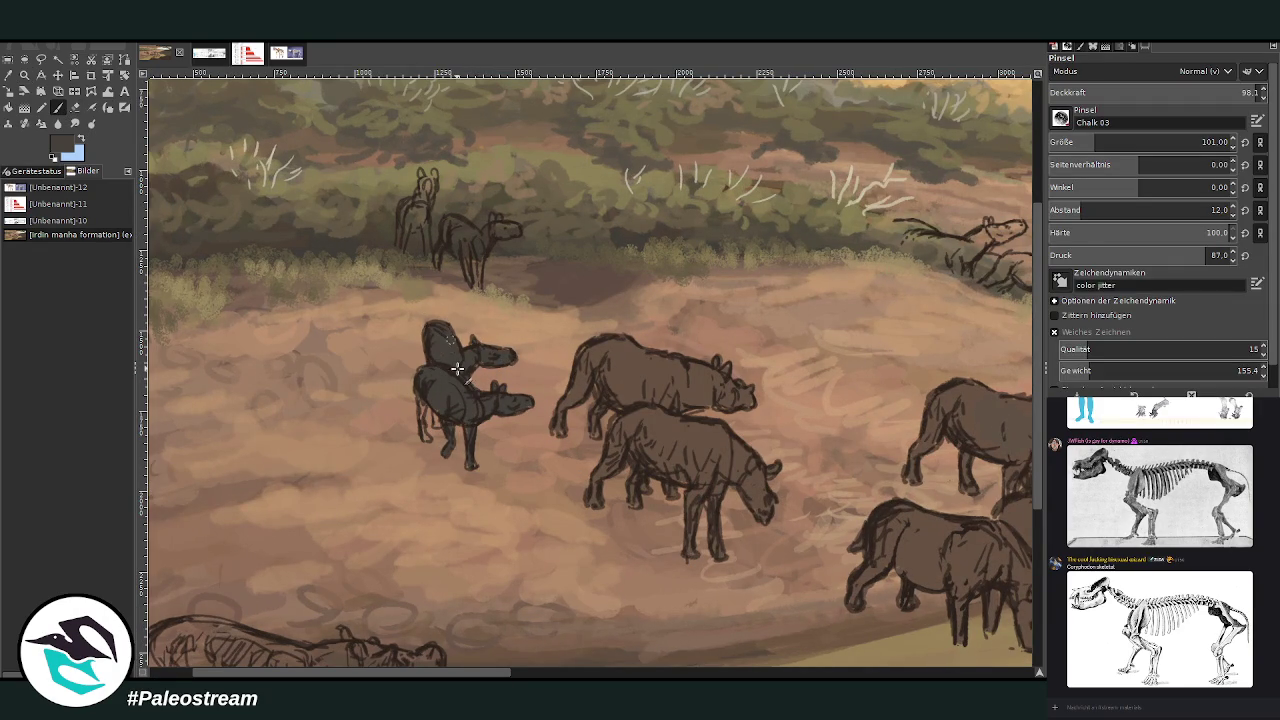
pyautogui.moveTo(470, 265)
pyautogui.mouseDown()
pyautogui.moveTo(477, 280)
pyautogui.moveTo(452, 226)
pyautogui.moveTo(438, 256)
pyautogui.moveTo(508, 220)
pyautogui.moveTo(500, 228)
pyautogui.mouseUp()
pyautogui.moveTo(406, 231)
pyautogui.mouseDown()
pyautogui.moveTo(423, 240)
pyautogui.moveTo(409, 217)
pyautogui.moveTo(426, 196)
pyautogui.moveTo(420, 176)
pyautogui.moveTo(428, 186)
pyautogui.moveTo(434, 172)
pyautogui.moveTo(412, 208)
pyautogui.moveTo(428, 190)
pyautogui.mouseUp()
pyautogui.moveTo(420, 418)
pyautogui.mouseDown()
pyautogui.moveTo(430, 438)
pyautogui.moveTo(420, 380)
pyautogui.moveTo(423, 430)
pyautogui.mouseUp()
pyautogui.hscroll(5, 505, 674)
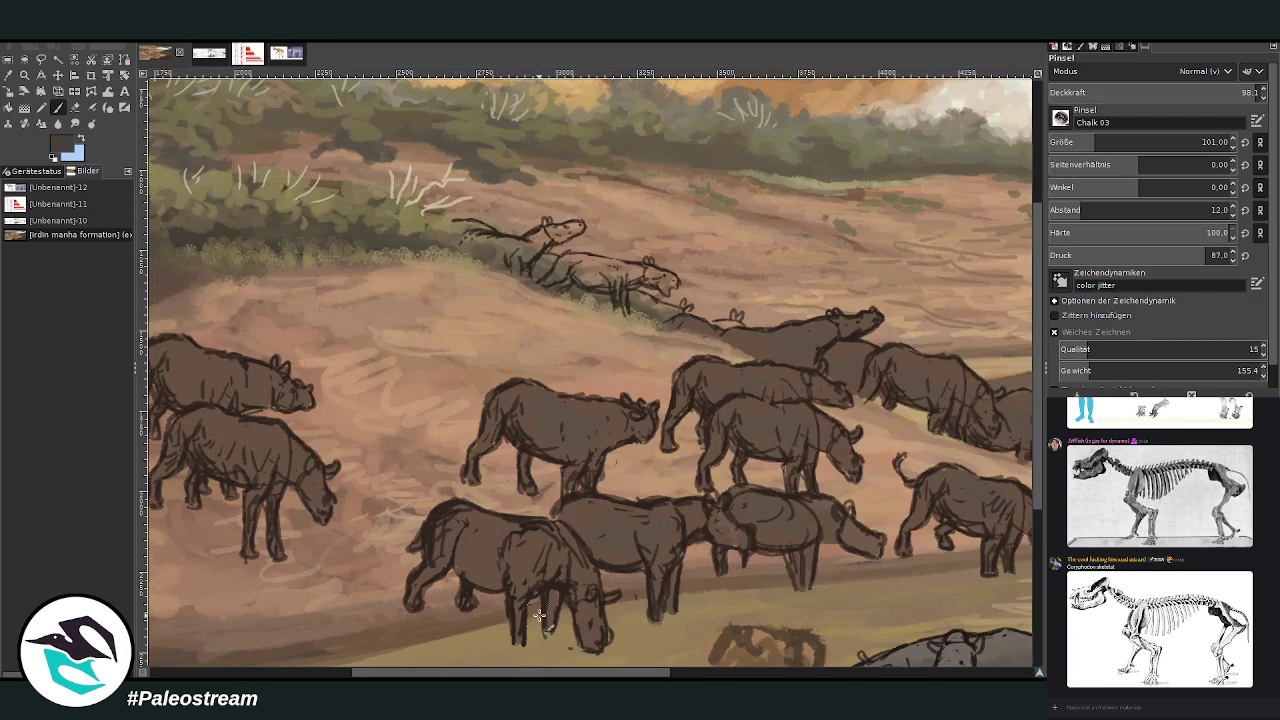
# Fill the animals lying on the upper slope with dark paint, brush size 76 then 92
pyautogui.moveTo(618, 290)
pyautogui.mouseDown()
pyautogui.moveTo(573, 265)
pyautogui.moveTo(560, 288)
pyautogui.moveTo(550, 280)
pyautogui.moveTo(610, 265)
pyautogui.moveTo(620, 287)
pyautogui.moveTo(595, 268)
pyautogui.moveTo(613, 264)
pyautogui.mouseUp()
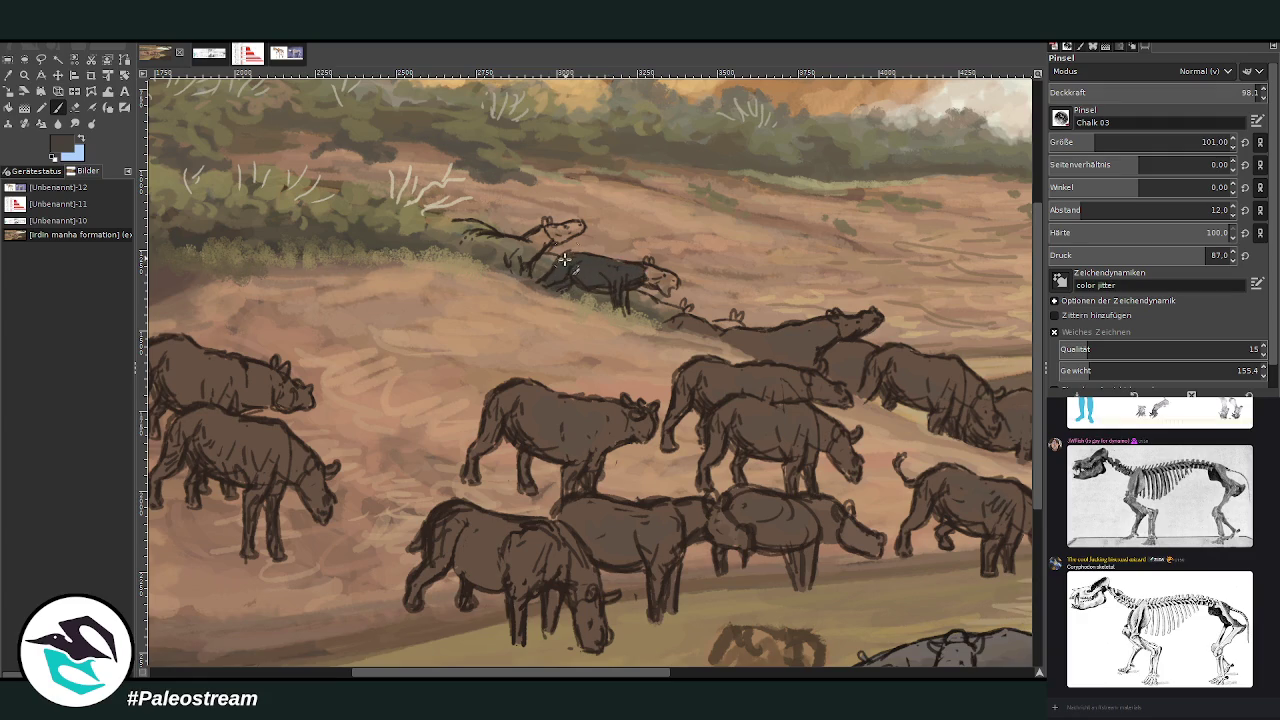
pyautogui.click(1080, 138)
pyautogui.moveTo(650, 303)
pyautogui.mouseDown()
pyautogui.moveTo(682, 322)
pyautogui.moveTo(632, 288)
pyautogui.mouseUp()
pyautogui.moveTo(516, 266)
pyautogui.mouseDown()
pyautogui.moveTo(512, 250)
pyautogui.moveTo(488, 258)
pyautogui.moveTo(463, 245)
pyautogui.moveTo(528, 246)
pyautogui.moveTo(524, 262)
pyautogui.moveTo(548, 242)
pyautogui.mouseUp()
pyautogui.press(']')
pyautogui.moveTo(568, 233); pyautogui.dragTo(538, 237)
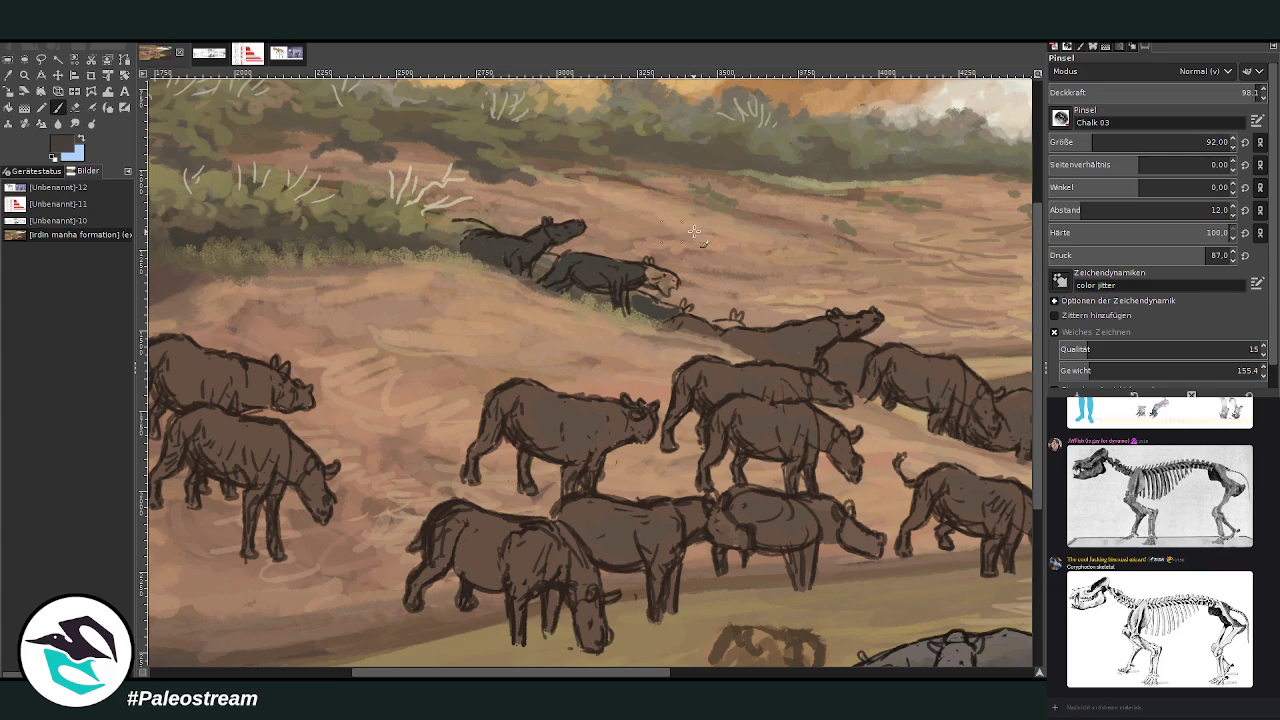
pyautogui.moveTo(655, 280)
pyautogui.mouseDown()
pyautogui.moveTo(671, 277)
pyautogui.moveTo(578, 268)
pyautogui.mouseUp()
pyautogui.moveTo(718, 326); pyautogui.dragTo(714, 324)
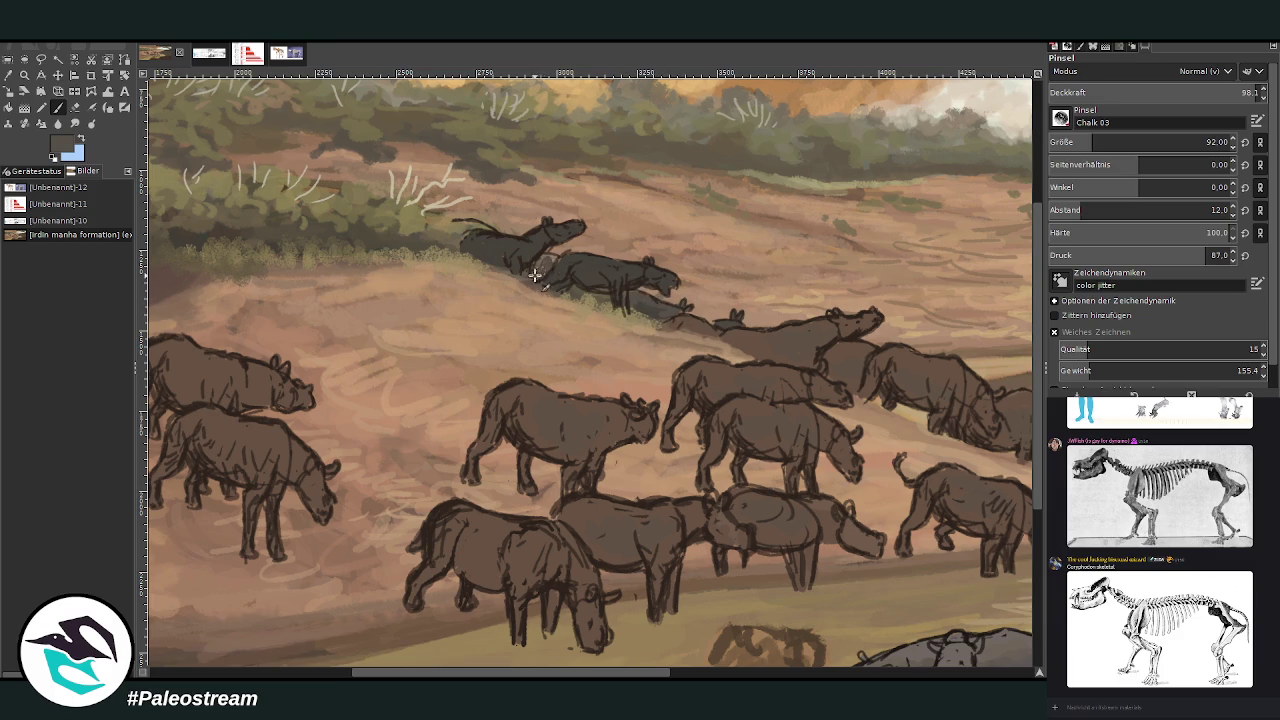
pyautogui.moveTo(456, 222); pyautogui.dragTo(451, 243)
pyautogui.moveTo(585, 661); pyautogui.dragTo(677, 660)
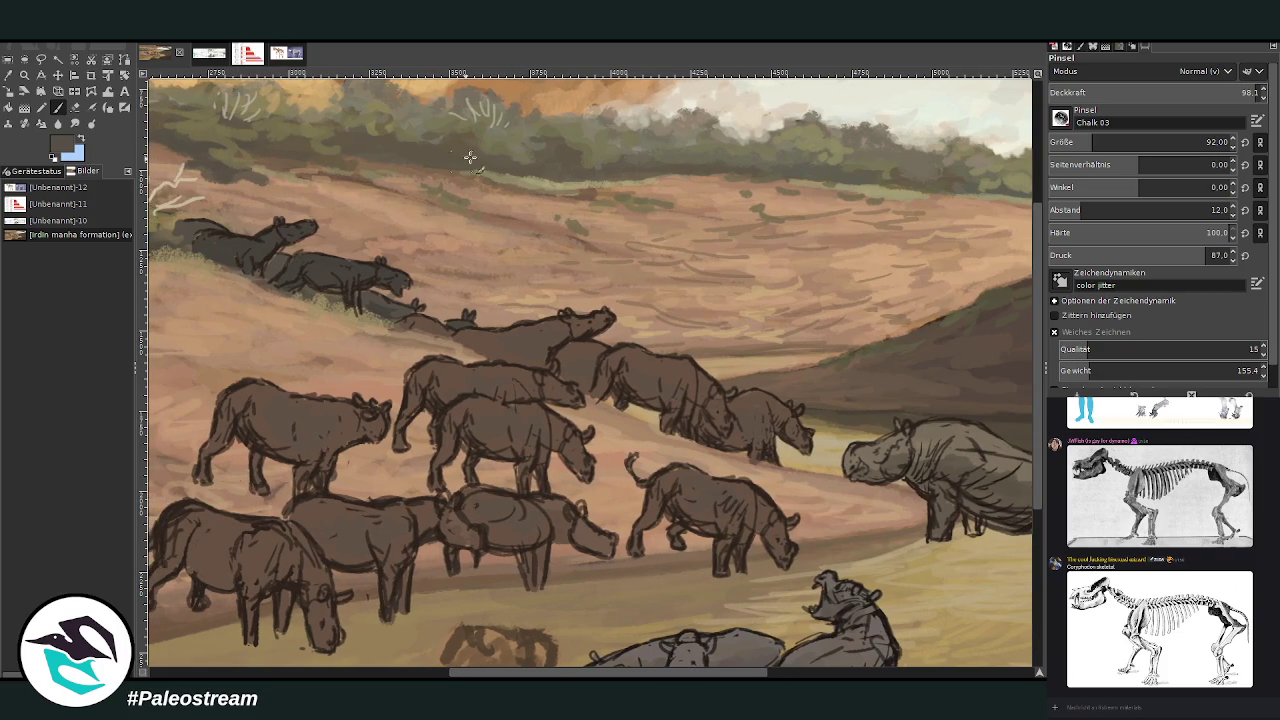
# Dab a curving trail of dark marks across the upper hillside using a size-113 brush
pyautogui.moveTo(1077, 136); pyautogui.dragTo(1202, 140)
pyautogui.moveTo(834, 333)
pyautogui.mouseDown()
pyautogui.moveTo(800, 322)
pyautogui.moveTo(875, 330)
pyautogui.moveTo(741, 288)
pyautogui.mouseUp()
pyautogui.moveTo(760, 330)
pyautogui.mouseDown()
pyautogui.moveTo(845, 342)
pyautogui.moveTo(850, 355)
pyautogui.moveTo(768, 345)
pyautogui.mouseUp()
pyautogui.moveTo(740, 300)
pyautogui.mouseDown()
pyautogui.moveTo(672, 256)
pyautogui.moveTo(560, 216)
pyautogui.mouseUp()
pyautogui.moveTo(868, 300)
pyautogui.mouseDown()
pyautogui.moveTo(910, 318)
pyautogui.moveTo(692, 178)
pyautogui.moveTo(662, 180)
pyautogui.mouseUp()
pyautogui.moveTo(562, 193)
pyautogui.mouseDown()
pyautogui.moveTo(510, 208)
pyautogui.moveTo(420, 184)
pyautogui.mouseUp()
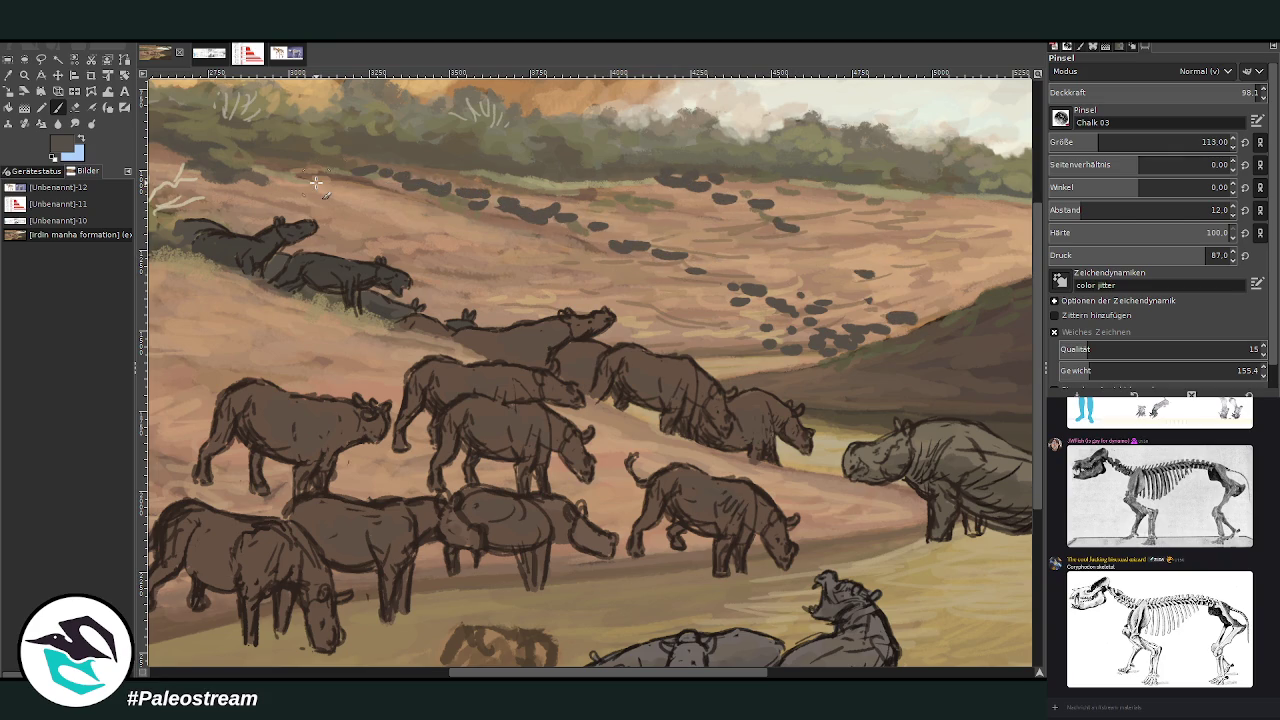
pyautogui.press('-')
pyautogui.press('-')
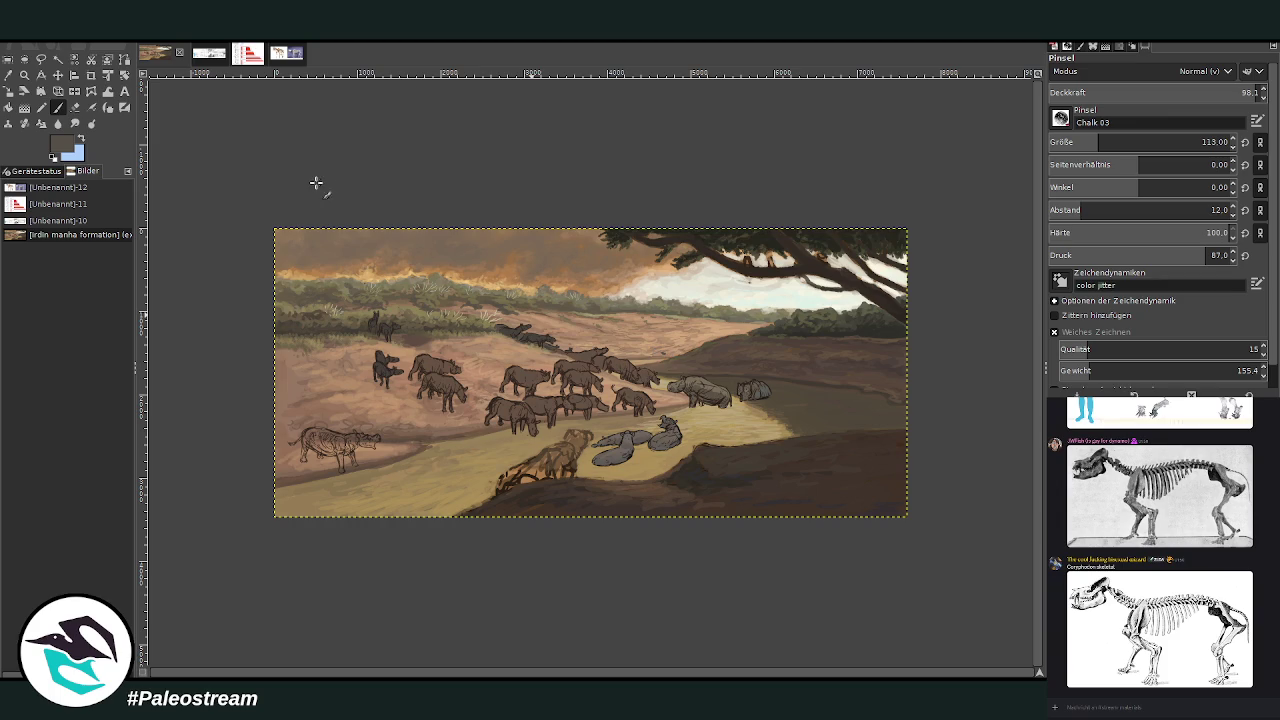
# Lighten the dark animal's snout, head and muzzle with a lighter grey-brown
pyautogui.press('z')
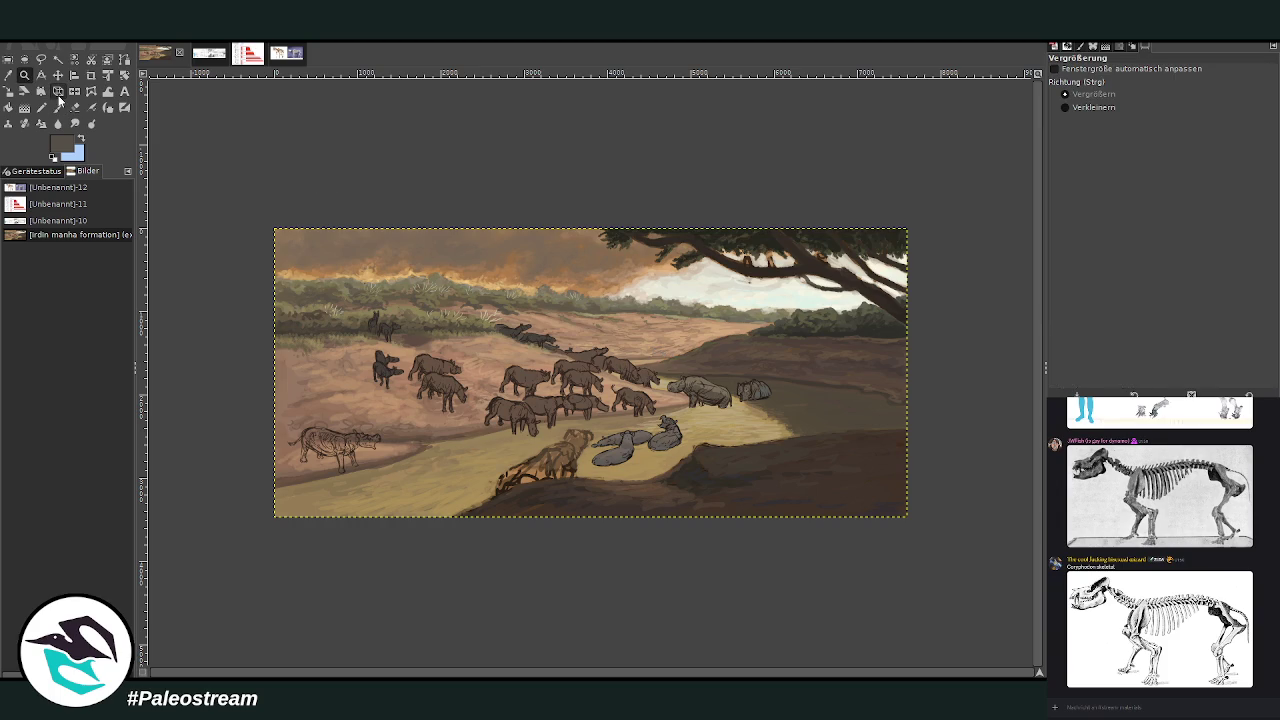
pyautogui.moveTo(350, 281); pyautogui.dragTo(530, 468)
pyautogui.keyDown('ctrl'); pyautogui.click(1016, 382); pyautogui.keyUp('ctrl')
pyautogui.press('p')
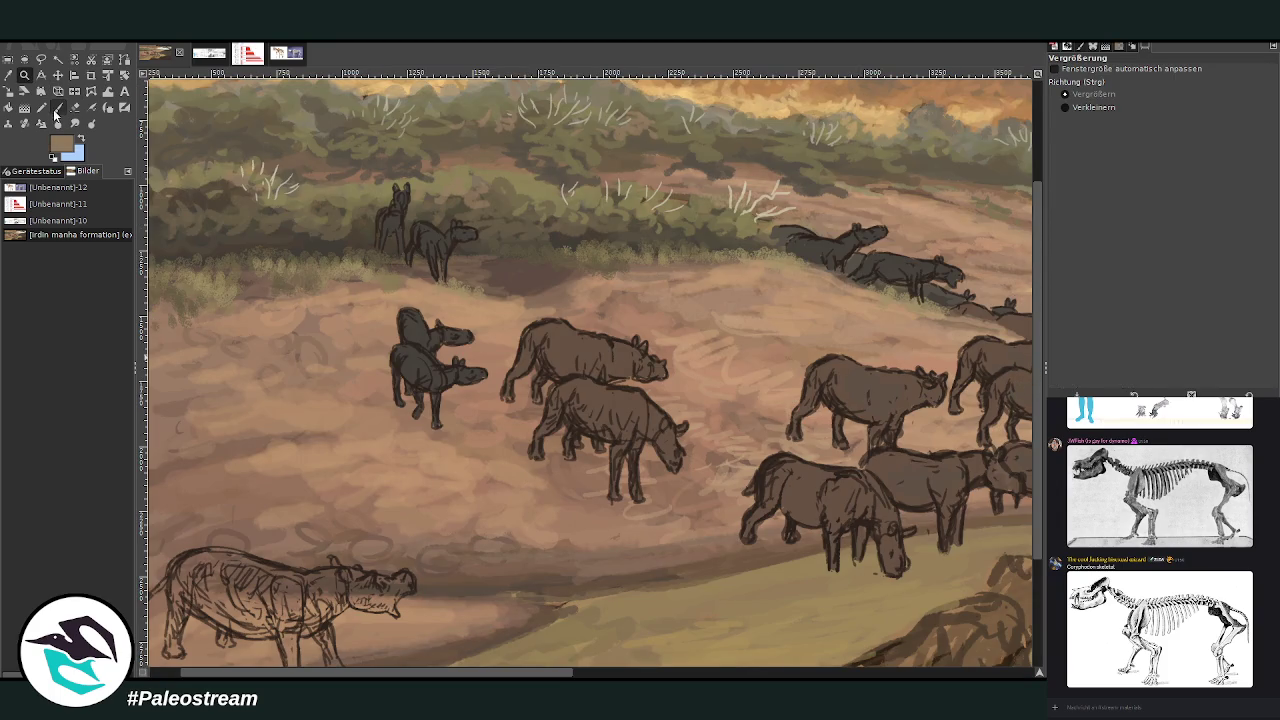
pyautogui.moveTo(477, 374); pyautogui.dragTo(453, 338)
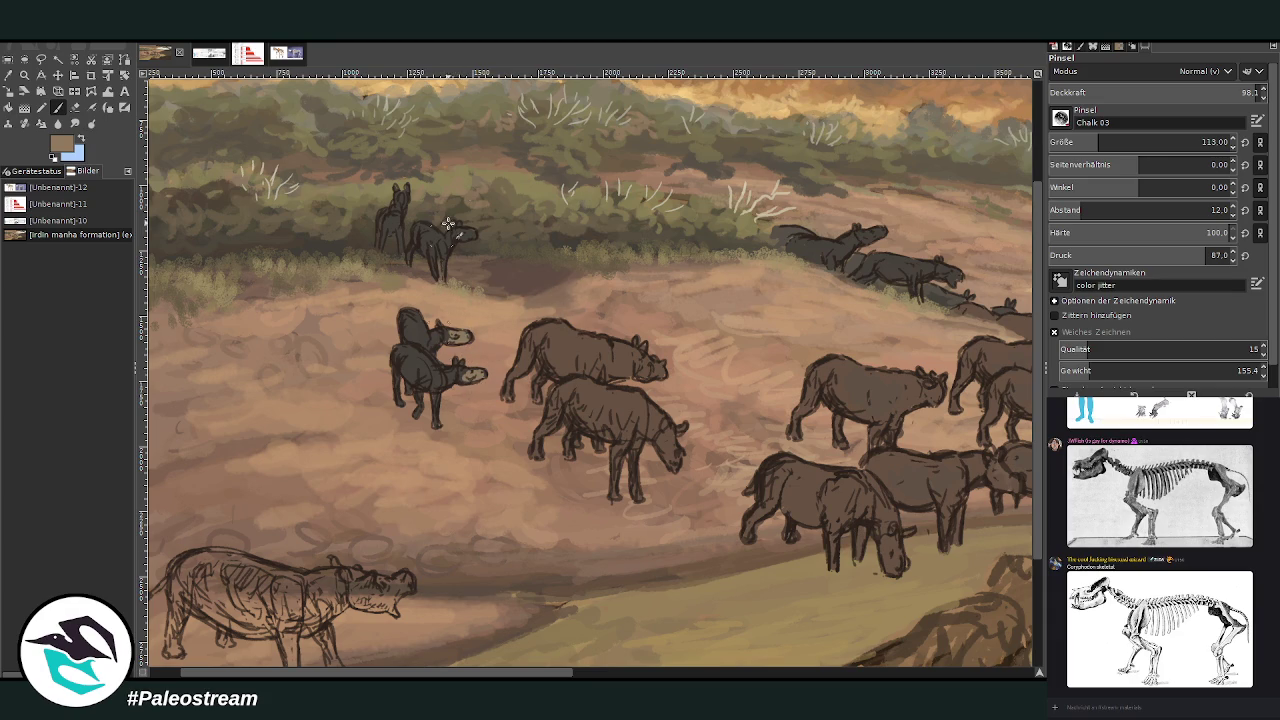
pyautogui.moveTo(397, 198); pyautogui.dragTo(395, 213)
pyautogui.moveTo(500, 672); pyautogui.dragTo(582, 672)
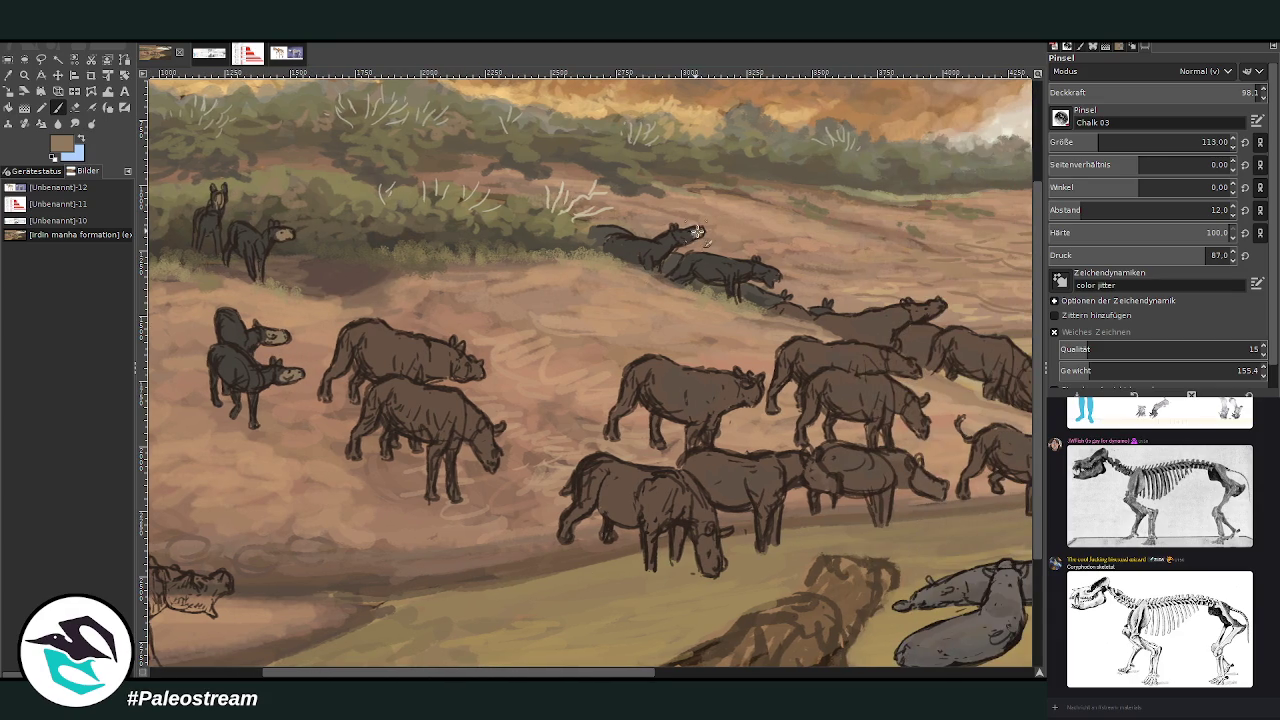
pyautogui.moveTo(770, 272); pyautogui.dragTo(760, 268)
# With brush size 25 and opacity 66.6, reshape and darken the upper-left animal's back
pyautogui.click(1088, 142)
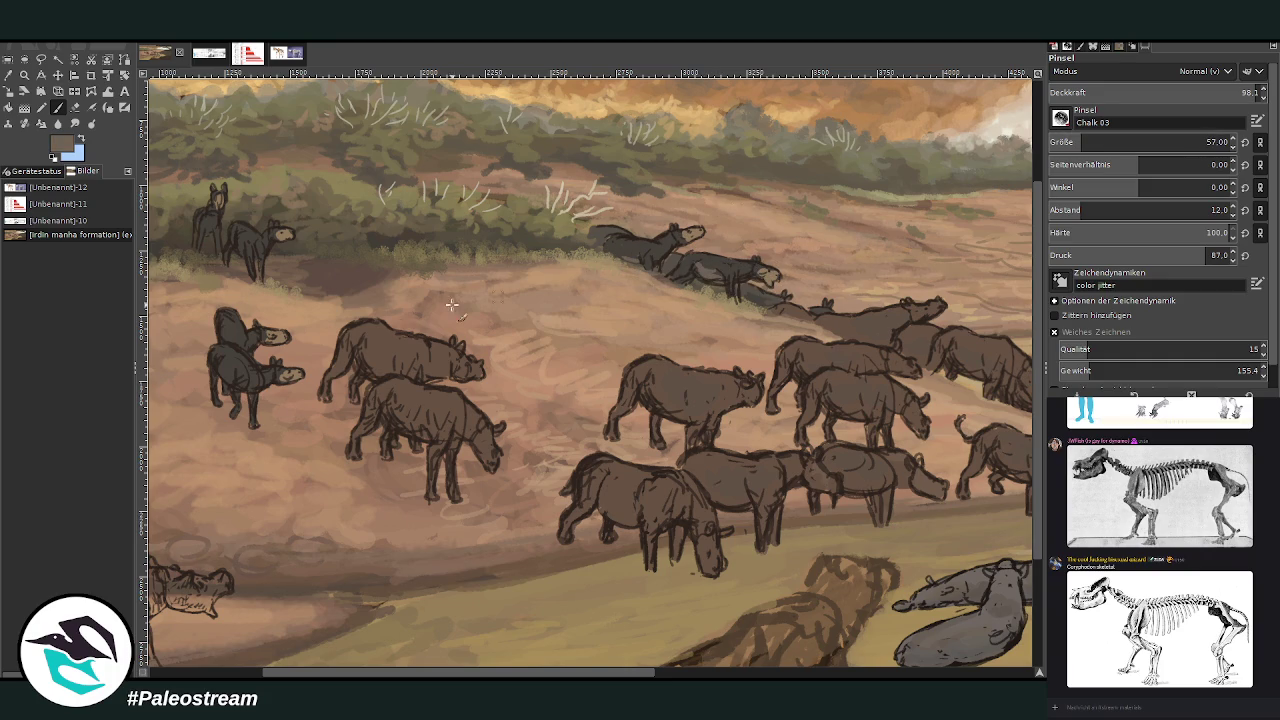
pyautogui.hscroll(-3, 578, 643)
pyautogui.hscroll(-3, 521, 155)
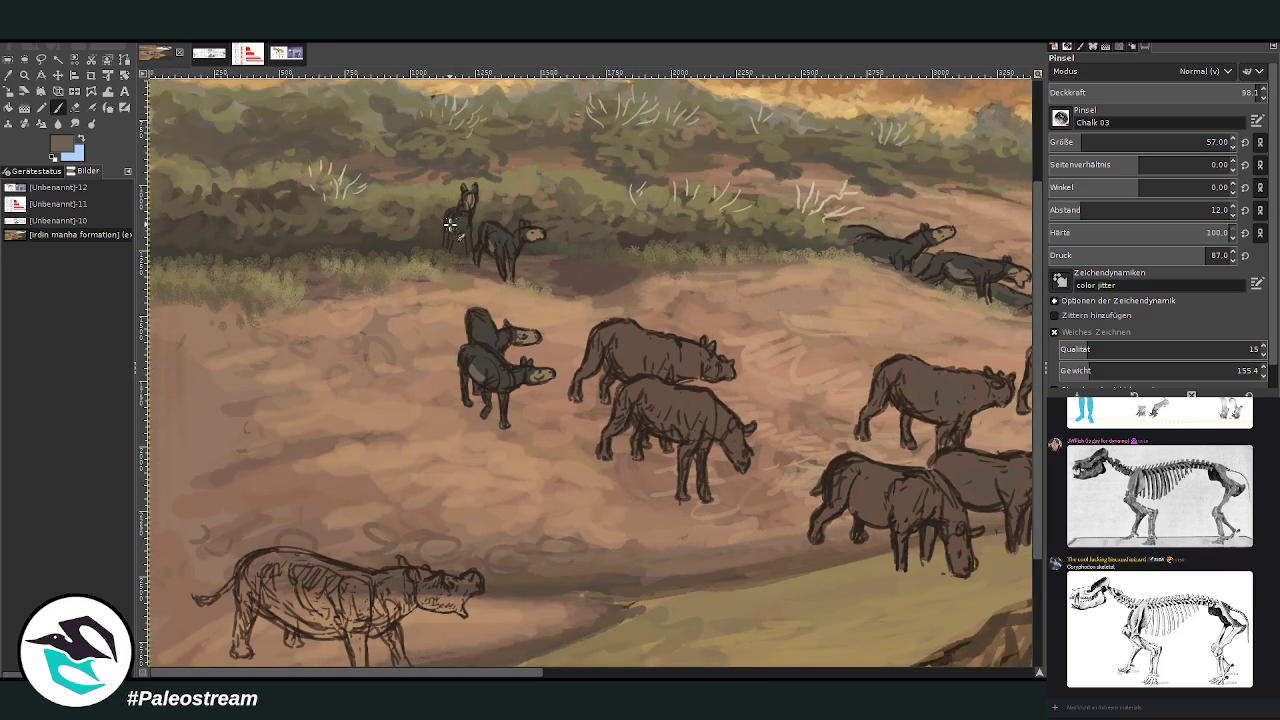
pyautogui.hscroll(3, 540, 673)
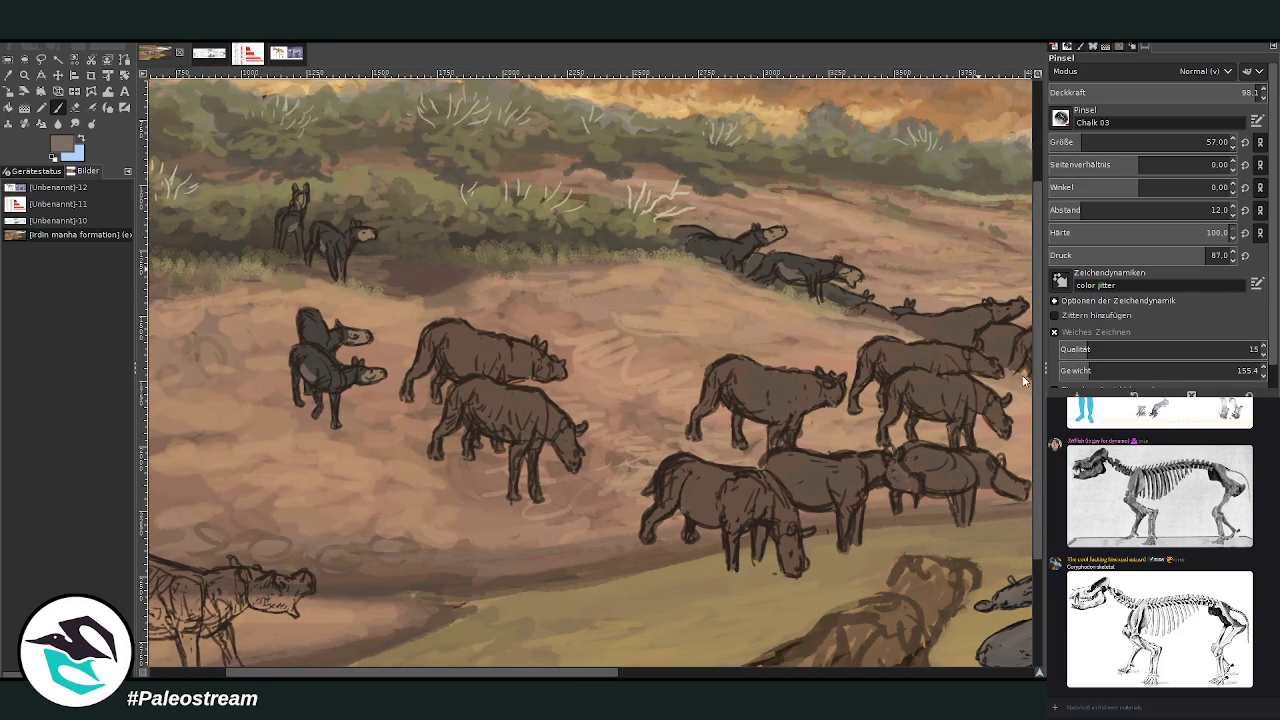
pyautogui.click(1069, 142)
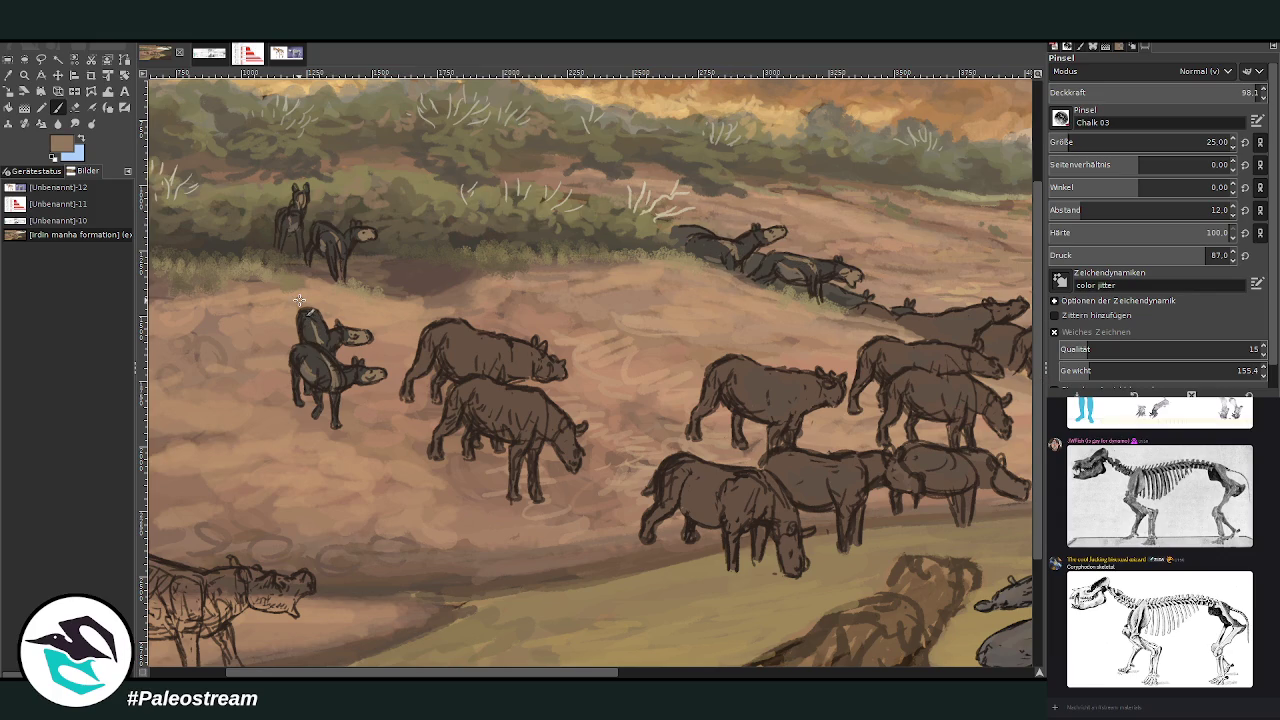
pyautogui.moveTo(299, 300); pyautogui.dragTo(315, 340)
pyautogui.click(1188, 92)
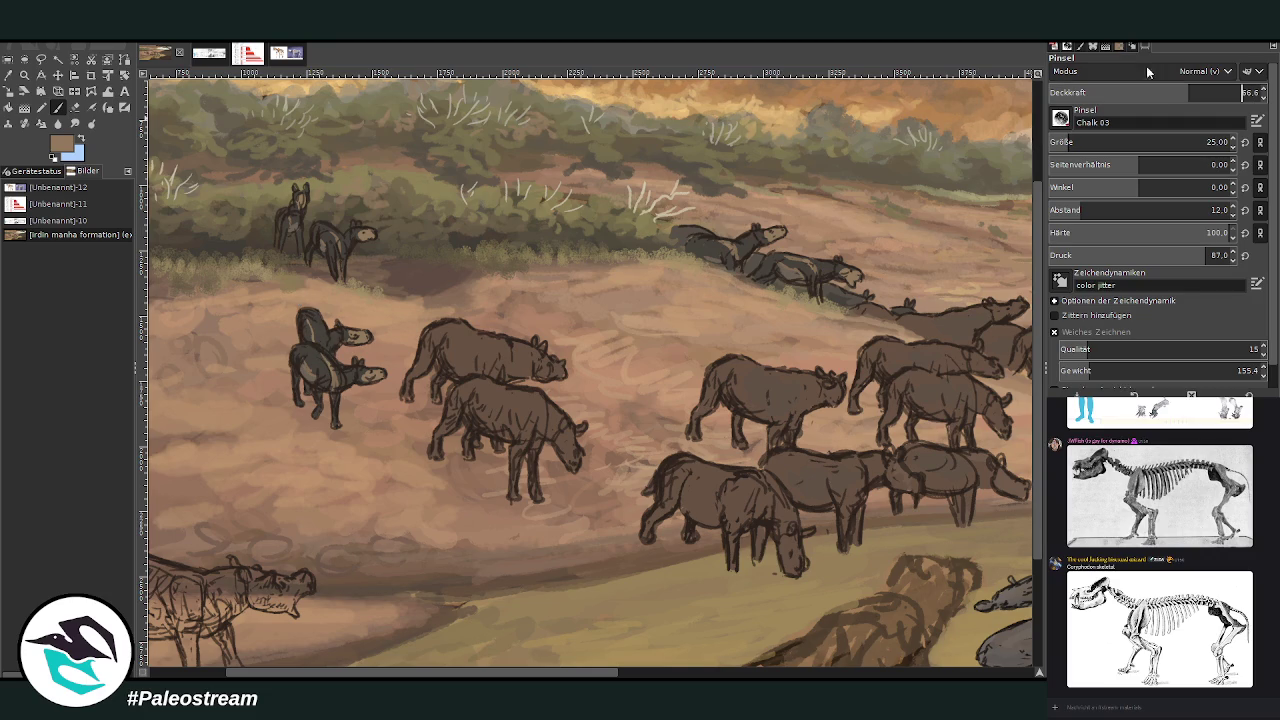
pyautogui.moveTo(305, 312); pyautogui.dragTo(318, 326)
pyautogui.scroll(-1, 318, 277)
pyautogui.scroll(-1, 318, 277)
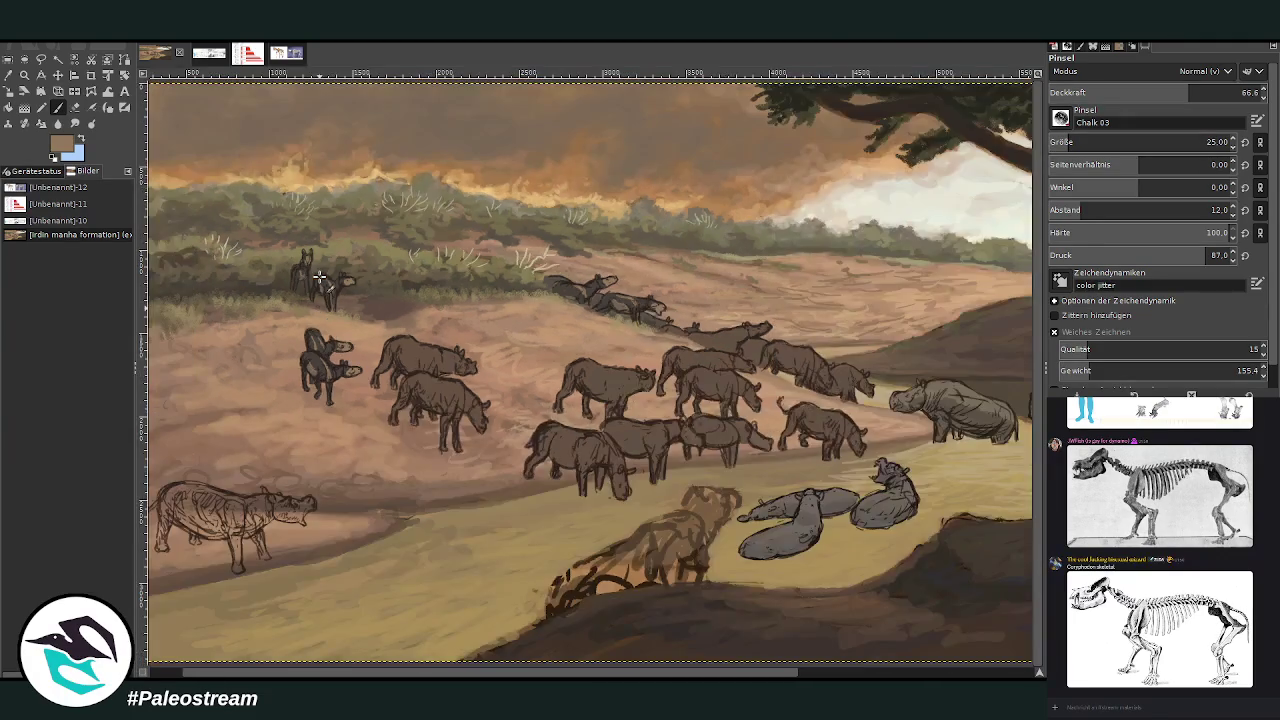
# Zoom in on the left part of the painting with the sketched rhino
pyautogui.scroll(-1, 318, 277)
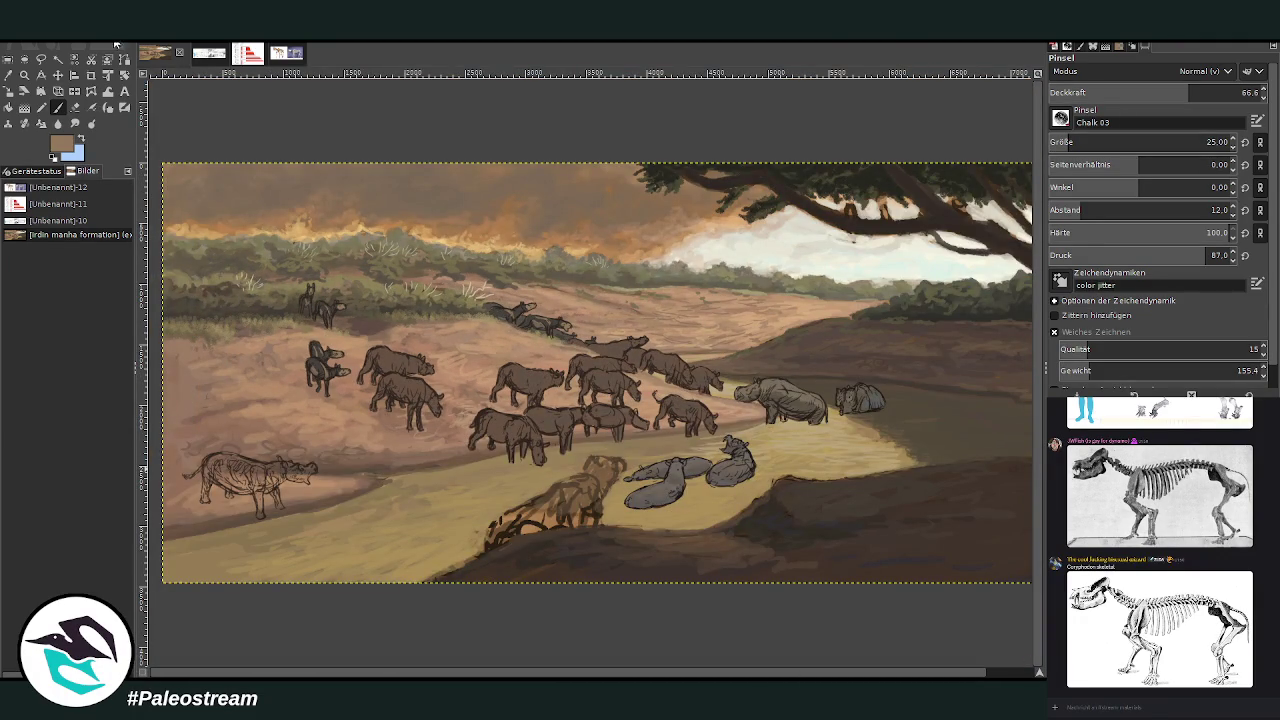
pyautogui.click(24, 75)
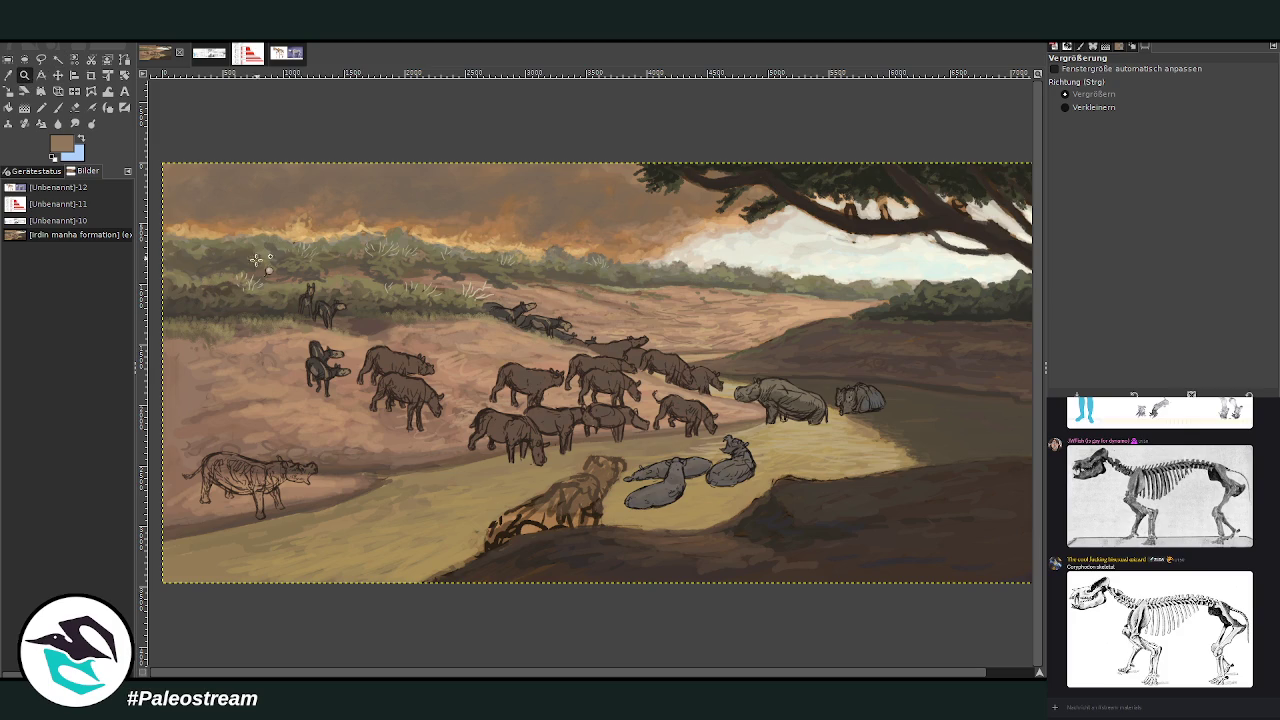
pyautogui.moveTo(174, 147); pyautogui.dragTo(484, 569)
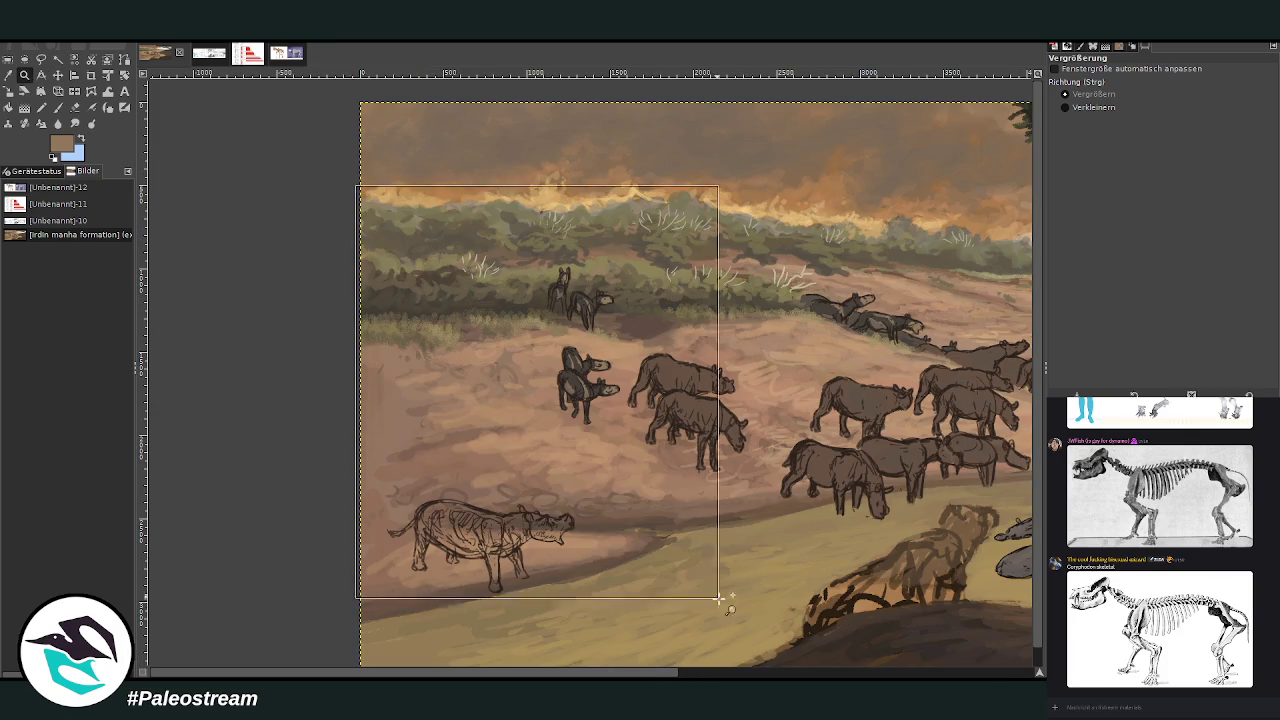
pyautogui.click(723, 606)
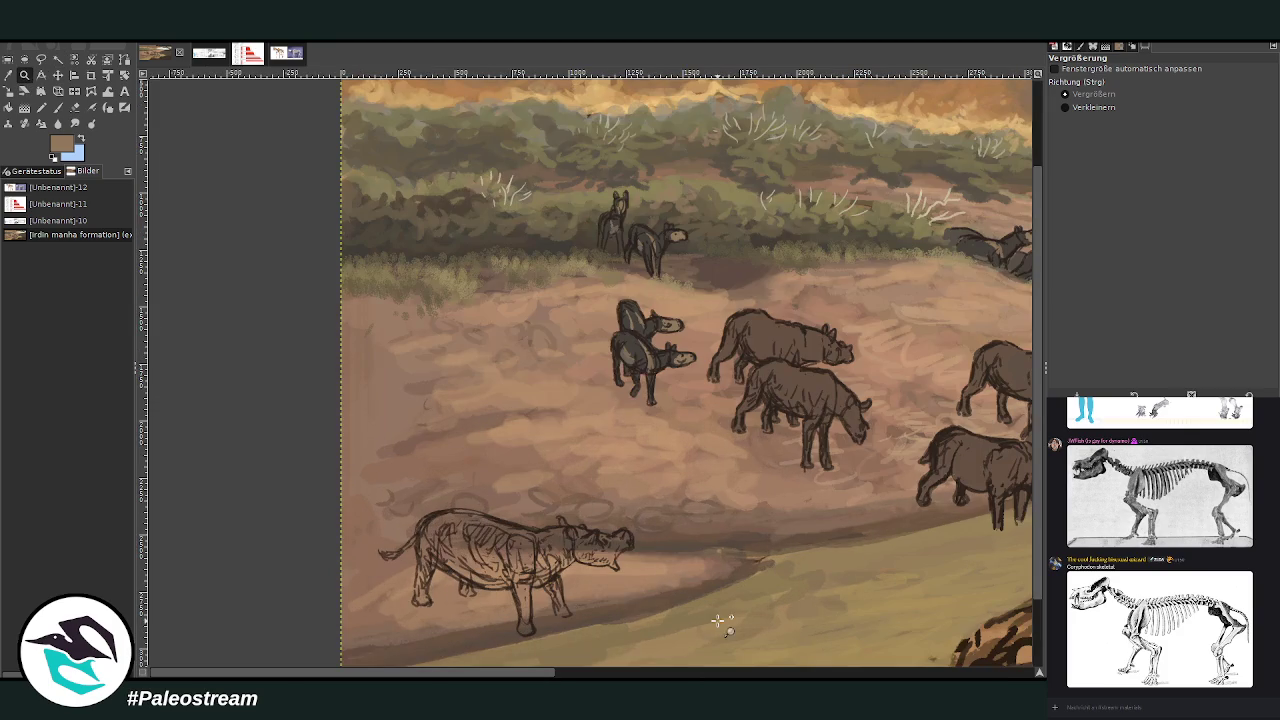
# Return to the Paintbrush and enlarge it to size 74 with opacity 77.9
pyautogui.click(57, 107)
pyautogui.keyDown('ctrl'); pyautogui.click(1023, 393); pyautogui.keyUp('ctrl')
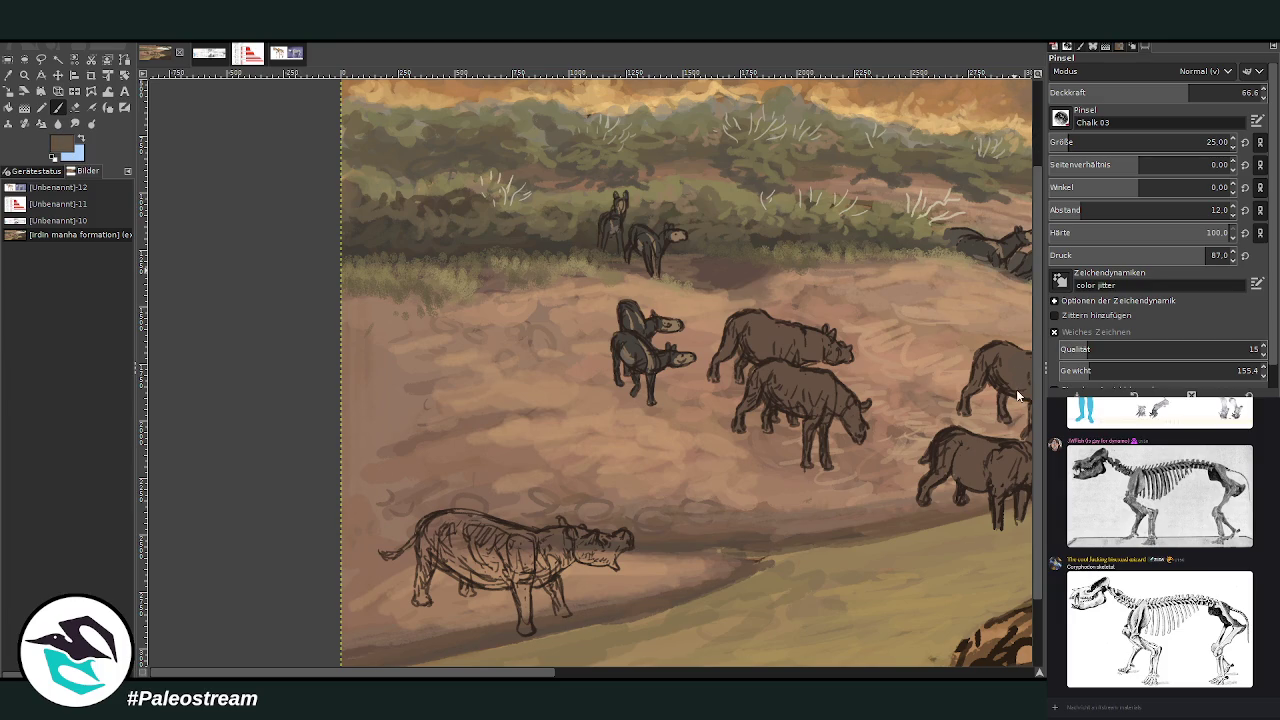
pyautogui.press(']')
pyautogui.press(']')
pyautogui.press(']')
pyautogui.press('>')
pyautogui.press('>')
pyautogui.press(']')
pyautogui.press(']')
pyautogui.press(']')
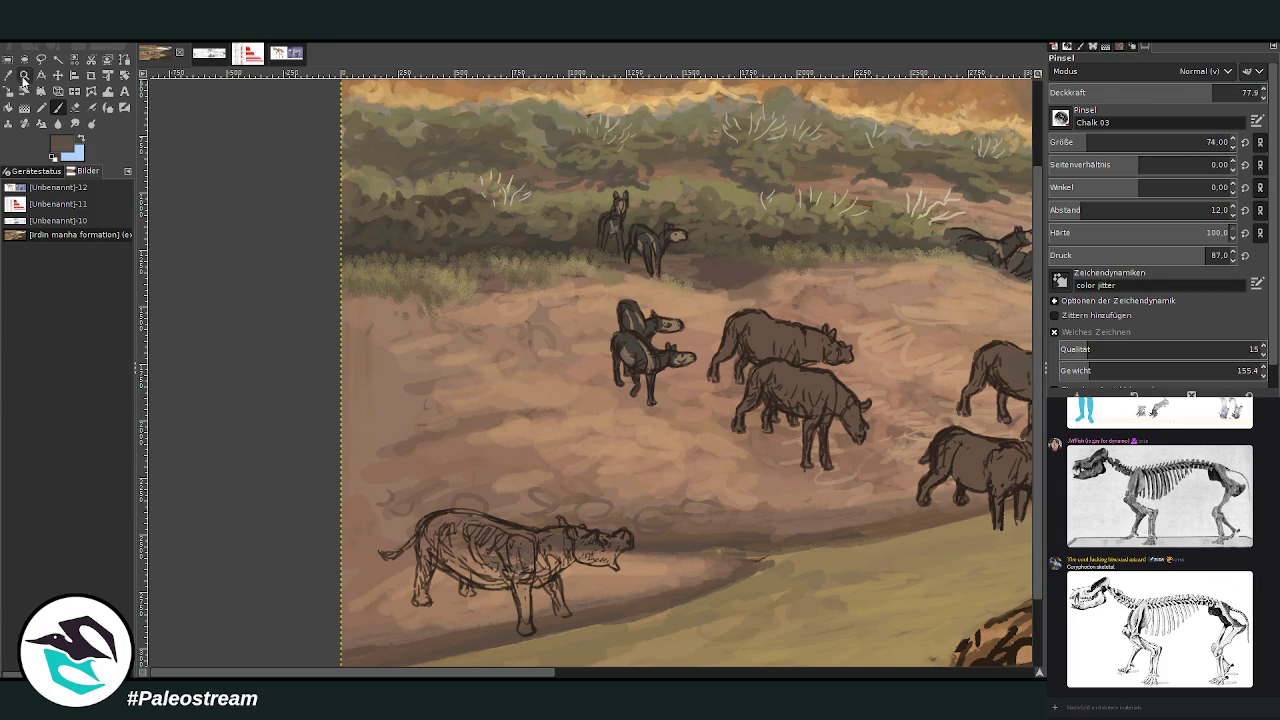
# Zoom closer on the sketched rhino and set the Paintbrush to size 89
pyautogui.click(24, 75)
pyautogui.click(312, 225)
pyautogui.press('m')
pyautogui.press('z')
pyautogui.press('p')
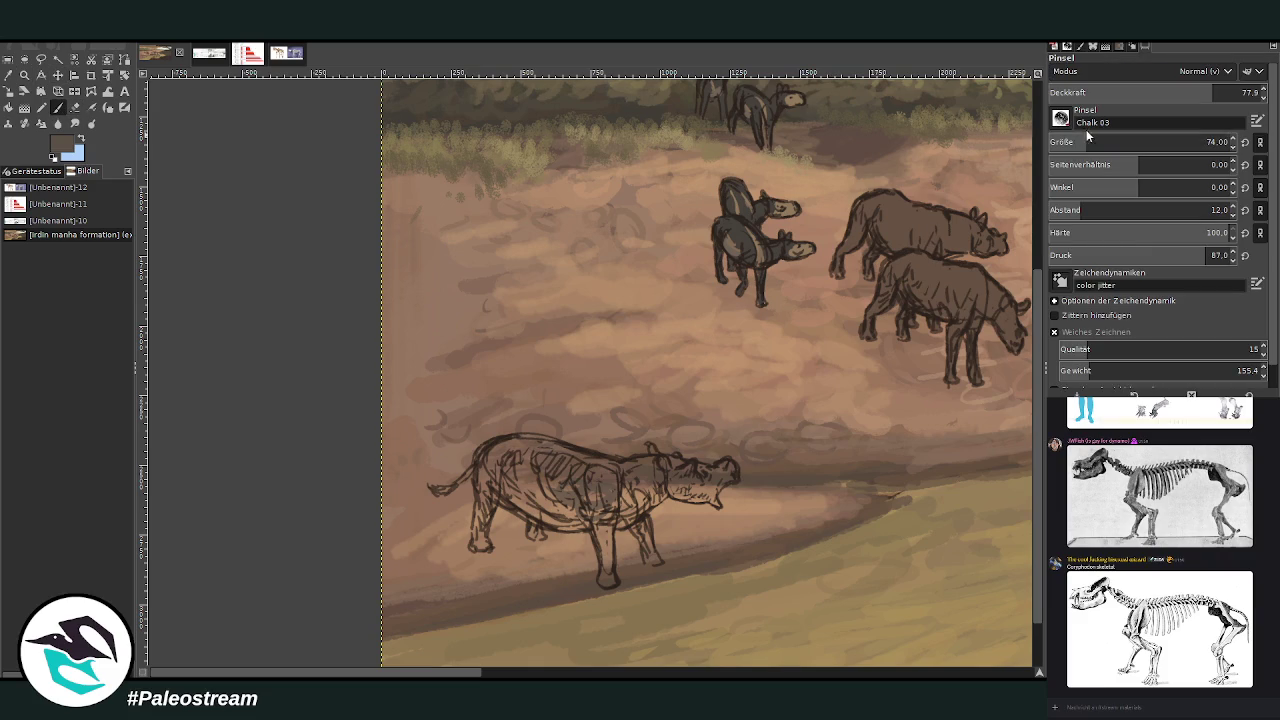
pyautogui.click(1091, 142)
# Paint dark shading over the rhino's body, shoulder, front legs, belly and hind leg
pyautogui.moveTo(565, 510)
pyautogui.mouseDown()
pyautogui.moveTo(605, 488)
pyautogui.moveTo(645, 502)
pyautogui.moveTo(625, 520)
pyautogui.moveTo(636, 540)
pyautogui.moveTo(639, 521)
pyautogui.moveTo(652, 568)
pyautogui.mouseUp()
pyautogui.moveTo(643, 522)
pyautogui.mouseDown()
pyautogui.moveTo(630, 498)
pyautogui.moveTo(625, 518)
pyautogui.mouseUp()
pyautogui.moveTo(604, 562)
pyautogui.mouseDown()
pyautogui.moveTo(595, 521)
pyautogui.moveTo(606, 590)
pyautogui.moveTo(592, 500)
pyautogui.moveTo(540, 515)
pyautogui.moveTo(495, 485)
pyautogui.moveTo(540, 500)
pyautogui.mouseUp()
pyautogui.click(1101, 141)
pyautogui.moveTo(475, 525)
pyautogui.mouseDown()
pyautogui.moveTo(485, 550)
pyautogui.moveTo(481, 516)
pyautogui.mouseUp()
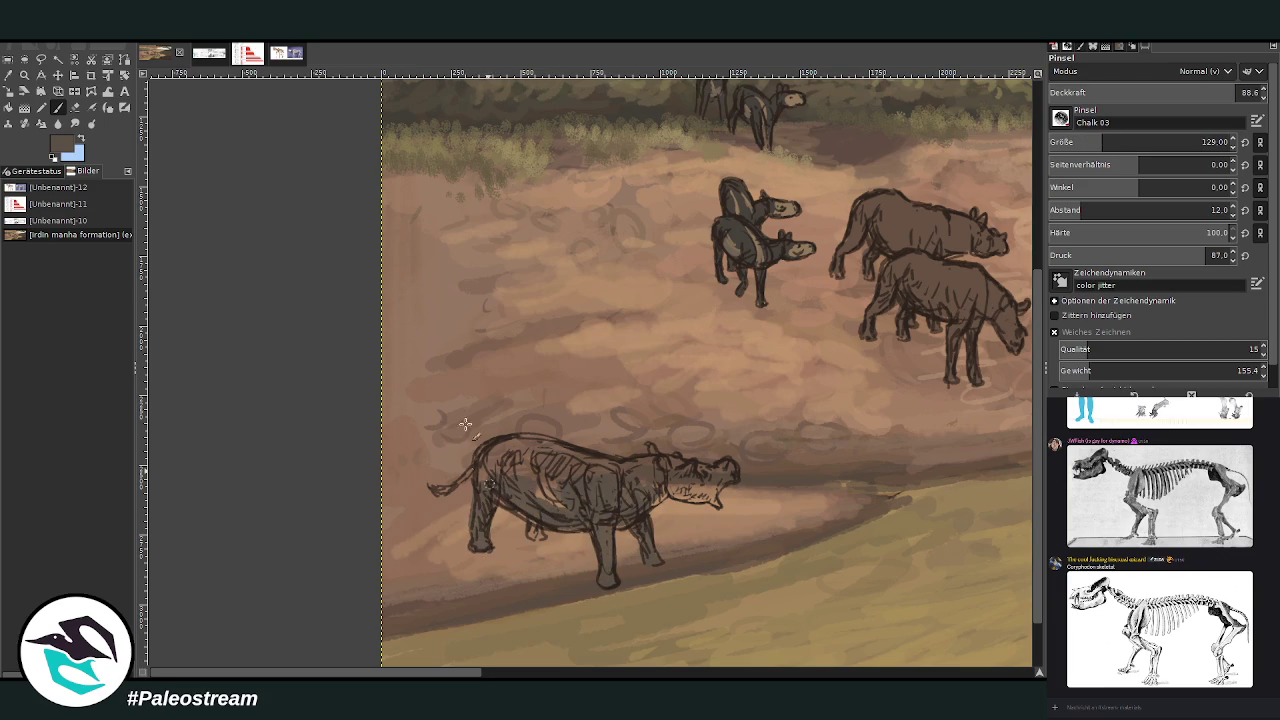
# Add dark shading on the rhino's rear, head and neck
pyautogui.click(75, 107)
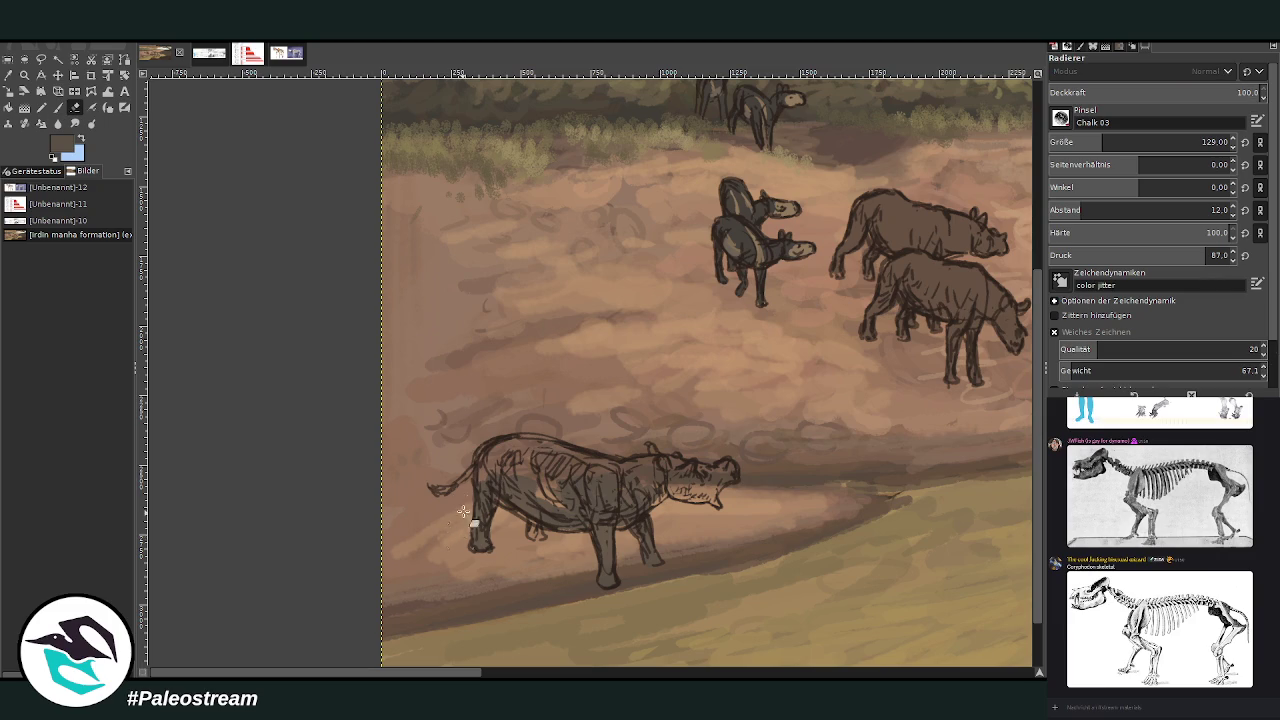
pyautogui.click(58, 108)
pyautogui.click(58, 108)
pyautogui.moveTo(490, 460)
pyautogui.mouseDown()
pyautogui.moveTo(482, 505)
pyautogui.moveTo(520, 505)
pyautogui.moveTo(545, 540)
pyautogui.moveTo(519, 444)
pyautogui.moveTo(540, 488)
pyautogui.moveTo(598, 472)
pyautogui.moveTo(547, 443)
pyautogui.moveTo(540, 490)
pyautogui.moveTo(650, 475)
pyautogui.moveTo(655, 460)
pyautogui.moveTo(653, 496)
pyautogui.moveTo(628, 512)
pyautogui.moveTo(537, 448)
pyautogui.moveTo(490, 456)
pyautogui.moveTo(596, 484)
pyautogui.mouseUp()
pyautogui.moveTo(694, 489)
pyautogui.mouseDown()
pyautogui.moveTo(690, 500)
pyautogui.moveTo(681, 467)
pyautogui.moveTo(720, 485)
pyautogui.moveTo(735, 470)
pyautogui.moveTo(705, 495)
pyautogui.moveTo(709, 485)
pyautogui.mouseUp()
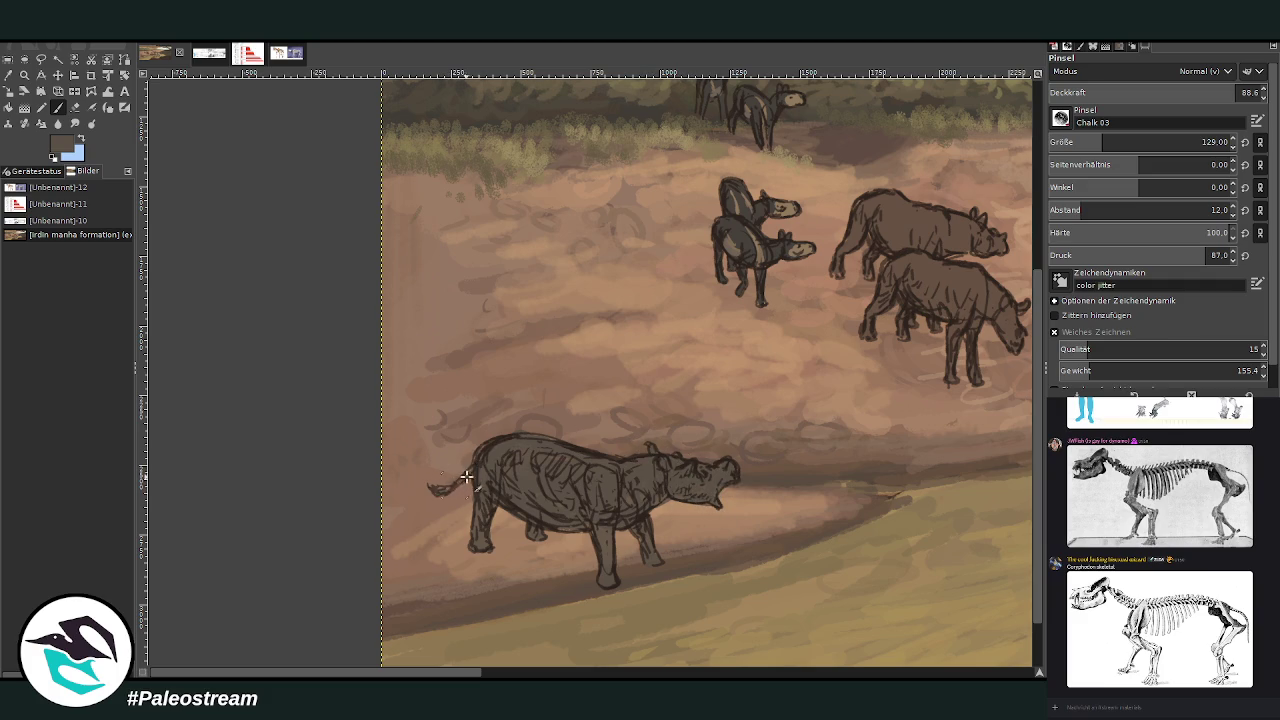
# Pick new paint colours and zoom in closer on the rhino
pyautogui.keyDown('ctrl'); pyautogui.click(1006, 372); pyautogui.keyUp('ctrl')
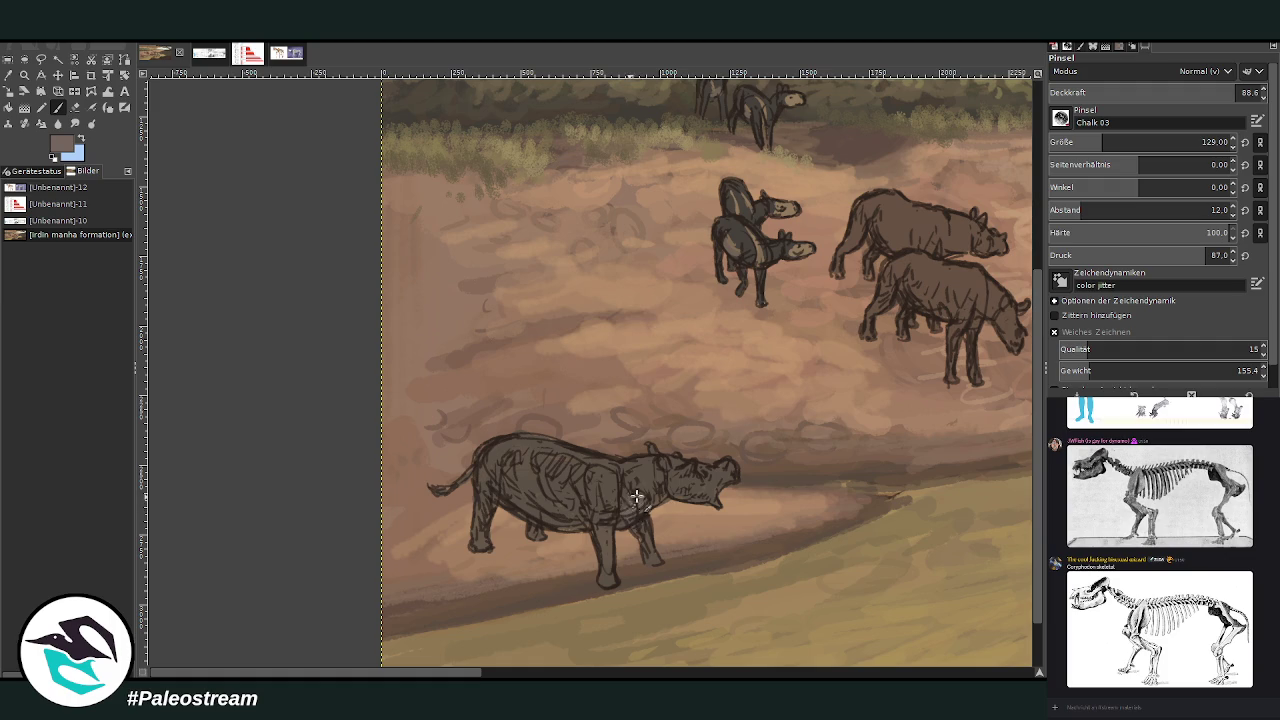
pyautogui.keyDown('ctrl'); pyautogui.click(905, 229); pyautogui.keyUp('ctrl')
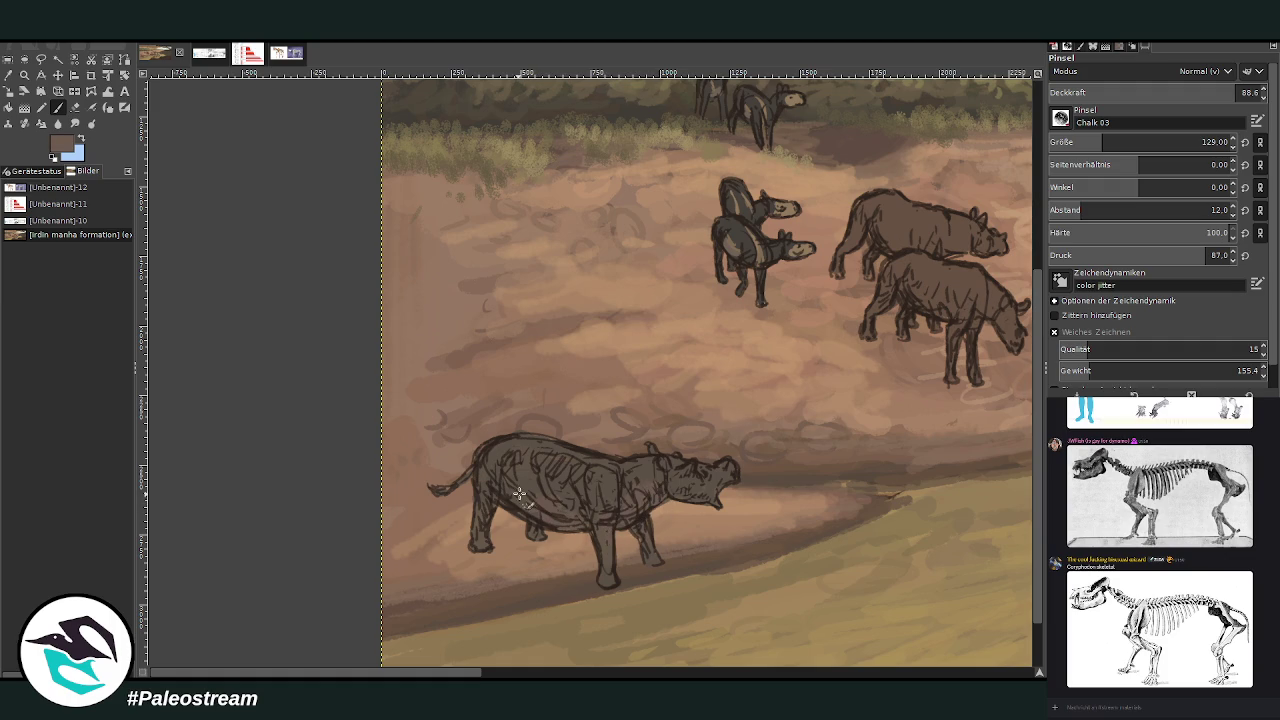
pyautogui.press('z')
pyautogui.moveTo(700, 274); pyautogui.dragTo(797, 645)
pyautogui.press('p')
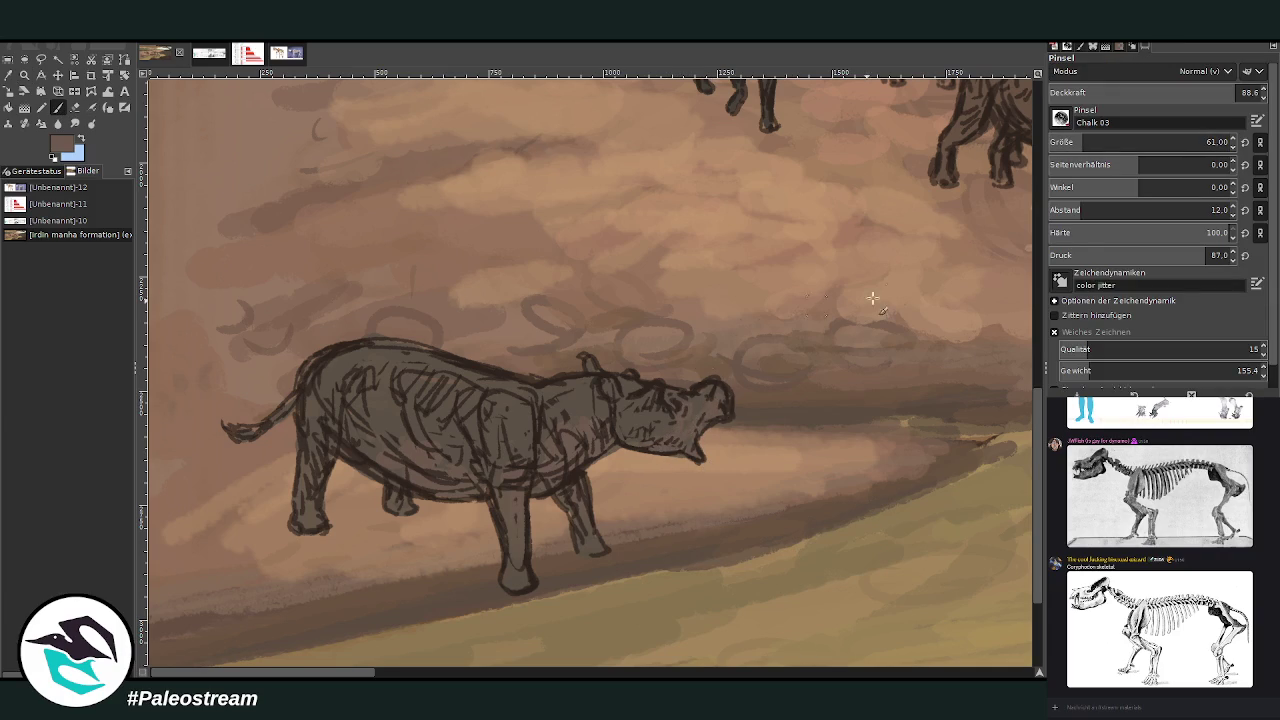
pyautogui.keyDown('ctrl'); pyautogui.click(1018, 376); pyautogui.keyUp('ctrl')
pyautogui.click(1070, 142)
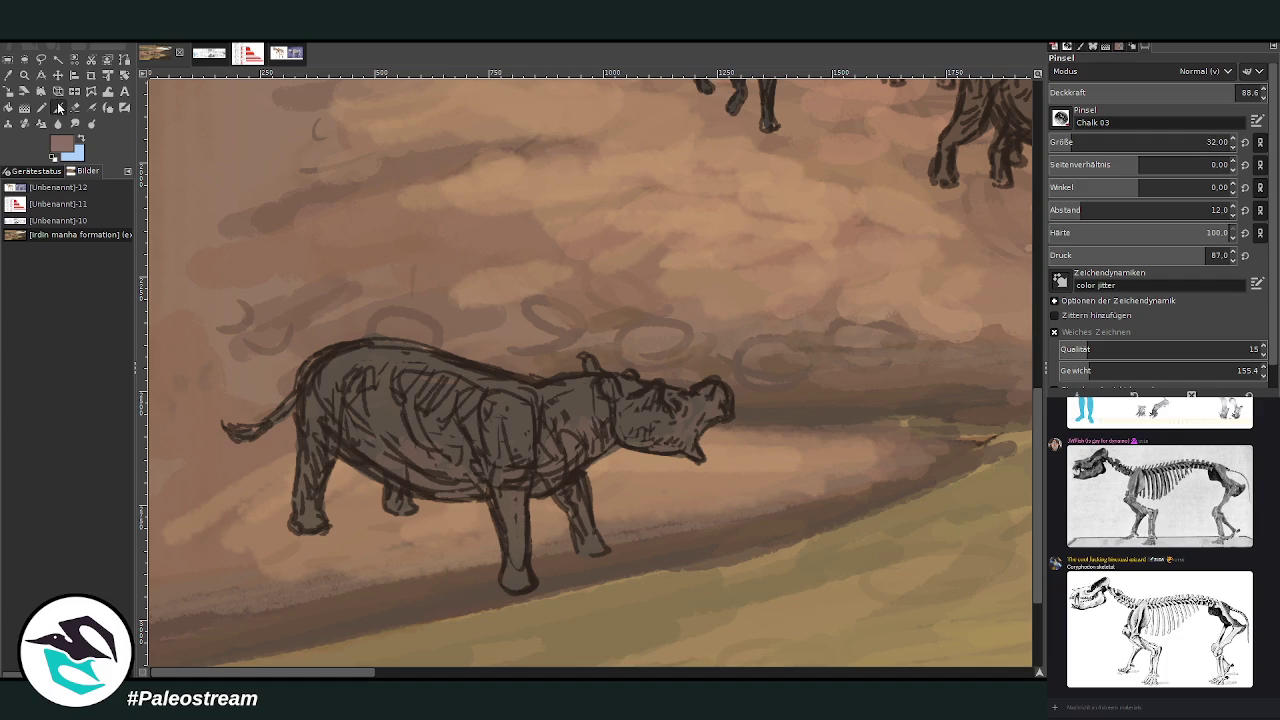
# Set the brush to size 16 and opacity 79.5 with a sampled light brown
pyautogui.keyDown('ctrl'); pyautogui.click(1021, 372); pyautogui.keyUp('ctrl')
pyautogui.press('[')
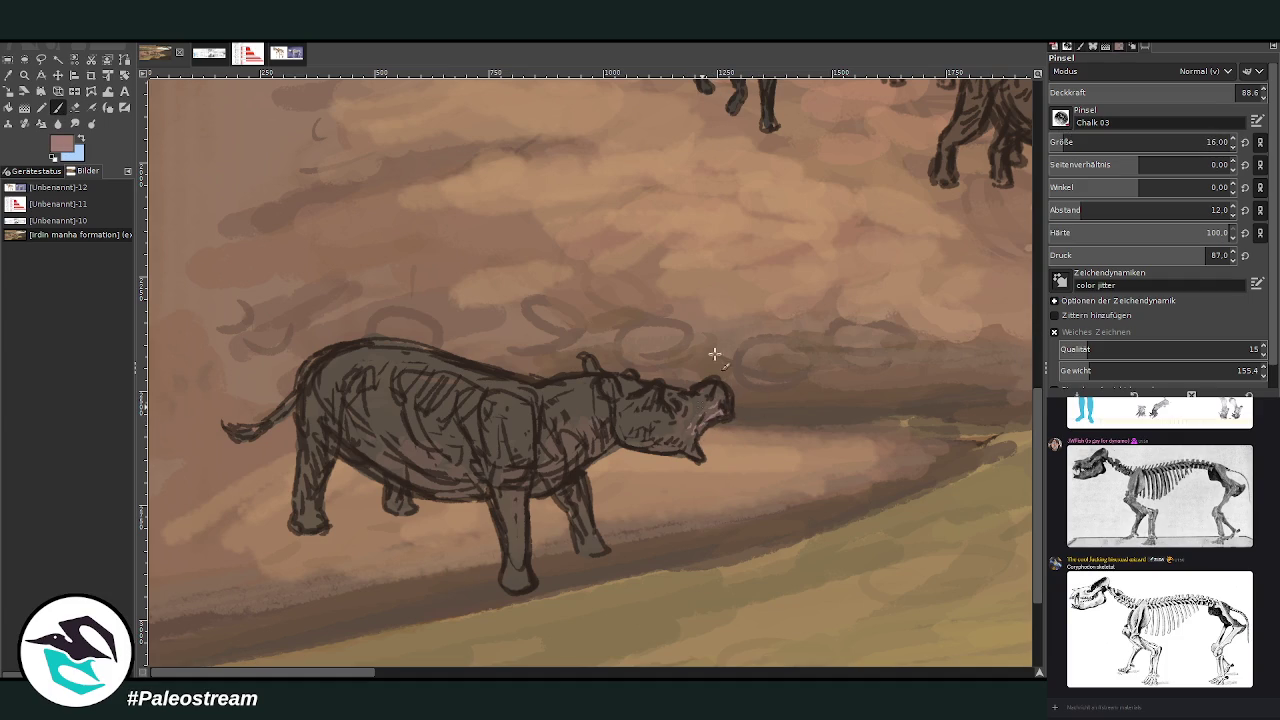
pyautogui.scroll(10, 1180, 142)
pyautogui.moveTo(1198, 95); pyautogui.dragTo(1180, 95)
pyautogui.keyDown('ctrl'); pyautogui.click(1020, 243); pyautogui.keyUp('ctrl')
# Paint pinkish highlights in the rhino's open mouth and lower jaw, then sample dark grey
pyautogui.moveTo(670, 447); pyautogui.dragTo(688, 407)
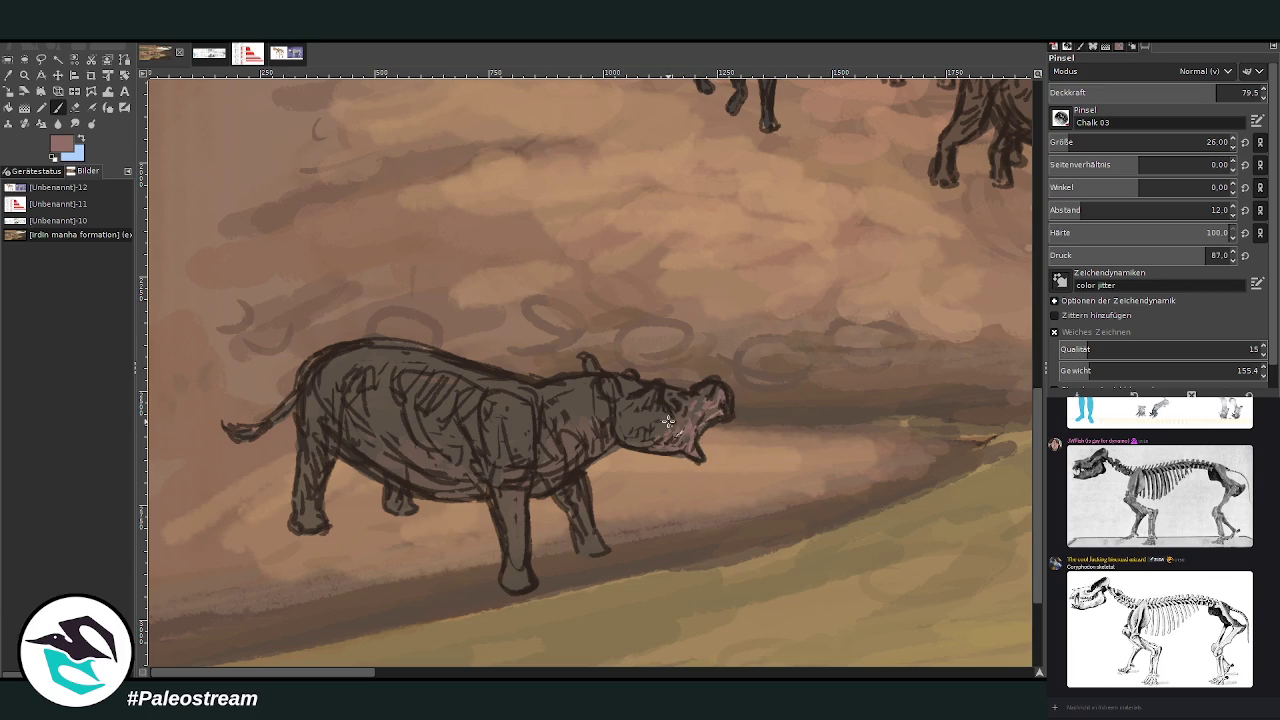
pyautogui.moveTo(668, 422); pyautogui.dragTo(673, 446)
pyautogui.press('o')
pyautogui.click(636, 408)
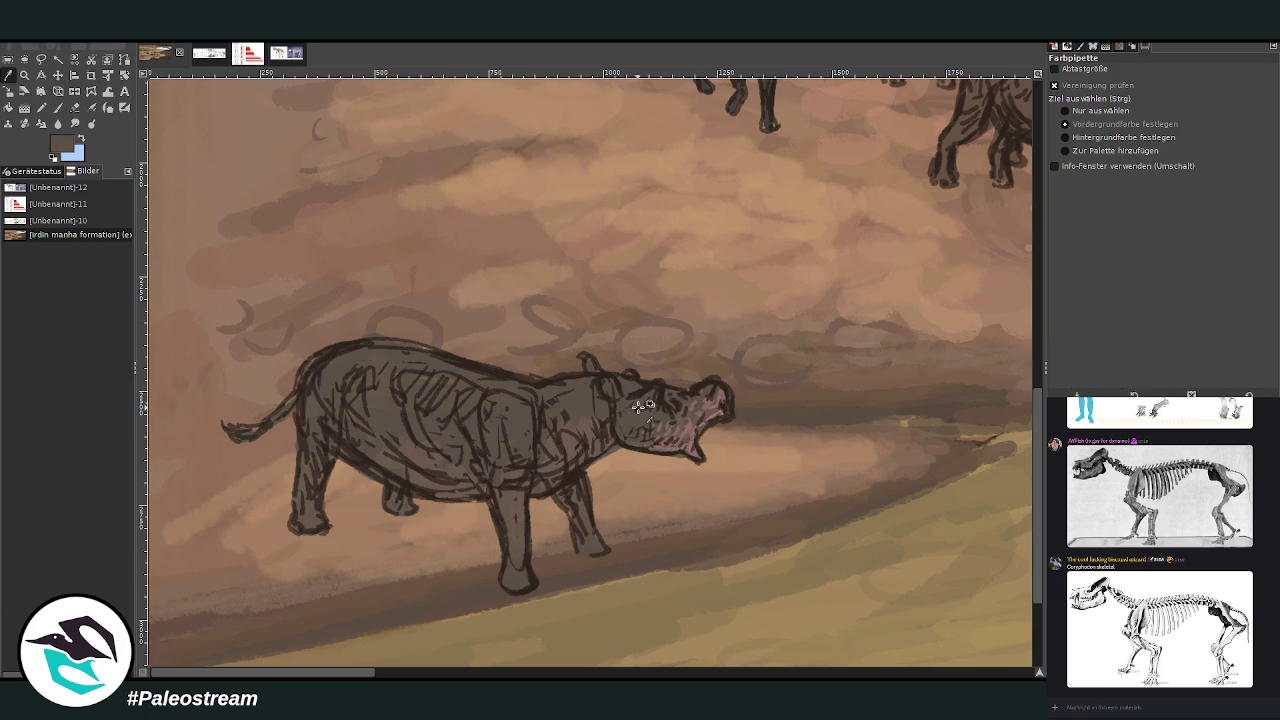
# Paint dark grey inside the mouth and add grey texture on the cheek and shoulder
pyautogui.press('p')
pyautogui.moveTo(700, 420)
pyautogui.mouseDown()
pyautogui.moveTo(712, 380)
pyautogui.moveTo(688, 414)
pyautogui.mouseUp()
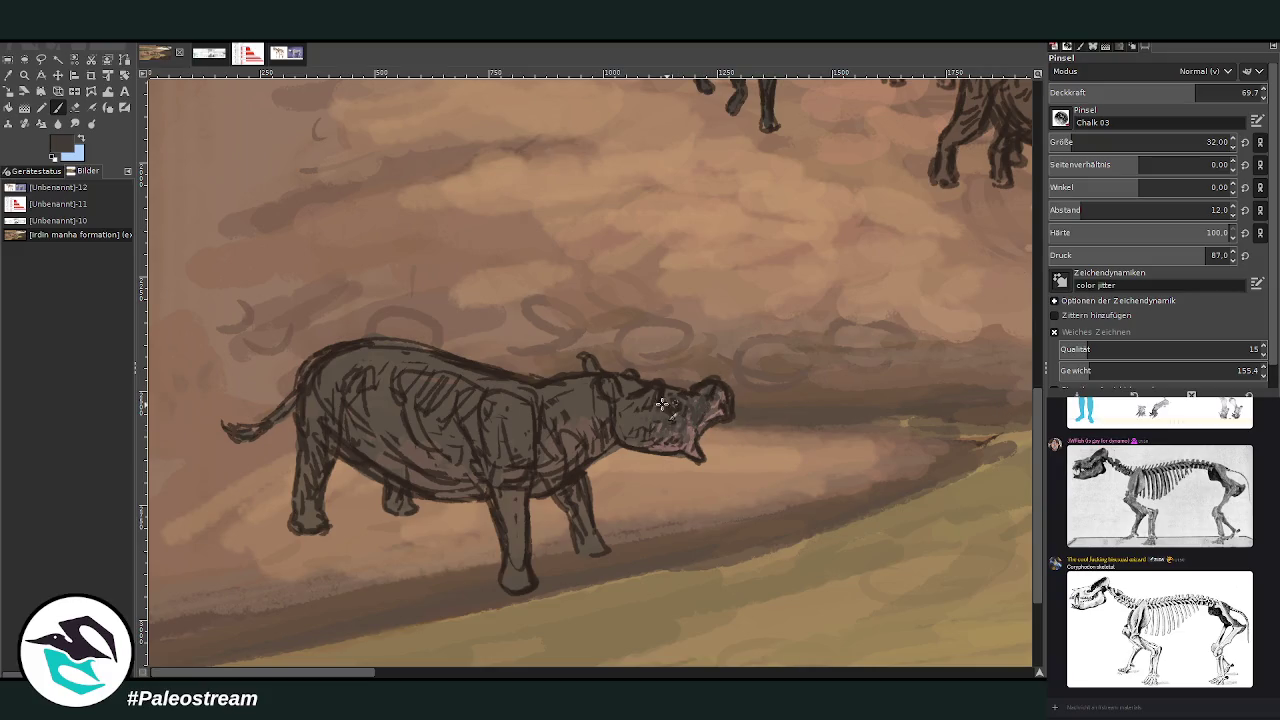
pyautogui.moveTo(648, 420); pyautogui.dragTo(621, 418)
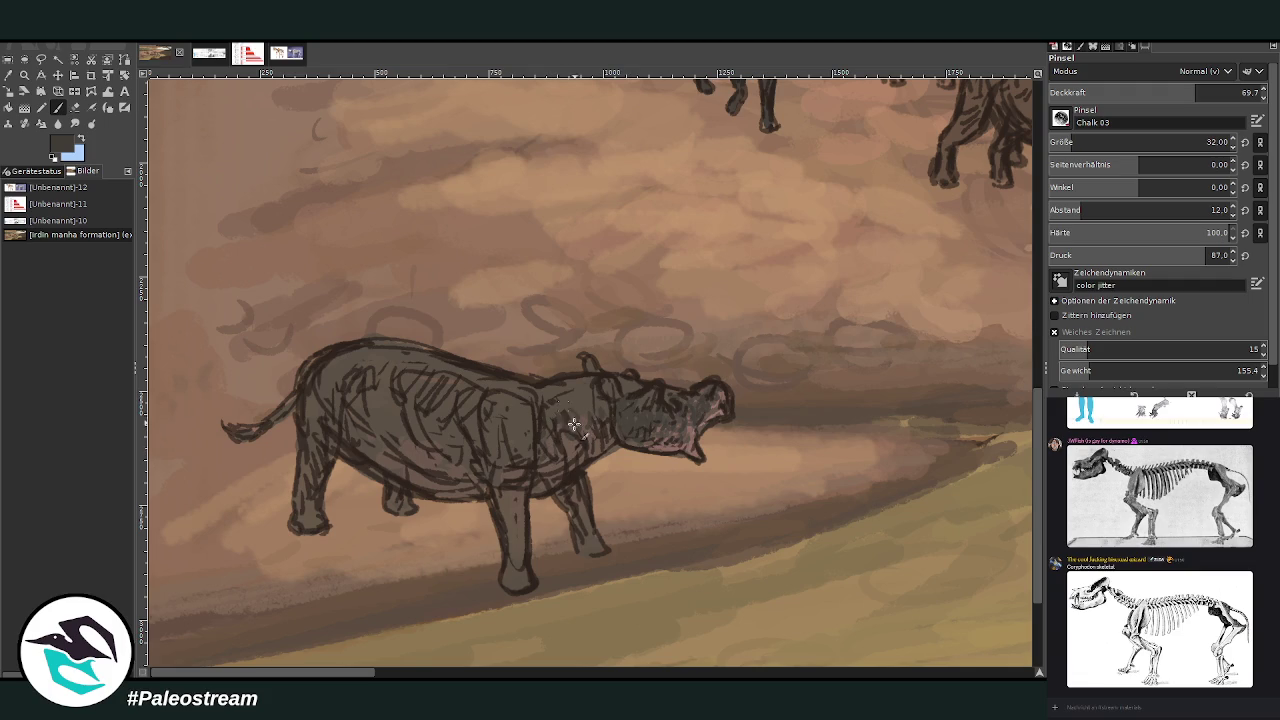
pyautogui.moveTo(590, 405); pyautogui.dragTo(562, 415)
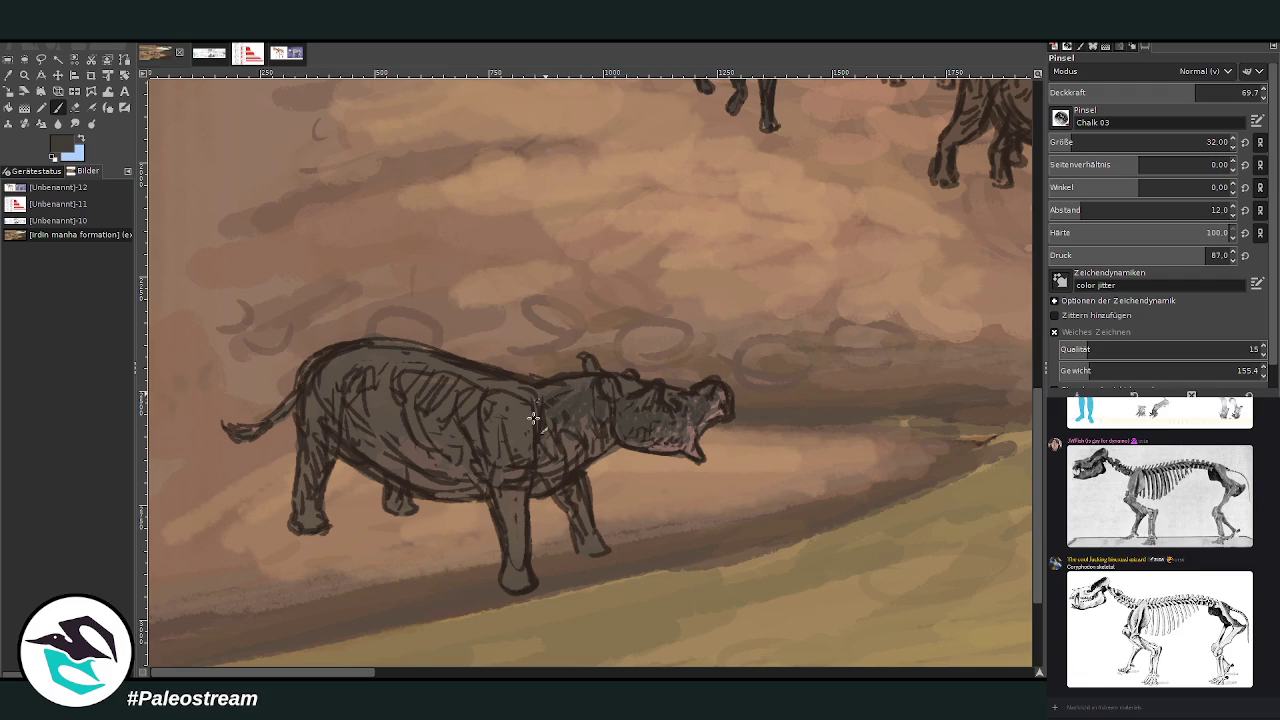
# At brush size 46, darken the legs and hatch the body, back and rump
pyautogui.moveTo(1071, 141); pyautogui.dragTo(1085, 141)
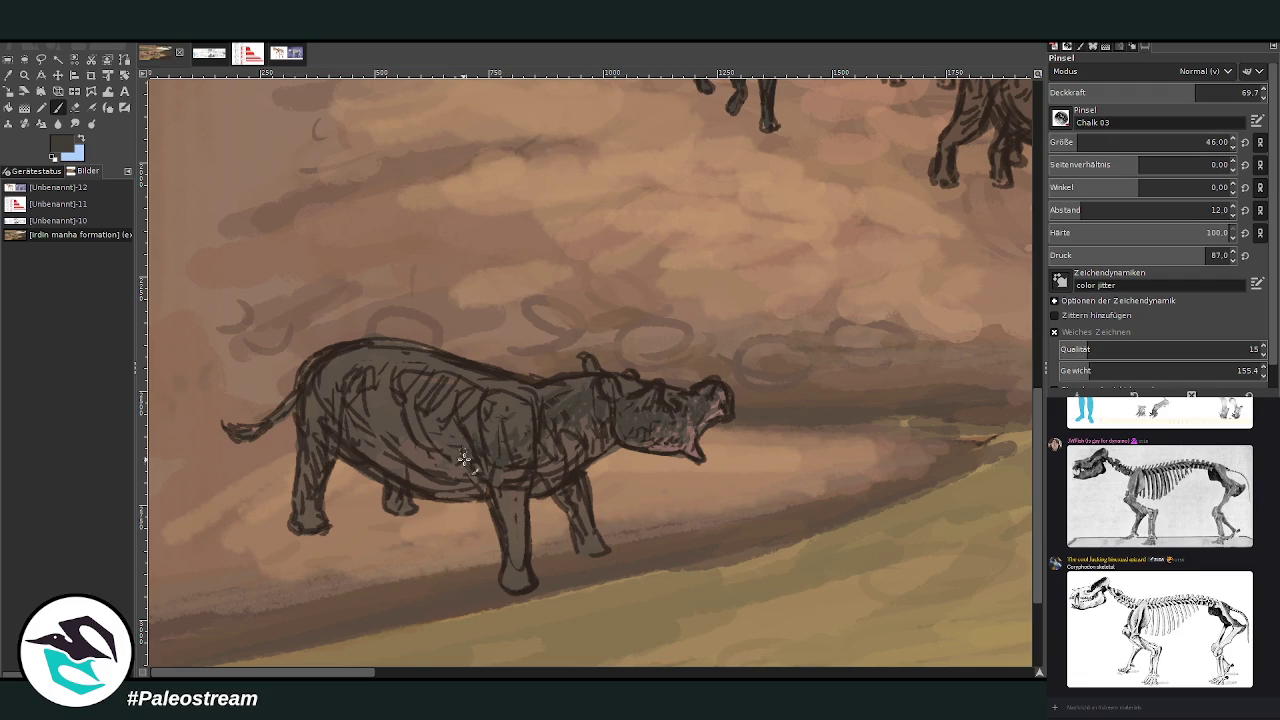
pyautogui.moveTo(509, 499); pyautogui.dragTo(515, 538)
pyautogui.moveTo(566, 482); pyautogui.dragTo(590, 550)
pyautogui.moveTo(554, 469)
pyautogui.mouseDown()
pyautogui.moveTo(407, 373)
pyautogui.moveTo(470, 445)
pyautogui.moveTo(303, 378)
pyautogui.moveTo(329, 366)
pyautogui.moveTo(300, 457)
pyautogui.mouseUp()
pyautogui.moveTo(389, 363)
pyautogui.mouseDown()
pyautogui.moveTo(529, 410)
pyautogui.moveTo(575, 380)
pyautogui.moveTo(504, 397)
pyautogui.moveTo(408, 354)
pyautogui.moveTo(363, 357)
pyautogui.mouseUp()
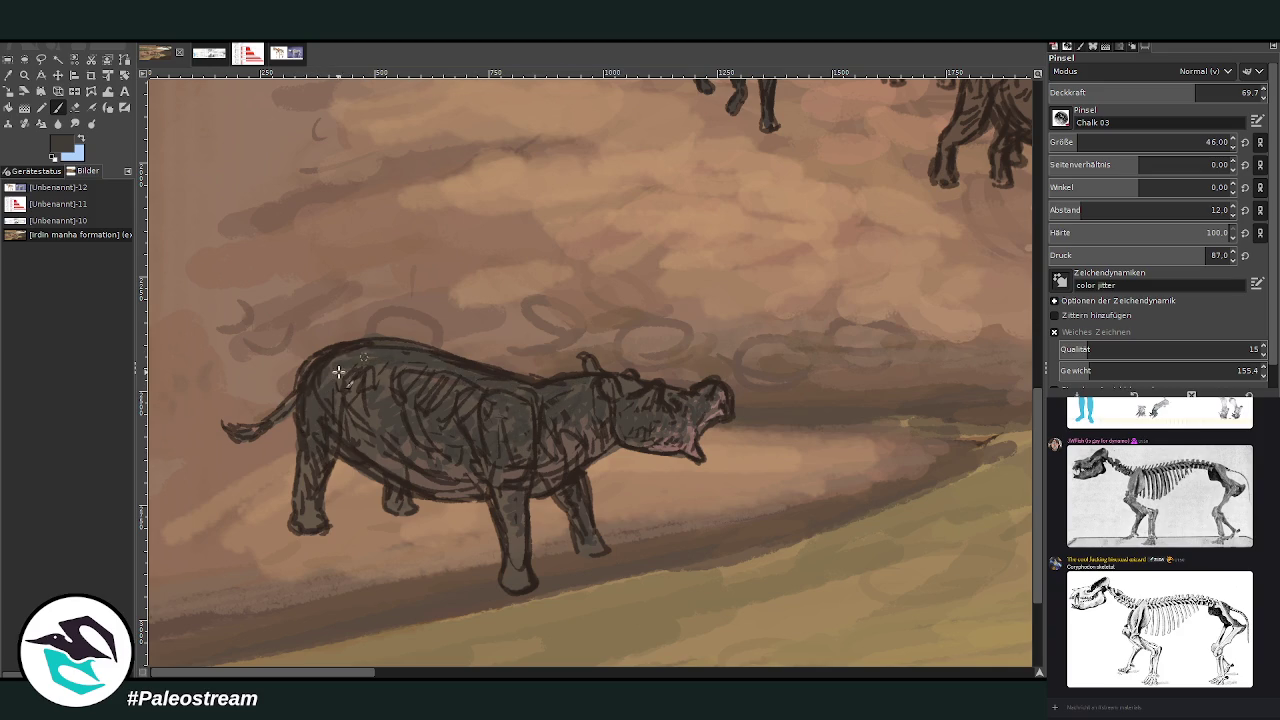
pyautogui.moveTo(287, 400); pyautogui.dragTo(243, 428)
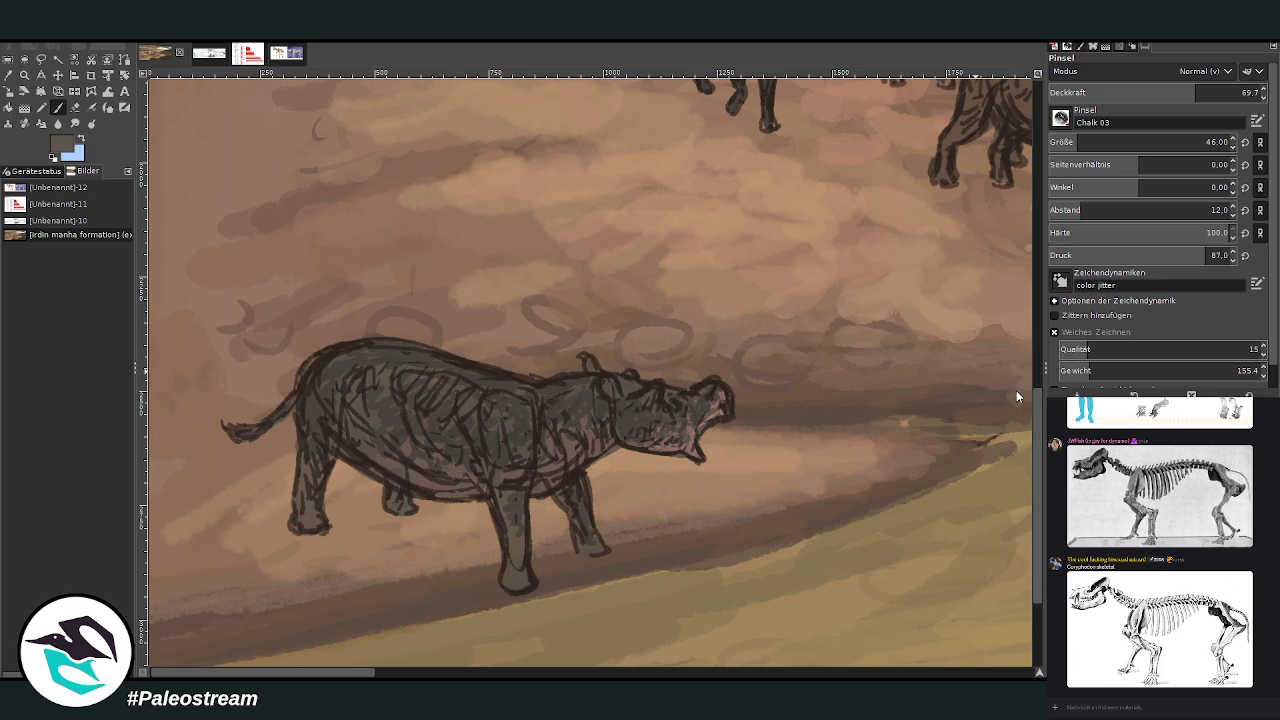
# Fill the animal's head, neck, front and hind legs with darker grey, then zoom out
pyautogui.keyDown('ctrl'); pyautogui.click(1004, 416); pyautogui.keyUp('ctrl')
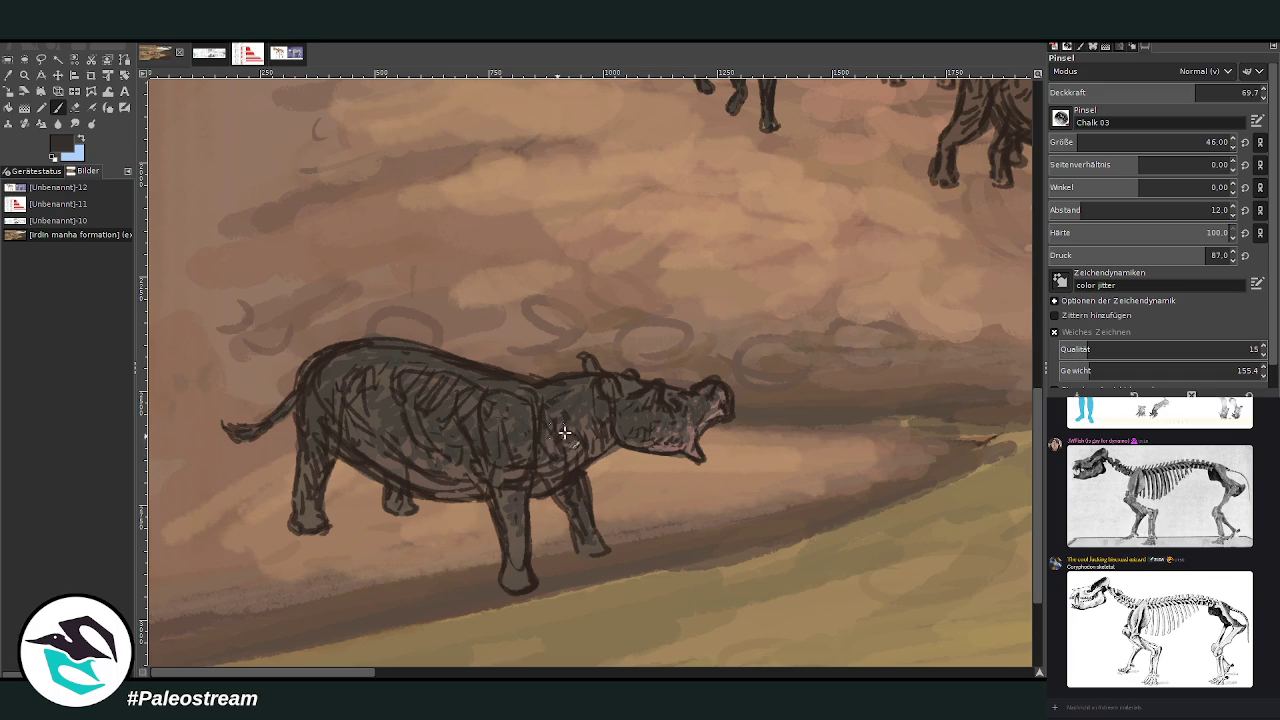
pyautogui.moveTo(653, 397); pyautogui.dragTo(572, 415)
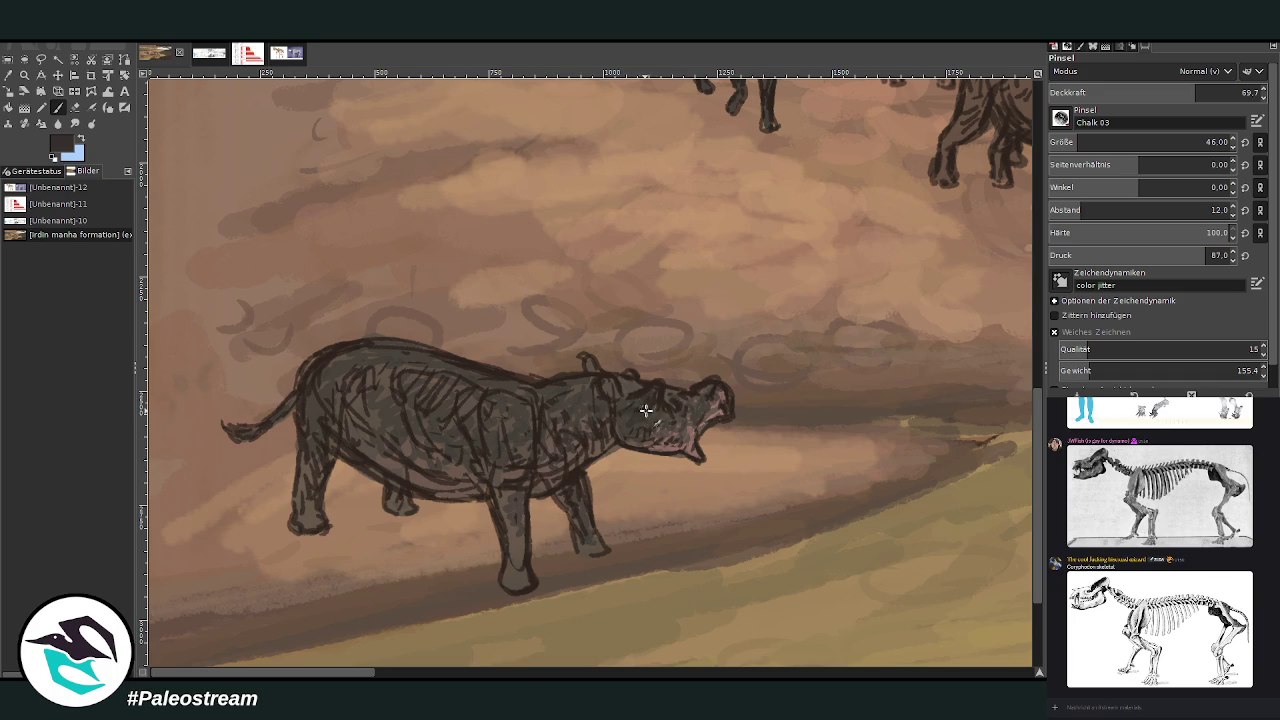
pyautogui.moveTo(485, 452); pyautogui.dragTo(515, 545)
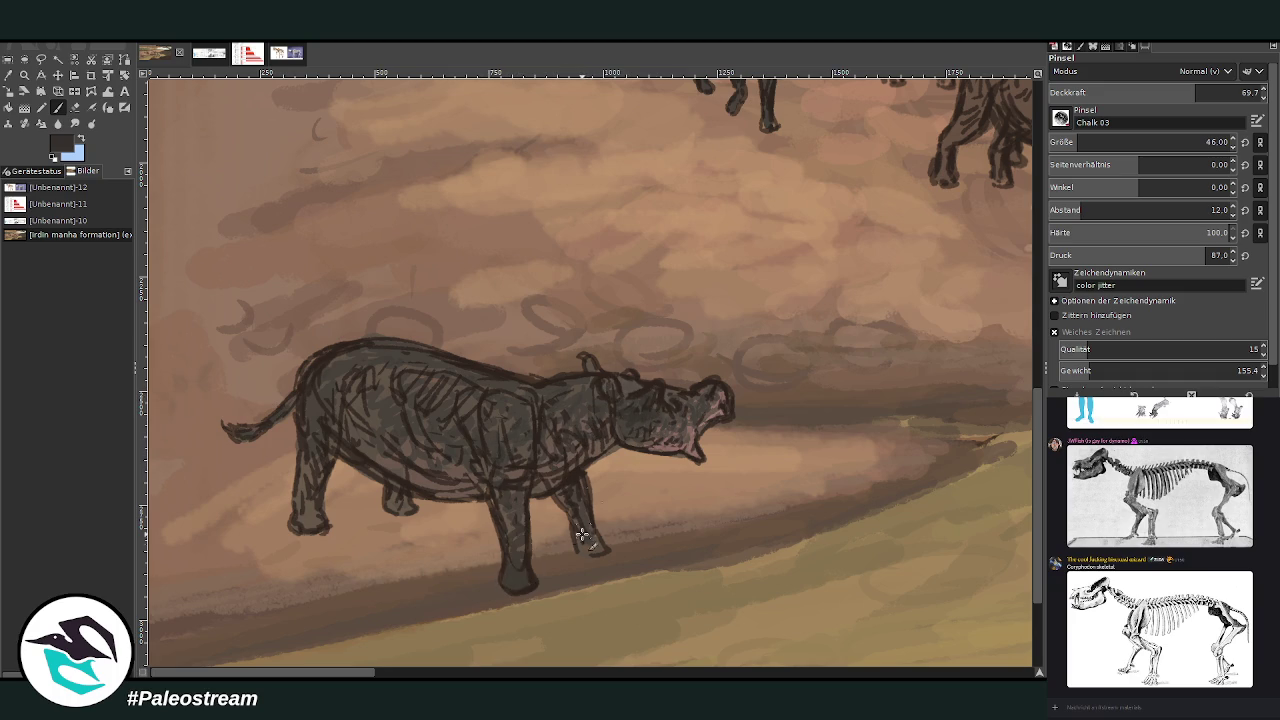
pyautogui.moveTo(316, 518); pyautogui.dragTo(315, 440)
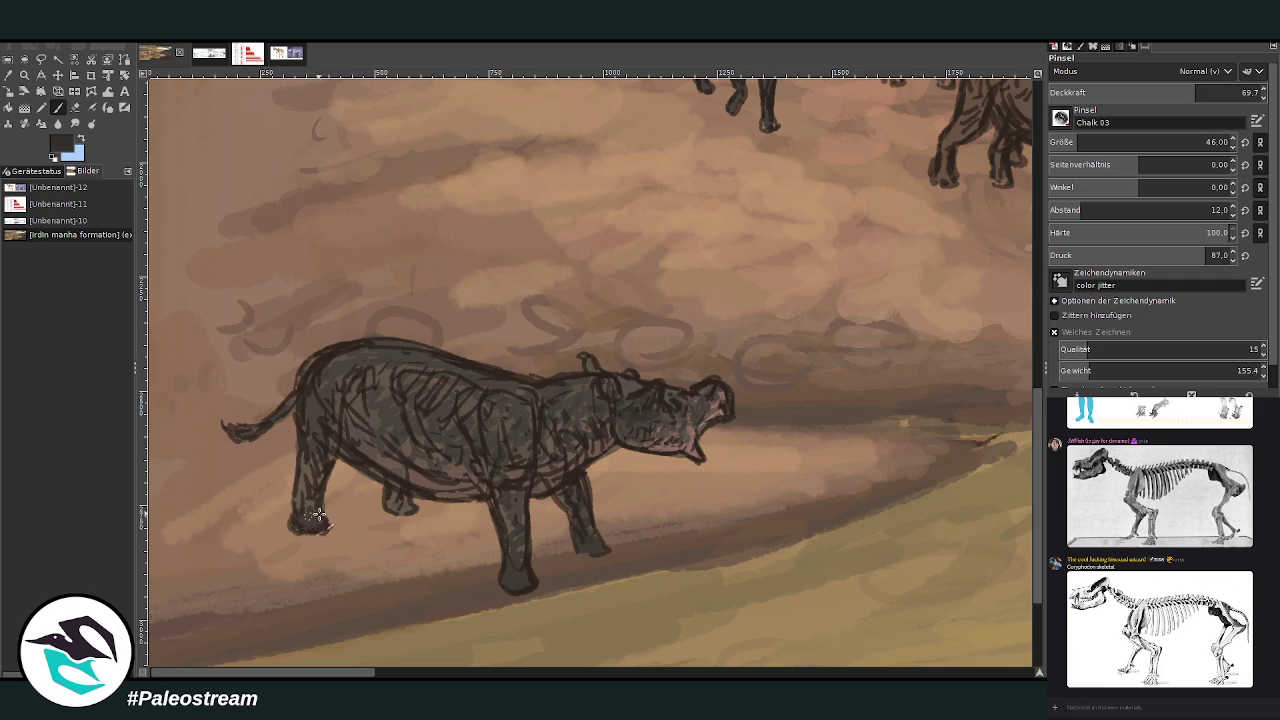
pyautogui.moveTo(392, 495); pyautogui.dragTo(405, 508)
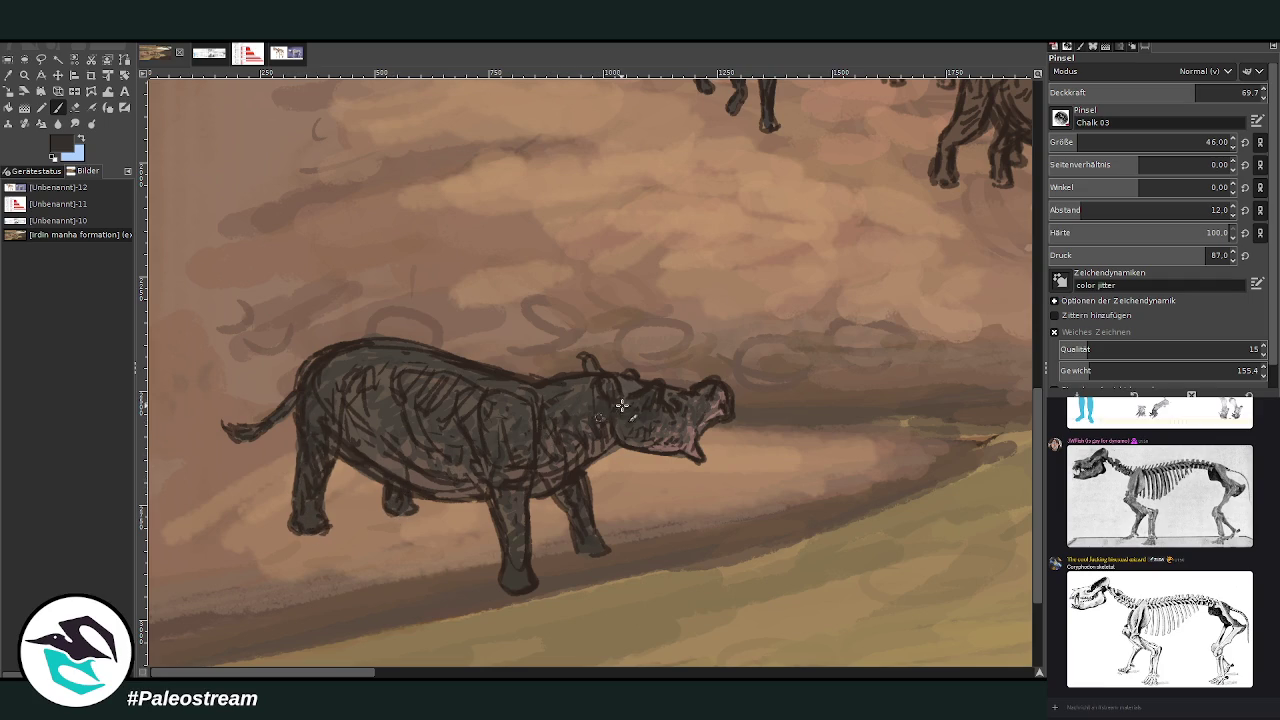
pyautogui.scroll(-4, 640, 416)
pyautogui.scroll(-2, 640, 416)
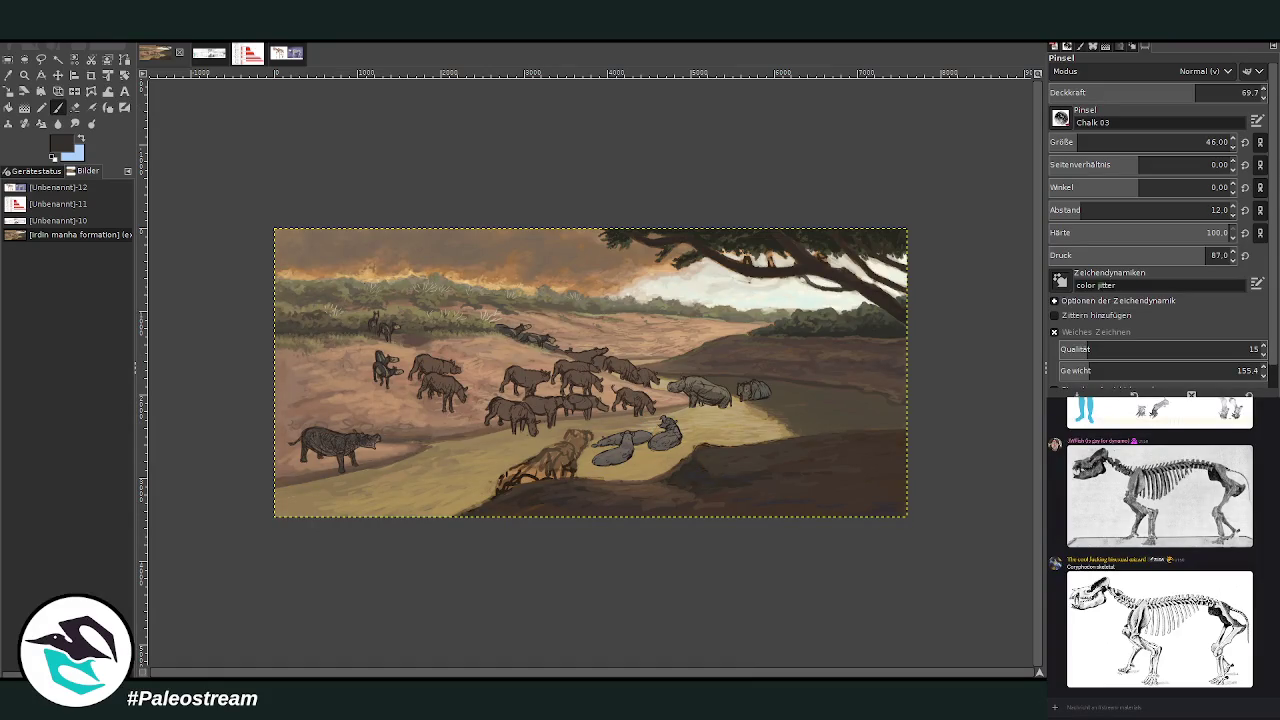
pyautogui.click(24, 75)
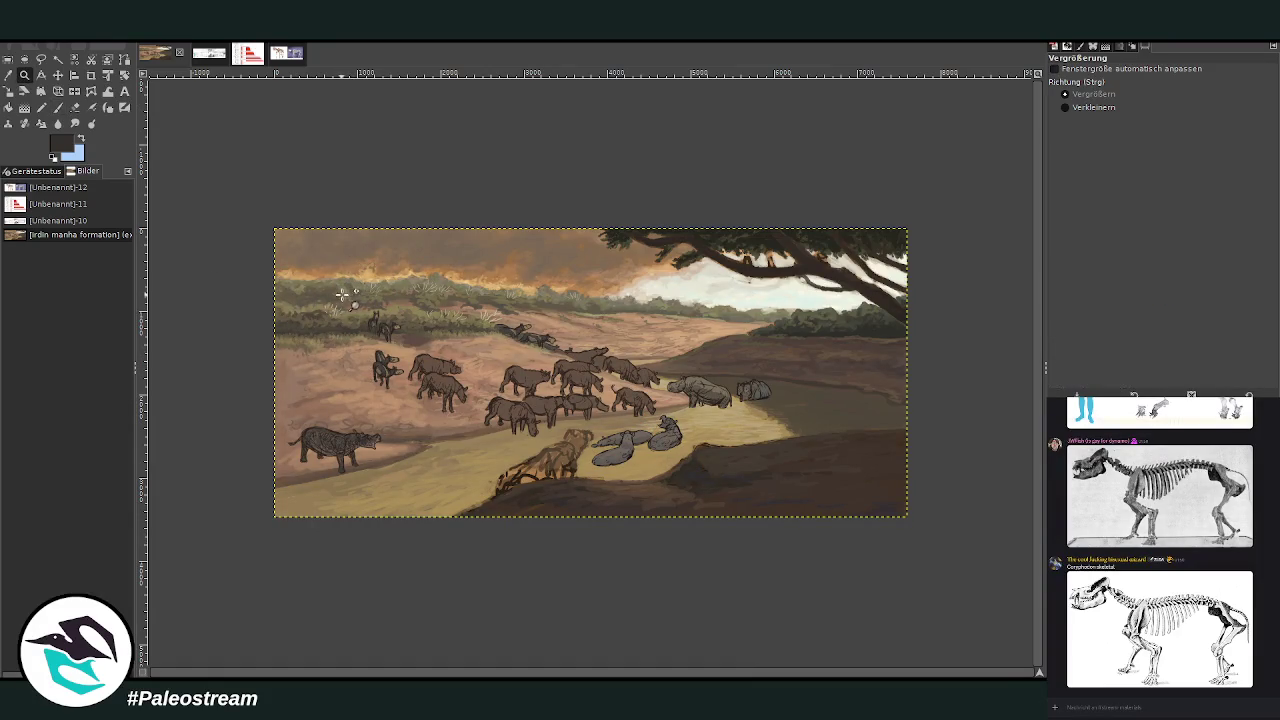
pyautogui.moveTo(410, 280); pyautogui.dragTo(705, 490)
pyautogui.moveTo(355, 178); pyautogui.dragTo(930, 578)
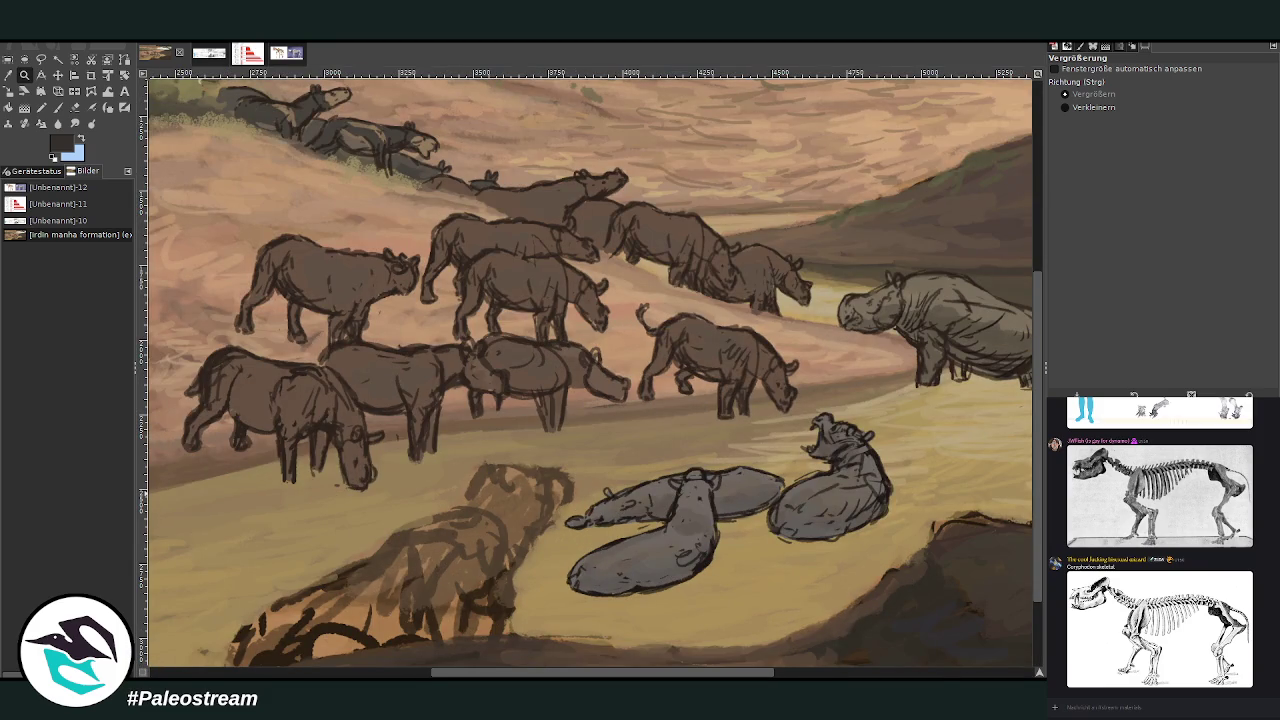
pyautogui.press('p')
pyautogui.press('Delete')
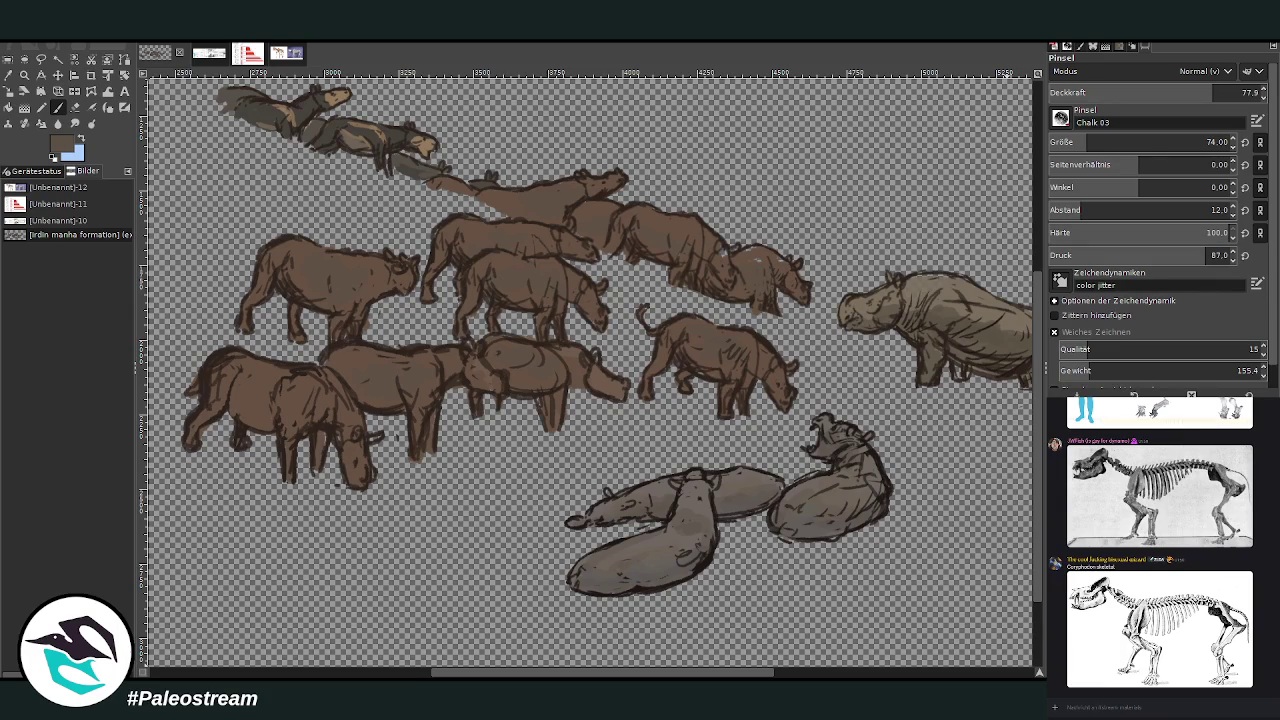
pyautogui.hotkey('ctrl', 'z')
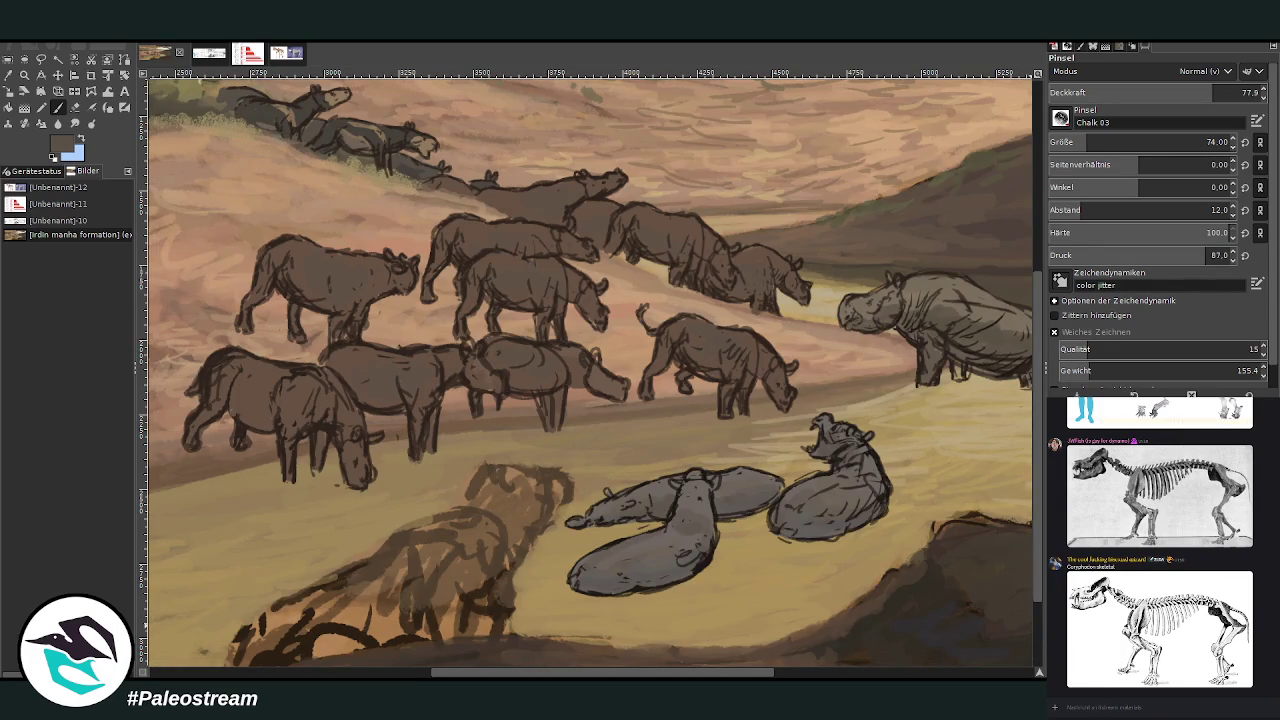
pyautogui.click(24, 75)
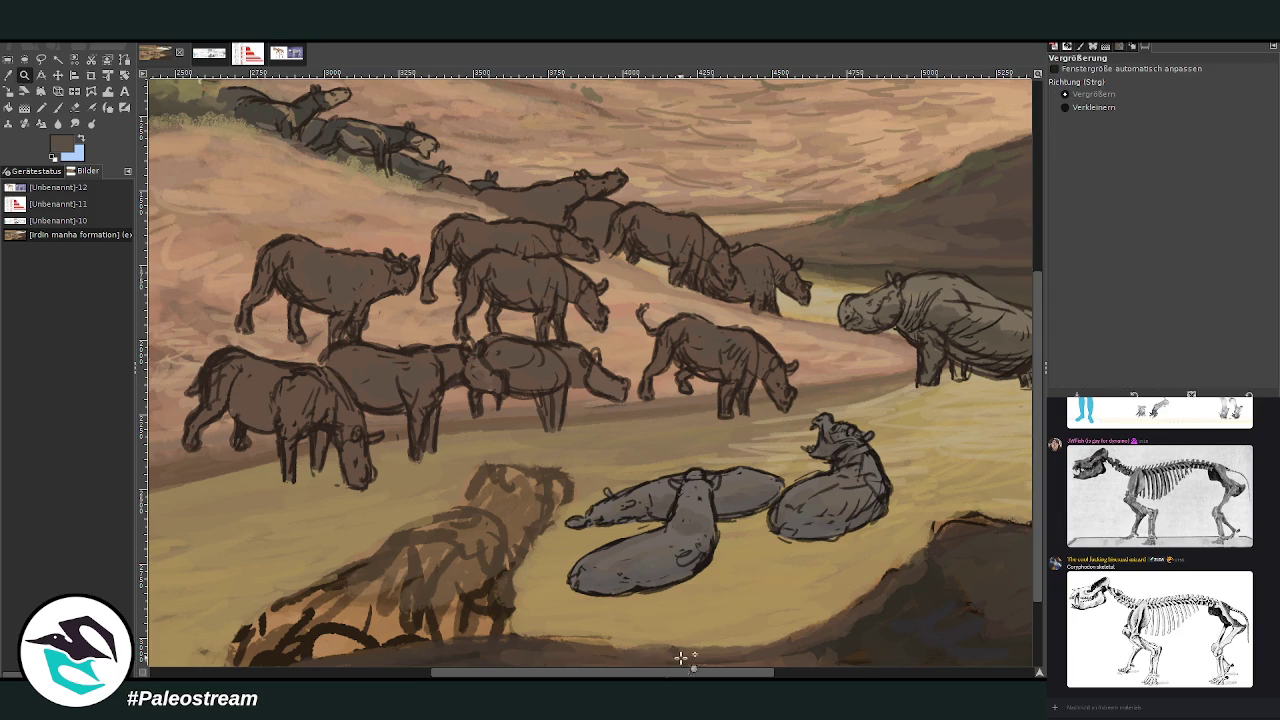
# Zoom in on the standing rhino in the water and pick its grey-brown colour
pyautogui.hscroll(2, 708, 627)
pyautogui.hscroll(3, 730, 645)
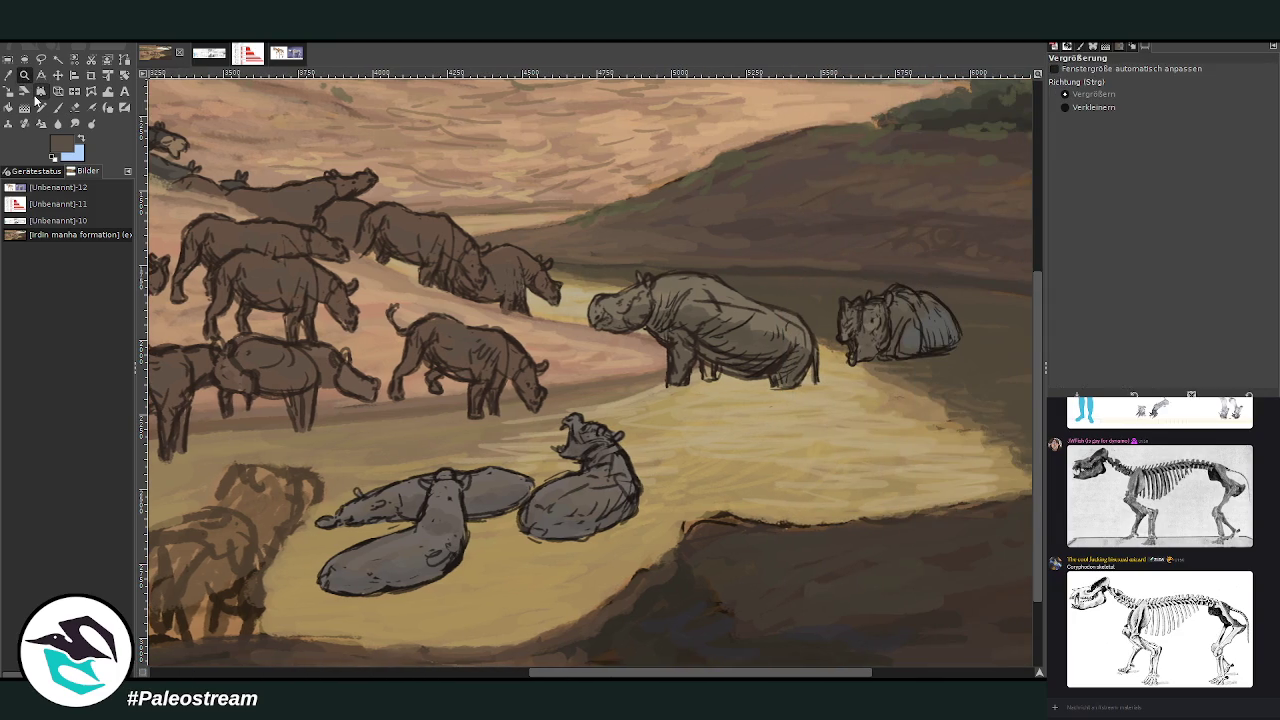
pyautogui.moveTo(324, 132); pyautogui.dragTo(791, 600)
pyautogui.moveTo(329, 111); pyautogui.dragTo(694, 414)
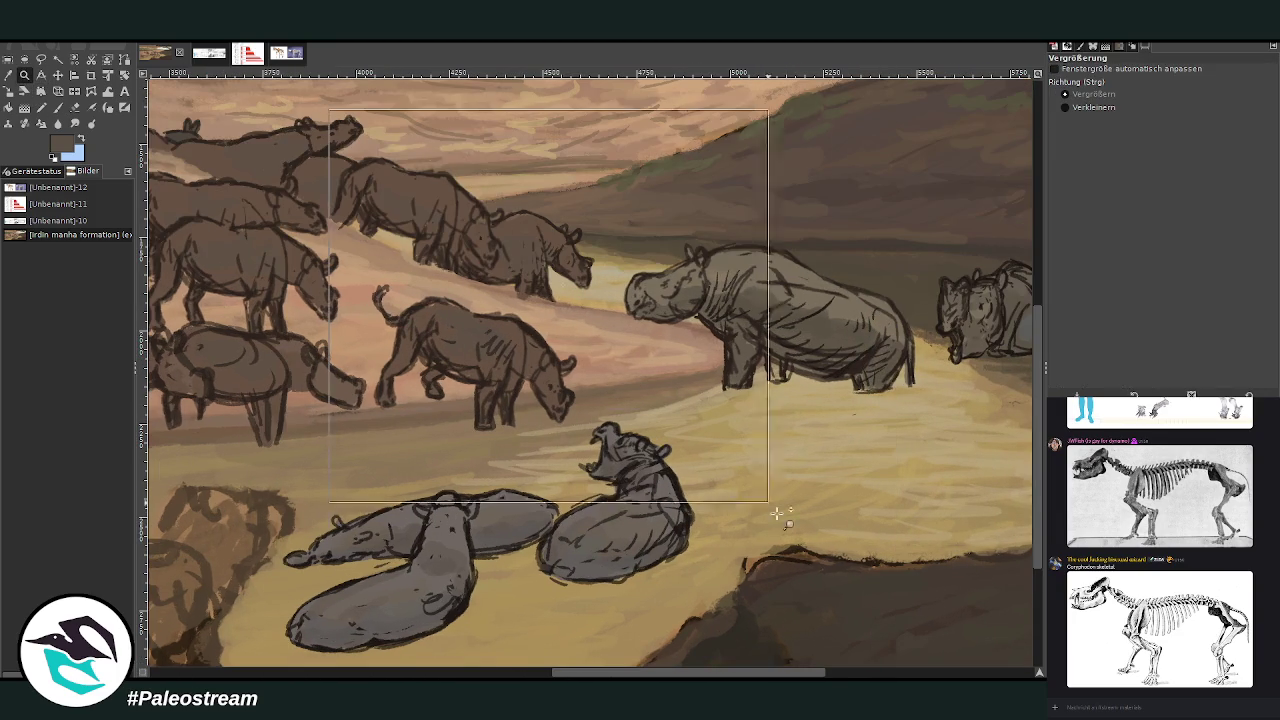
pyautogui.press('p')
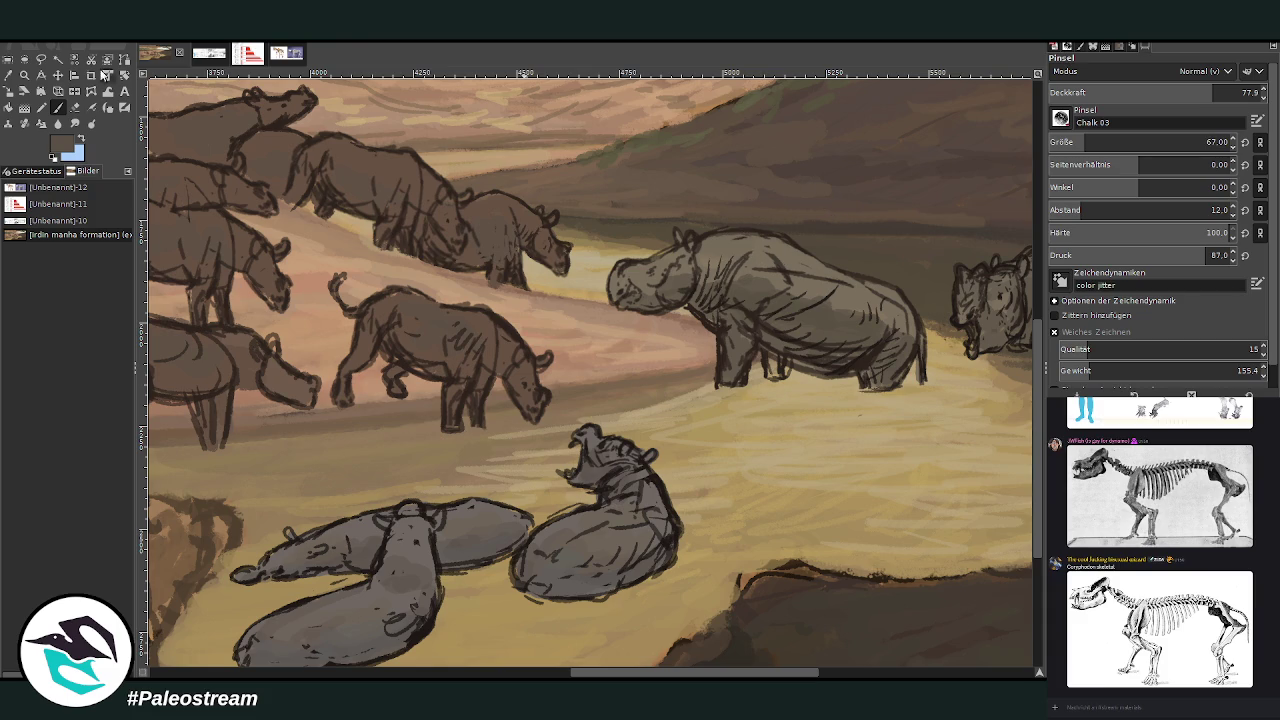
pyautogui.keyDown('ctrl'); pyautogui.click(740, 245); pyautogui.keyUp('ctrl')
# Set the Paintbrush to size 30 with opacity 73.8
pyautogui.moveTo(1090, 144); pyautogui.dragTo(1098, 144)
pyautogui.moveTo(1194, 93); pyautogui.dragTo(1176, 93)
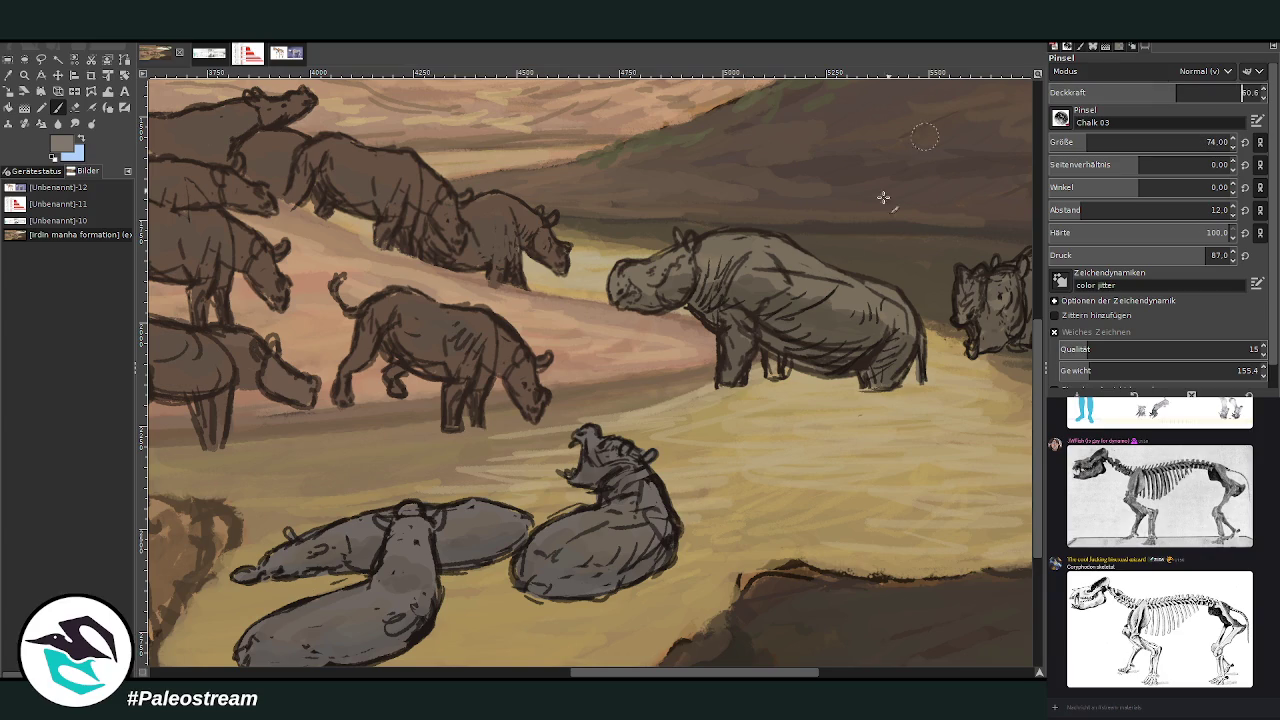
pyautogui.click(1223, 92)
pyautogui.click(1070, 142)
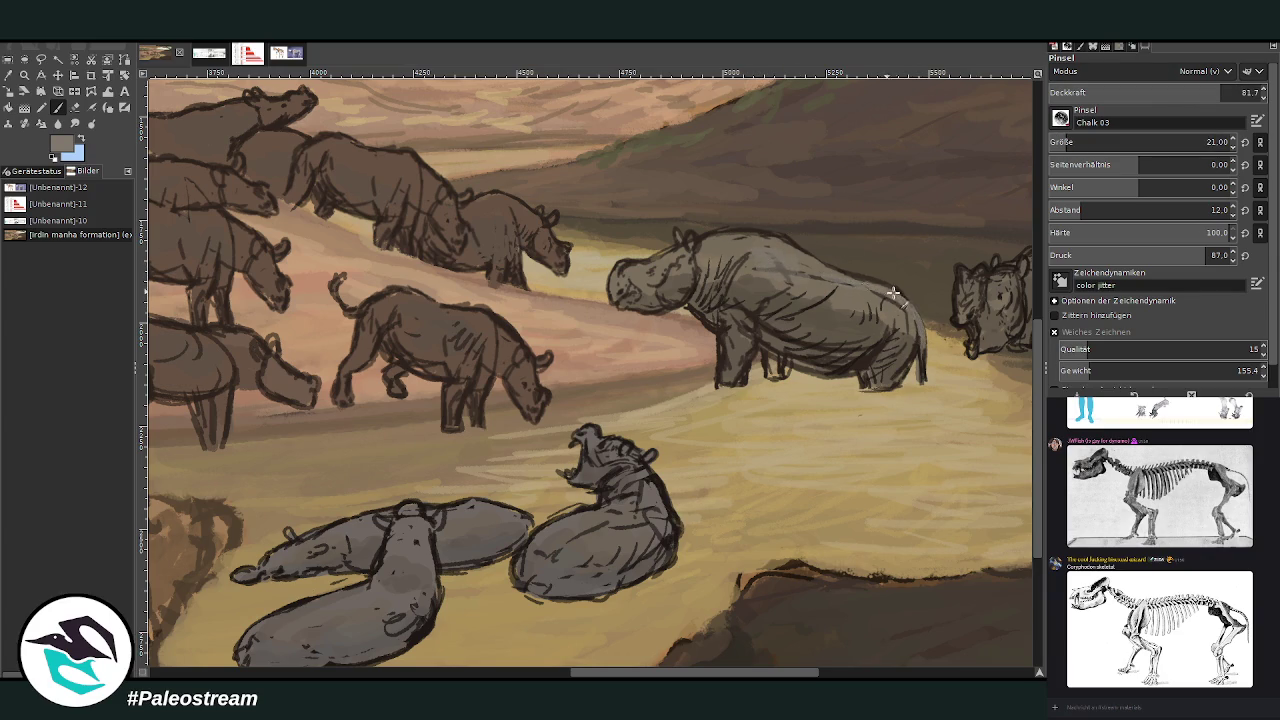
pyautogui.click(1207, 142)
pyautogui.moveTo(1210, 92); pyautogui.dragTo(1191, 92)
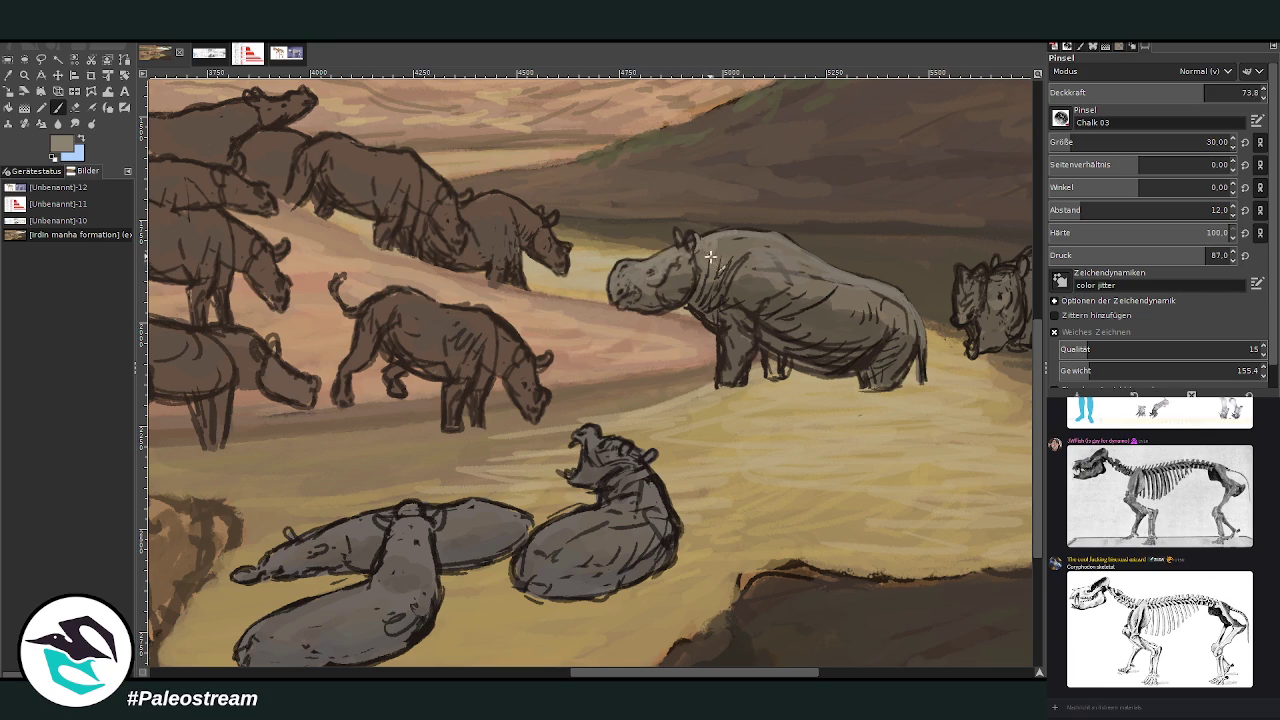
# Hatch grey shading across the standing rhino's shoulder, back, flank and belly
pyautogui.moveTo(720, 258)
pyautogui.mouseDown()
pyautogui.moveTo(831, 287)
pyautogui.moveTo(908, 330)
pyautogui.moveTo(924, 358)
pyautogui.mouseUp()
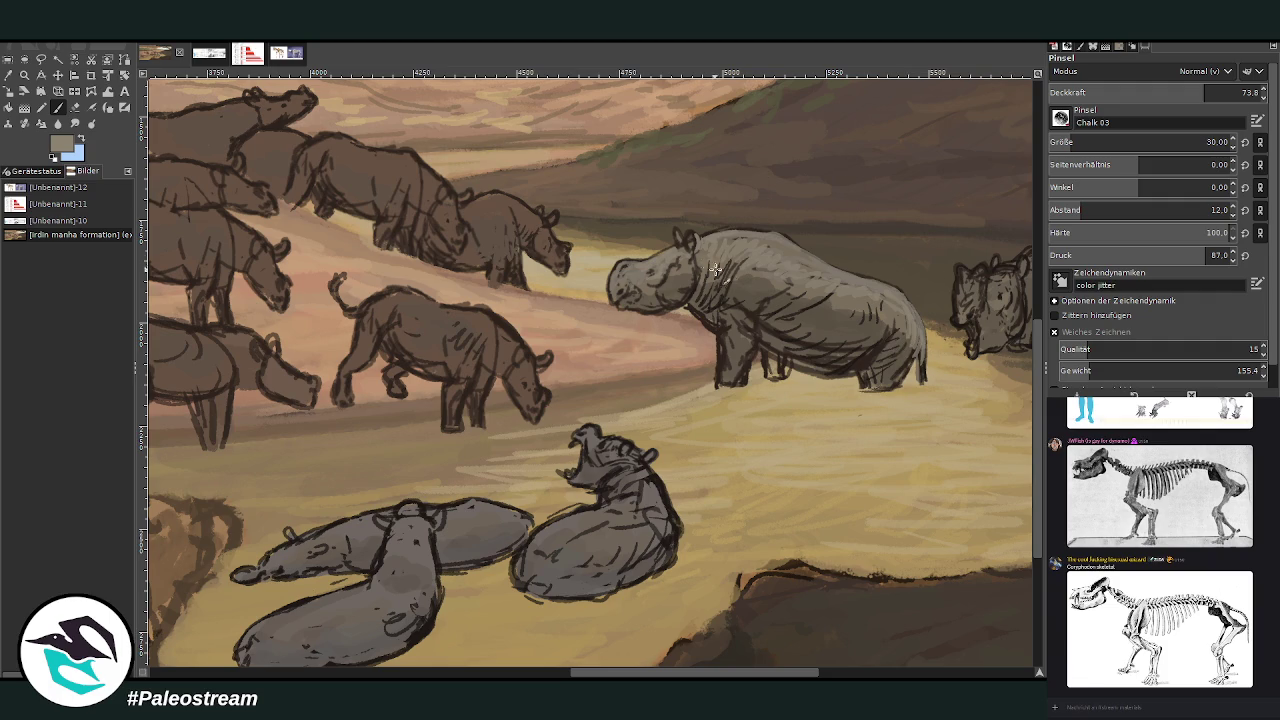
pyautogui.moveTo(731, 232)
pyautogui.mouseDown()
pyautogui.moveTo(875, 295)
pyautogui.moveTo(823, 262)
pyautogui.mouseUp()
pyautogui.keyDown('ctrl'); pyautogui.click(886, 274); pyautogui.keyUp('ctrl')
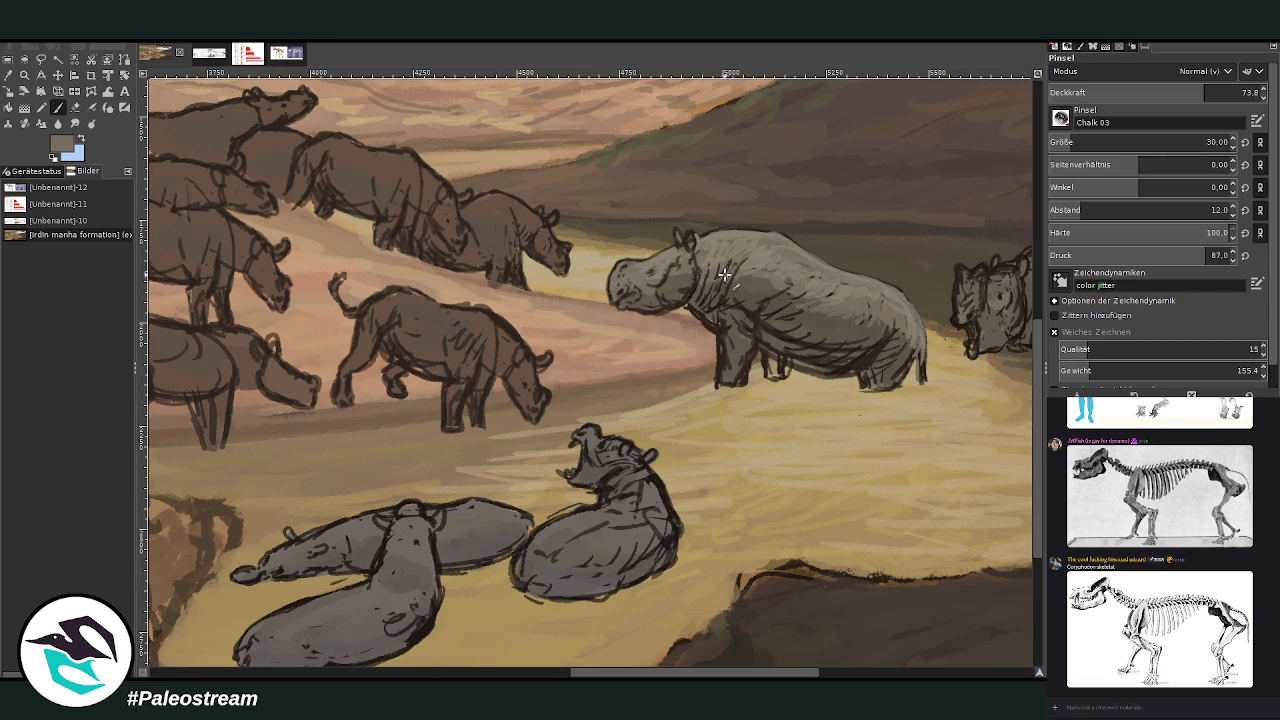
pyautogui.keyDown('ctrl'); pyautogui.click(997, 162); pyautogui.keyUp('ctrl')
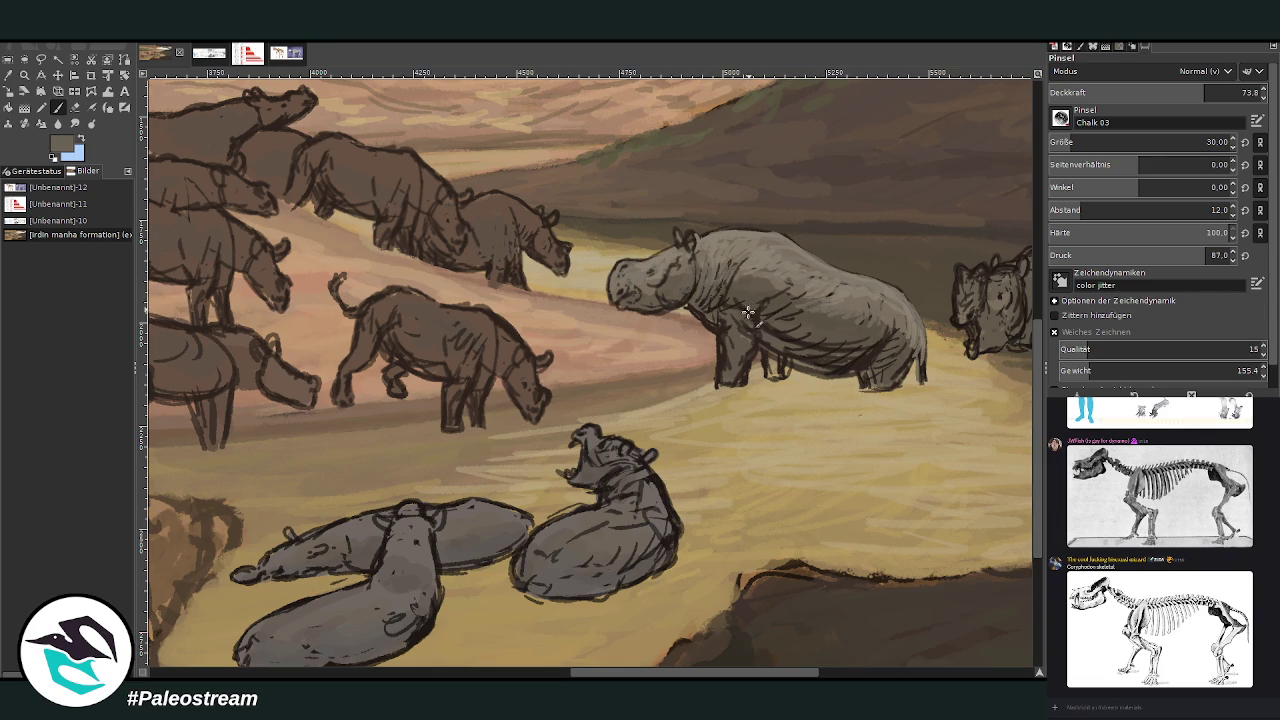
pyautogui.moveTo(761, 308)
pyautogui.mouseDown()
pyautogui.moveTo(742, 328)
pyautogui.moveTo(762, 314)
pyautogui.moveTo(794, 342)
pyautogui.moveTo(876, 372)
pyautogui.mouseUp()
pyautogui.moveTo(790, 360); pyautogui.dragTo(835, 371)
# Paint grey over the standing rhino's hind leg, front legs and belly
pyautogui.hscroll(3, 789, 625)
pyautogui.hscroll(1, 660, 340)
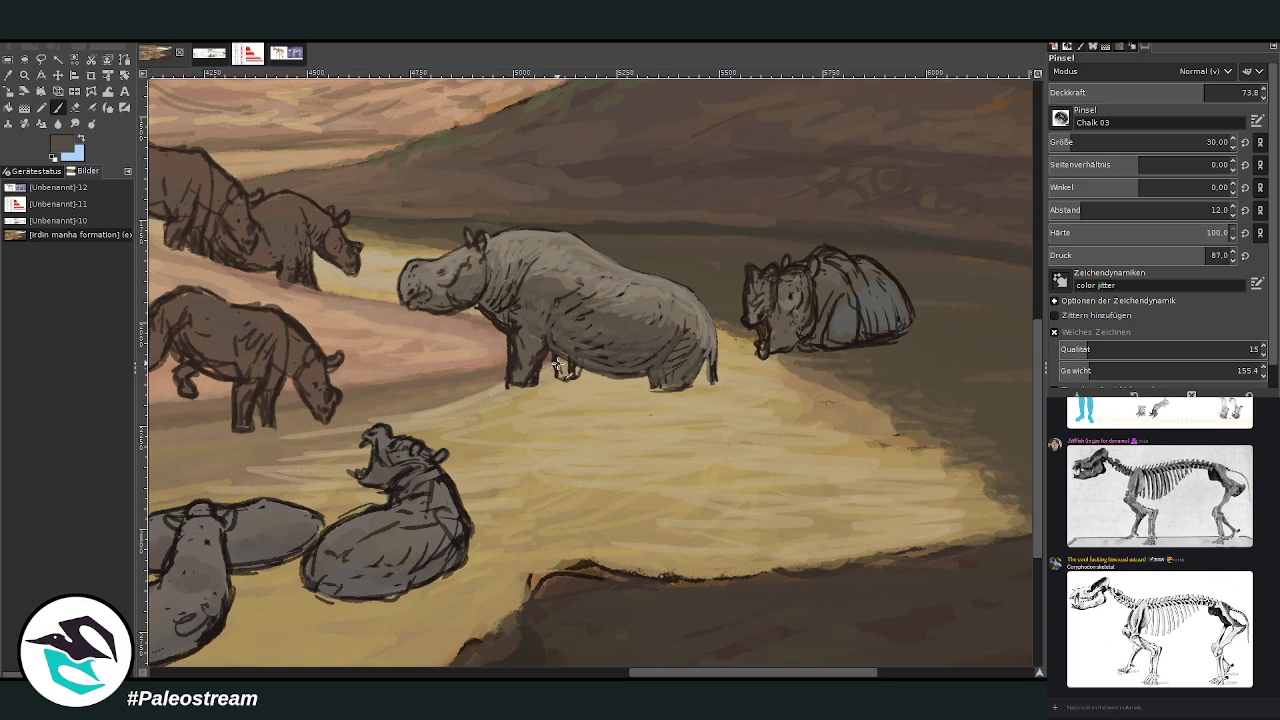
pyautogui.moveTo(558, 368); pyautogui.dragTo(558, 357)
pyautogui.moveTo(566, 370)
pyautogui.mouseDown()
pyautogui.moveTo(514, 364)
pyautogui.moveTo(540, 352)
pyautogui.moveTo(521, 312)
pyautogui.moveTo(497, 301)
pyautogui.moveTo(526, 286)
pyautogui.moveTo(515, 350)
pyautogui.moveTo(507, 311)
pyautogui.moveTo(528, 381)
pyautogui.mouseUp()
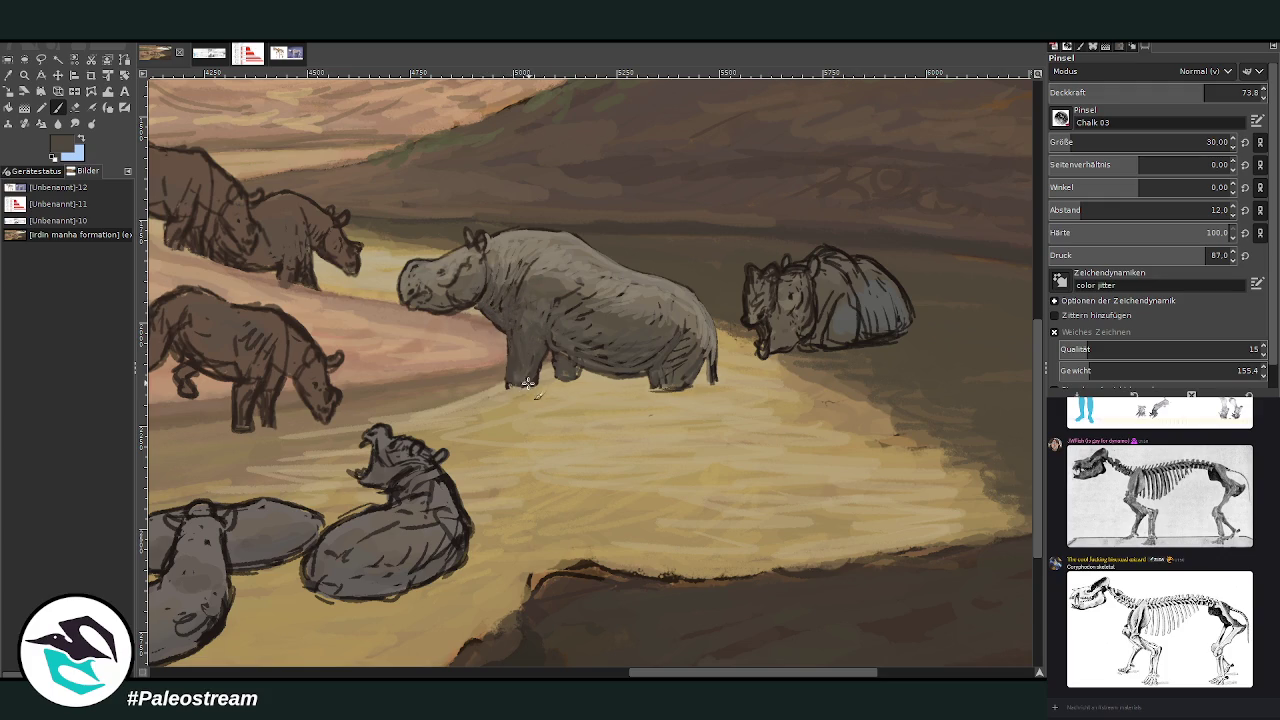
# Shade the lying rhino's back and flank, then pick lighter grey at opacity 56.2
pyautogui.moveTo(825, 308)
pyautogui.mouseDown()
pyautogui.moveTo(823, 294)
pyautogui.moveTo(851, 337)
pyautogui.moveTo(894, 331)
pyautogui.moveTo(862, 292)
pyautogui.mouseUp()
pyautogui.moveTo(867, 336)
pyautogui.mouseDown()
pyautogui.moveTo(888, 310)
pyautogui.moveTo(870, 290)
pyautogui.moveTo(880, 334)
pyautogui.moveTo(812, 332)
pyautogui.moveTo(822, 289)
pyautogui.mouseUp()
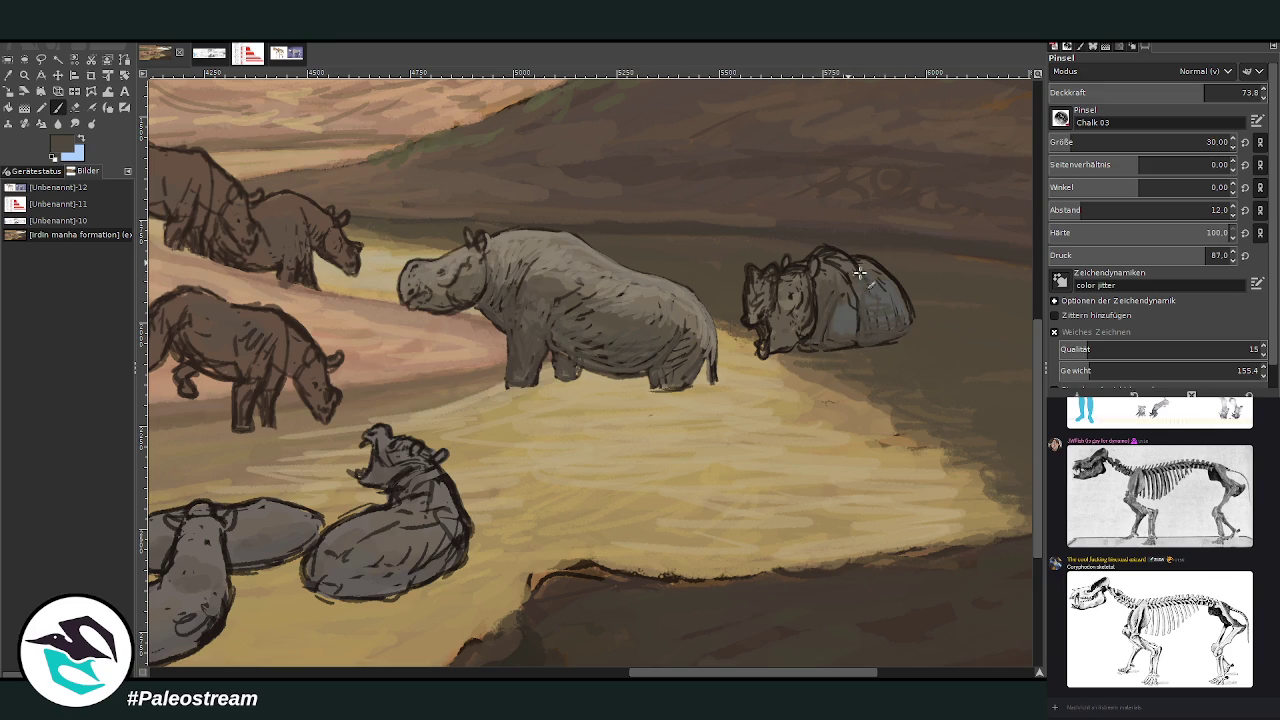
pyautogui.keyDown('ctrl'); pyautogui.click(866, 276); pyautogui.keyUp('ctrl')
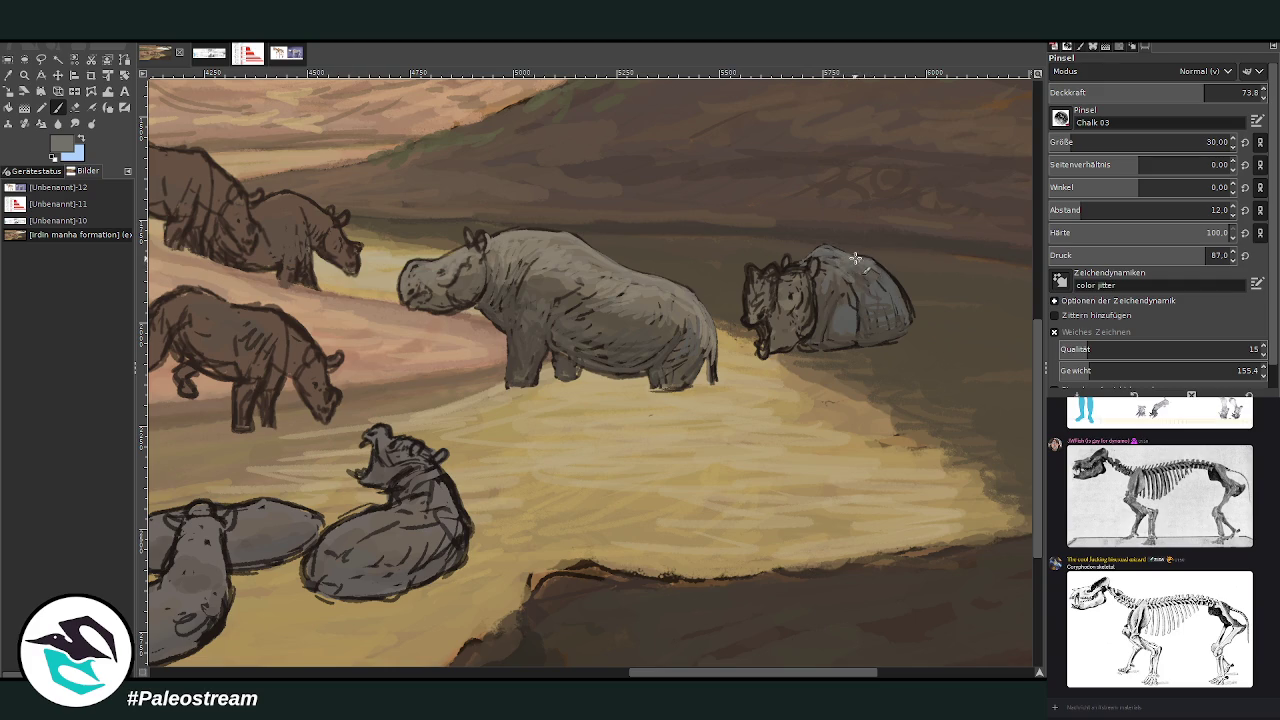
pyautogui.click(1167, 91)
pyautogui.moveTo(1167, 91); pyautogui.dragTo(1165, 91)
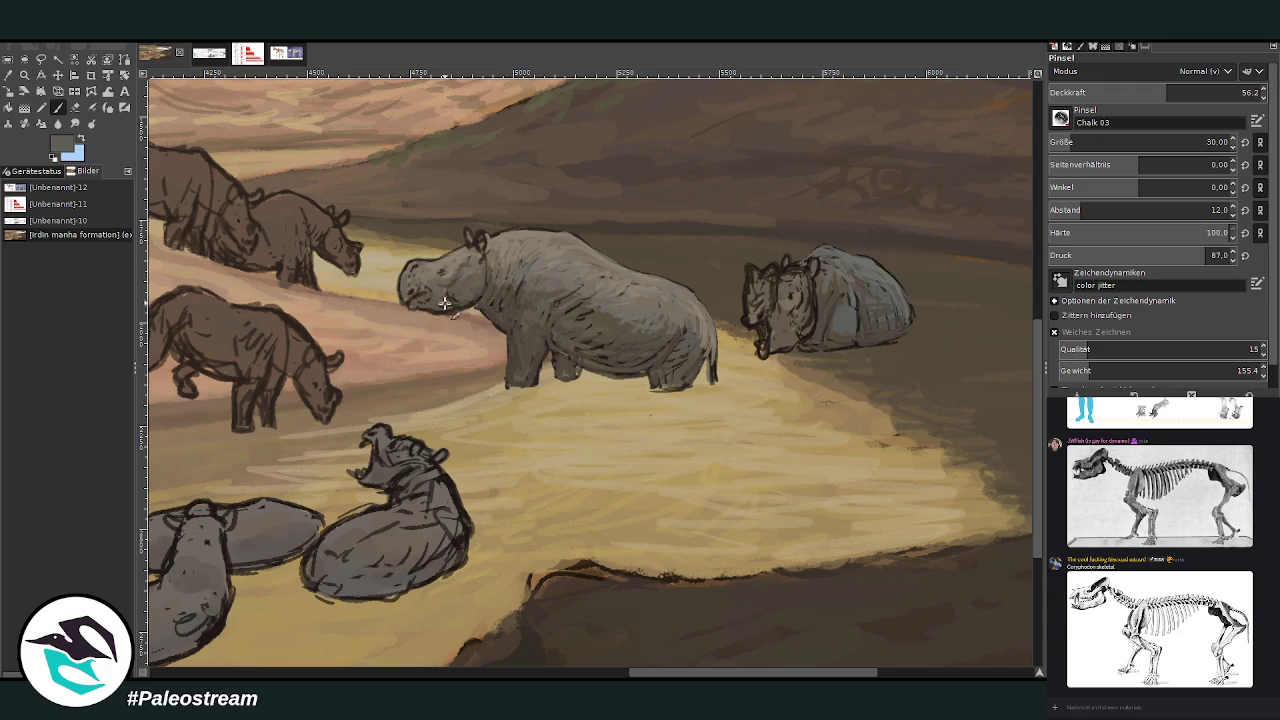
# Pick a dark colour at opacity 38.8 and hatch the small rhino's belly
pyautogui.click(1196, 92)
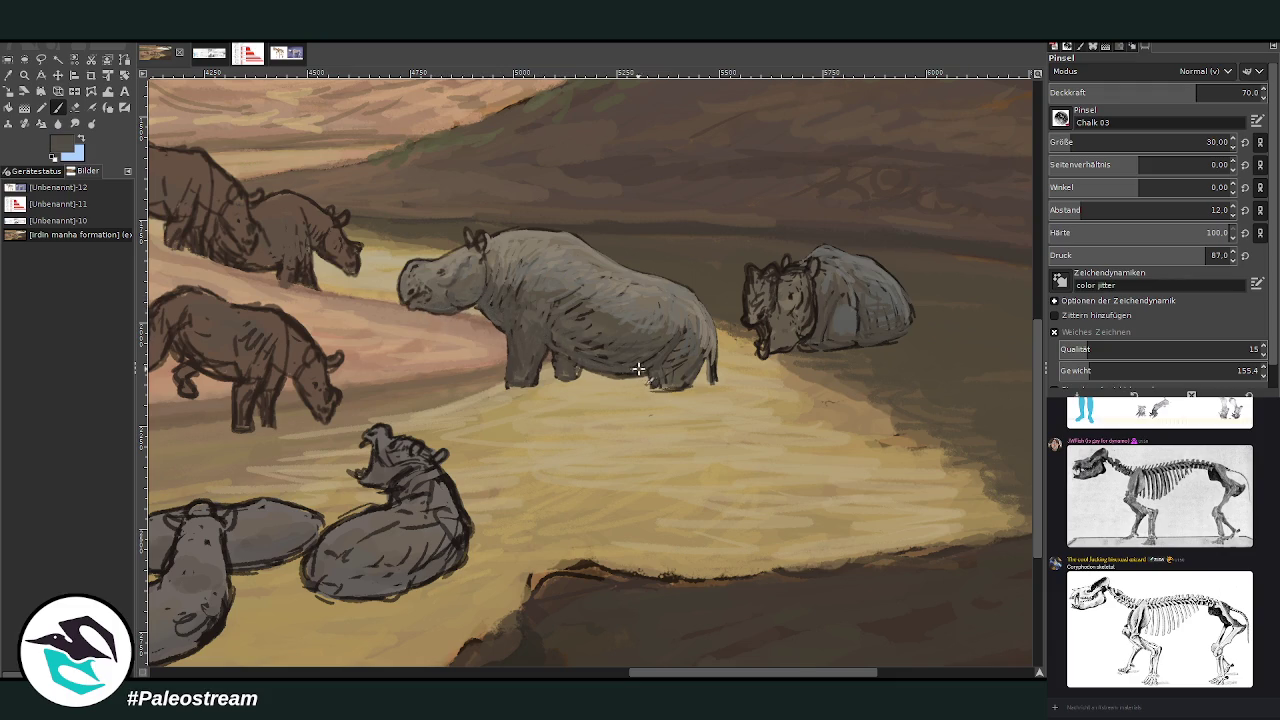
pyautogui.keyDown('ctrl'); pyautogui.click(808, 306); pyautogui.keyUp('ctrl')
pyautogui.keyDown('ctrl'); pyautogui.click(1004, 413); pyautogui.keyUp('ctrl')
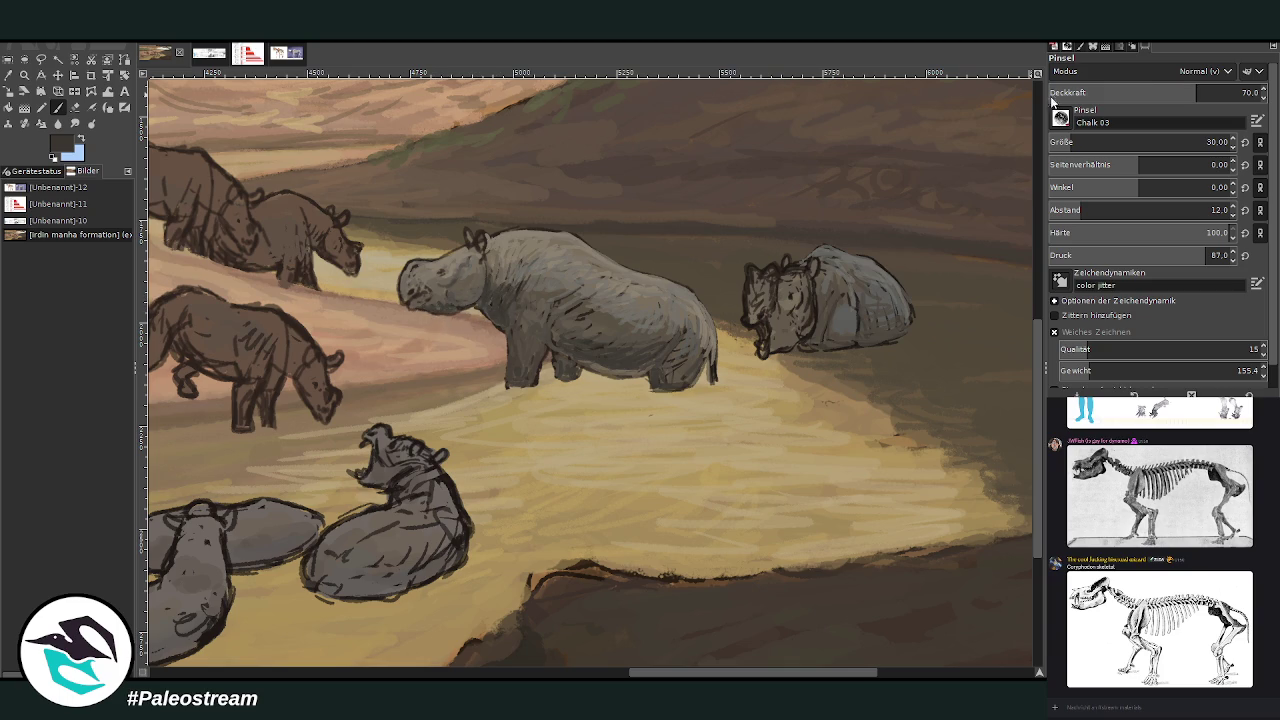
pyautogui.click(1236, 92)
pyautogui.write('38.8')
pyautogui.press('Return')
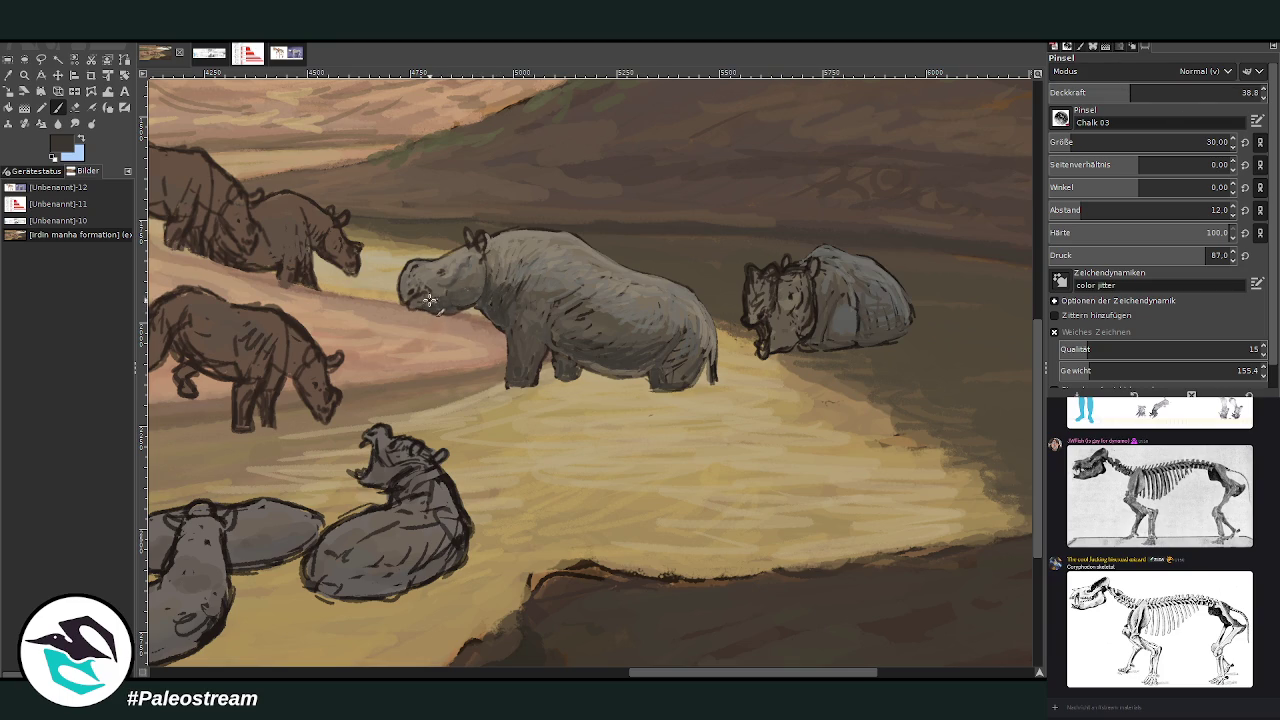
pyautogui.moveTo(820, 315); pyautogui.dragTo(881, 339)
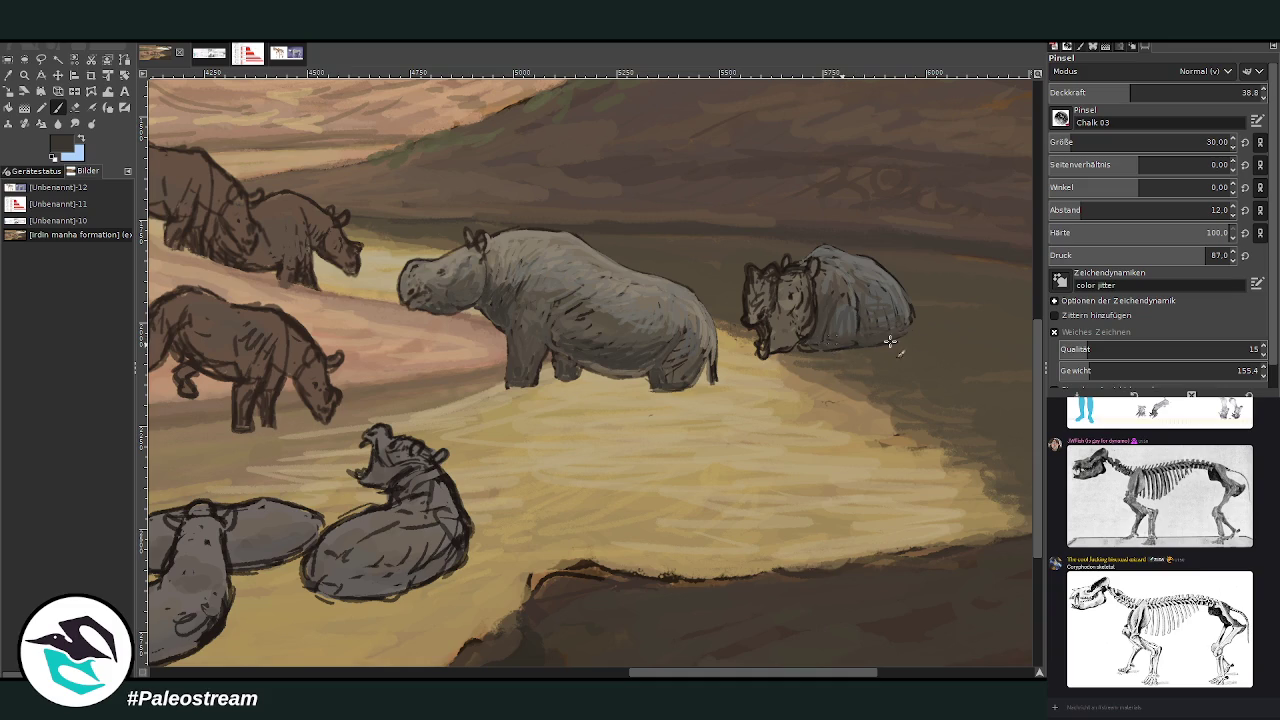
# At opacity 59.6, add lighter grey-brown marks on the small rhino's face and head
pyautogui.click(1175, 92)
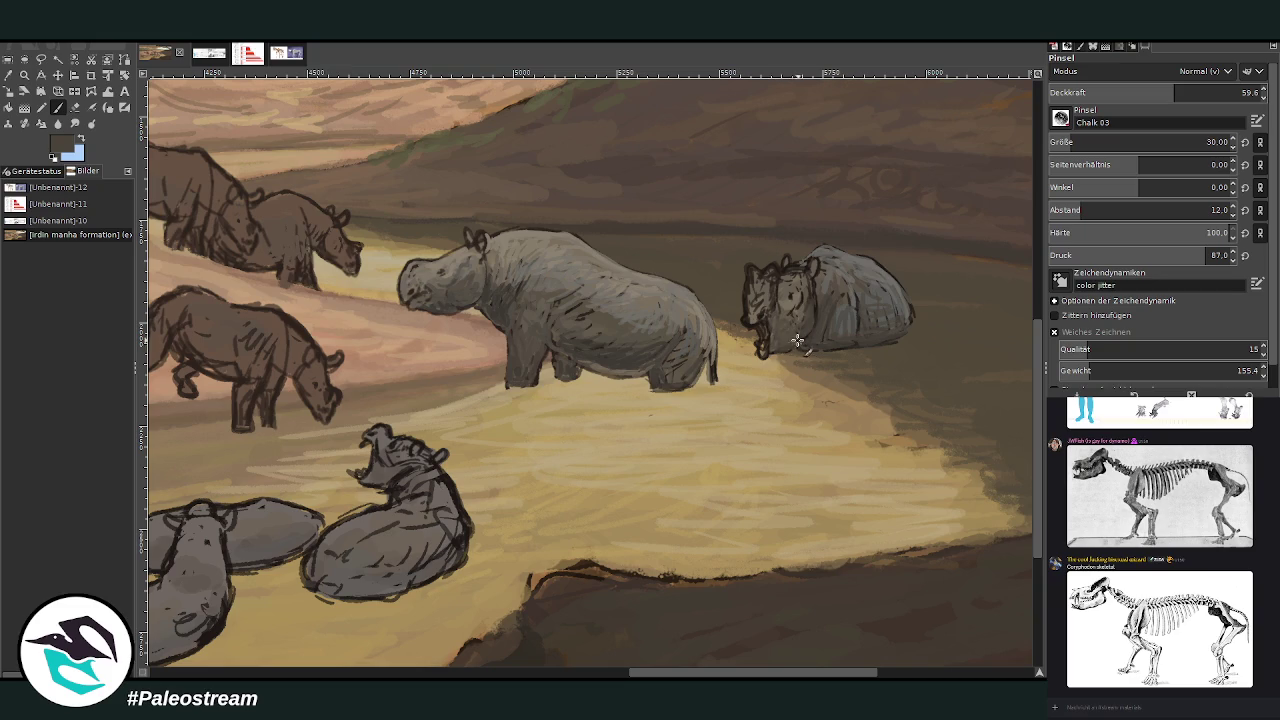
pyautogui.moveTo(790, 316); pyautogui.dragTo(770, 308)
pyautogui.keyDown('ctrl'); pyautogui.click(415, 276); pyautogui.keyUp('ctrl')
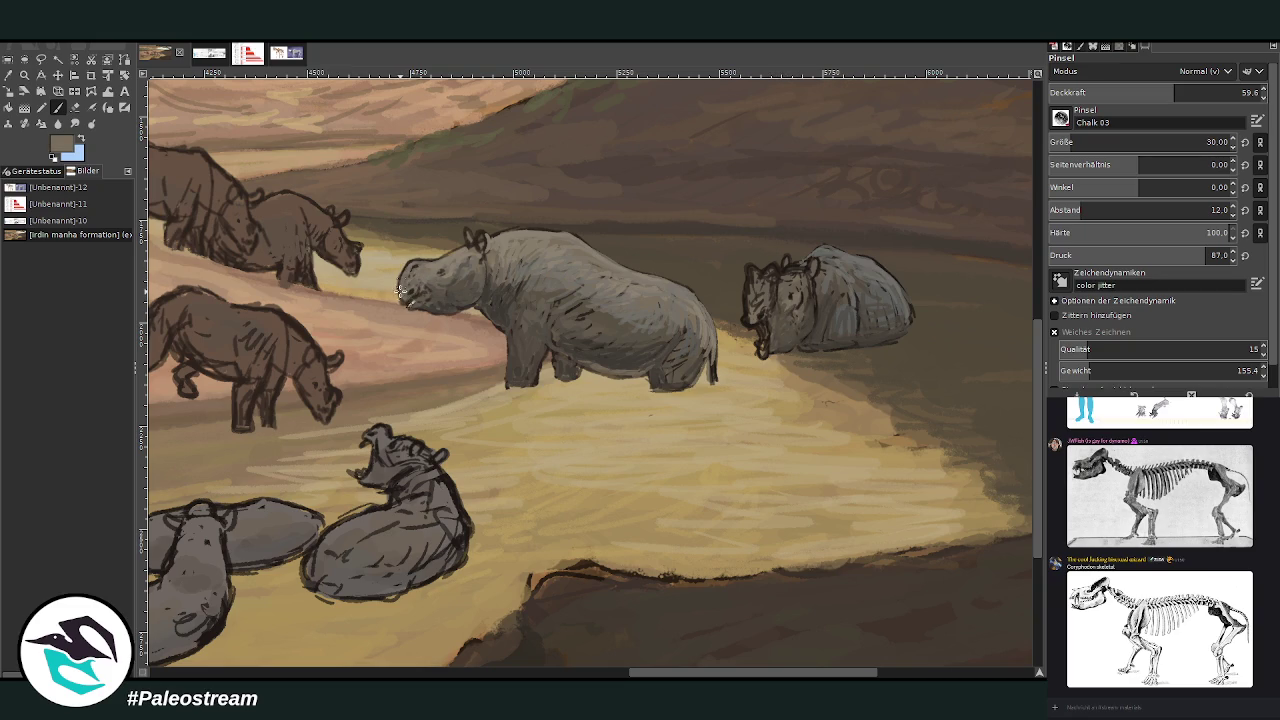
pyautogui.moveTo(753, 317); pyautogui.dragTo(750, 272)
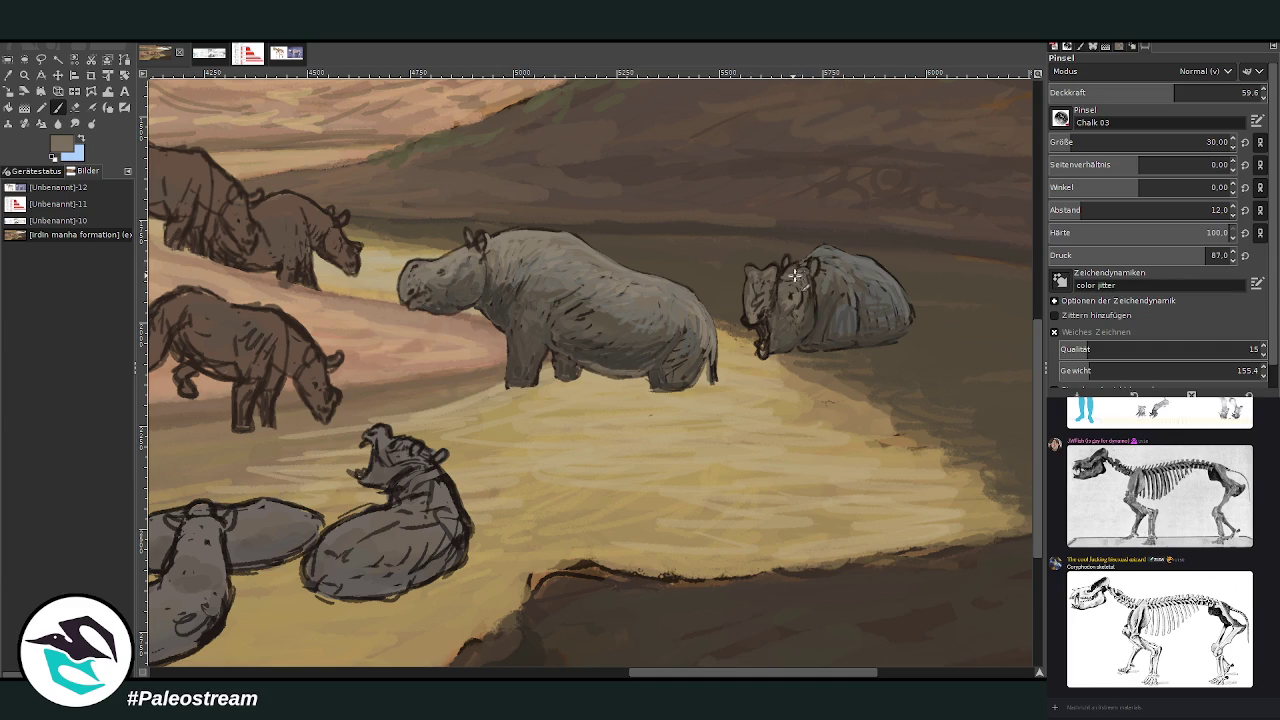
# Darken and reshape the shading at the small rhino's mouth and chin, then lighten its face
pyautogui.keyDown('ctrl'); pyautogui.click(830, 282); pyautogui.keyUp('ctrl')
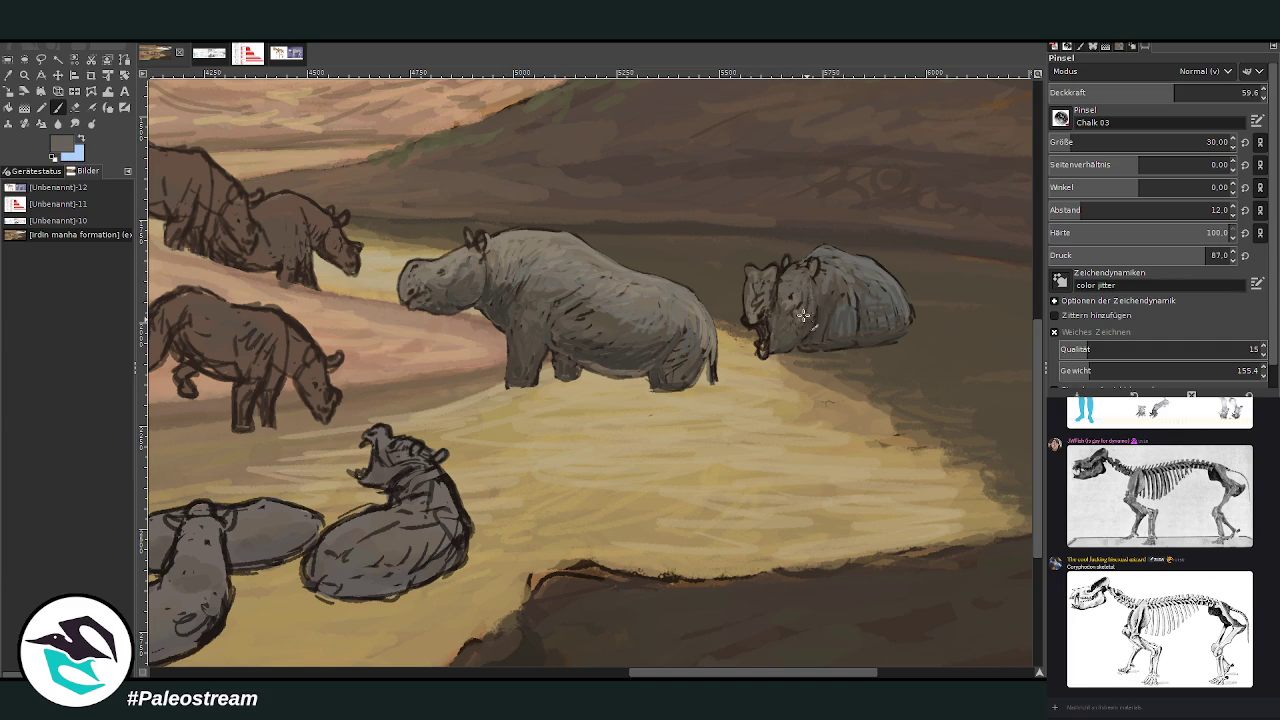
pyautogui.keyDown('ctrl'); pyautogui.click(814, 312); pyautogui.keyUp('ctrl')
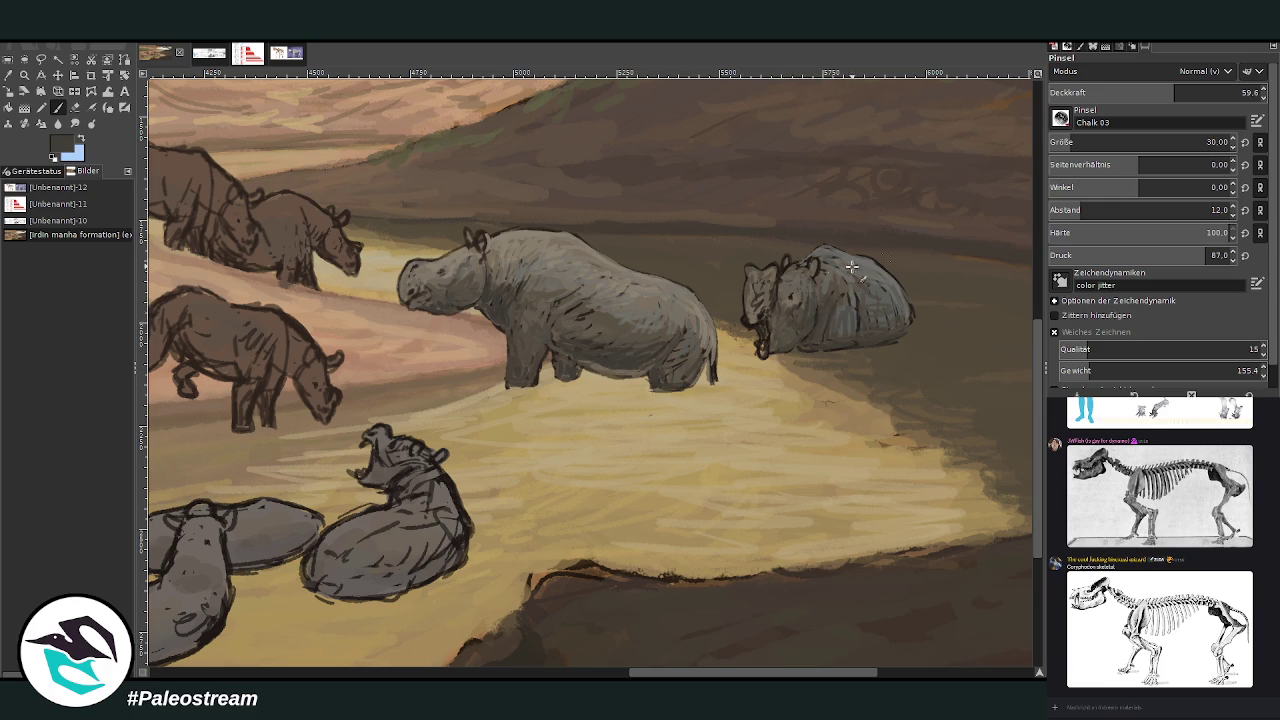
pyautogui.moveTo(762, 334); pyautogui.dragTo(765, 343)
pyautogui.moveTo(769, 316); pyautogui.dragTo(763, 336)
pyautogui.keyDown('ctrl'); pyautogui.click(750, 314); pyautogui.keyUp('ctrl')
pyautogui.moveTo(744, 321)
pyautogui.mouseDown()
pyautogui.moveTo(783, 299)
pyautogui.moveTo(769, 284)
pyautogui.mouseUp()
pyautogui.keyDown('ctrl'); pyautogui.click(790, 287); pyautogui.keyUp('ctrl')
# Hatch chalky grey strokes over the large rhino's rump and upper body
pyautogui.keyDown('ctrl'); pyautogui.click(772, 281); pyautogui.keyUp('ctrl')
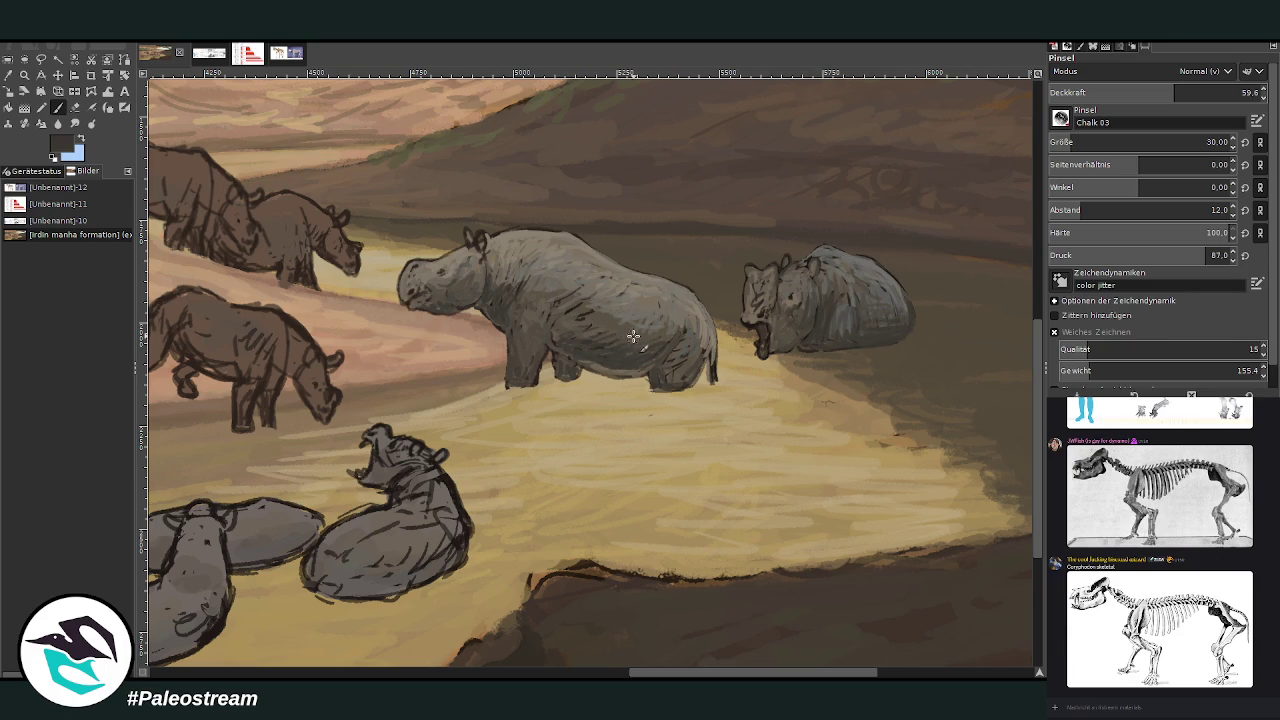
pyautogui.keyDown('ctrl'); pyautogui.click(592, 316); pyautogui.keyUp('ctrl')
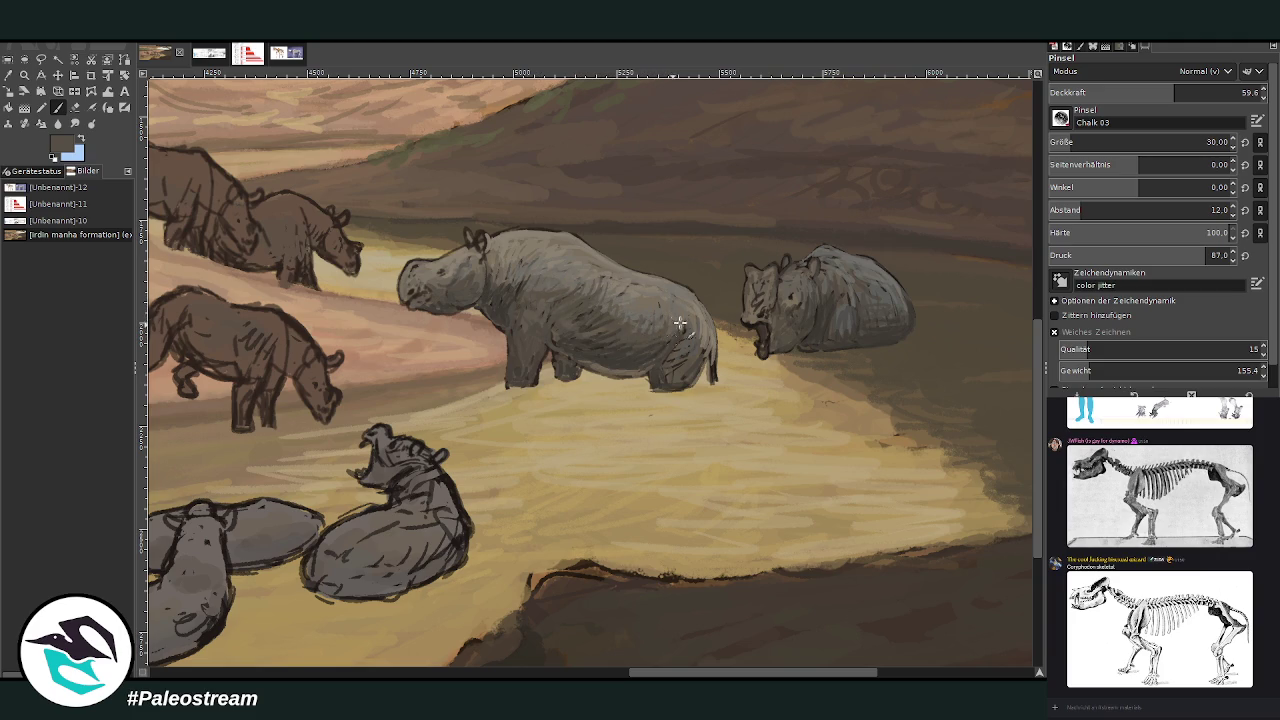
pyautogui.moveTo(665, 366)
pyautogui.mouseDown()
pyautogui.moveTo(713, 347)
pyautogui.moveTo(713, 391)
pyautogui.moveTo(714, 378)
pyautogui.mouseUp()
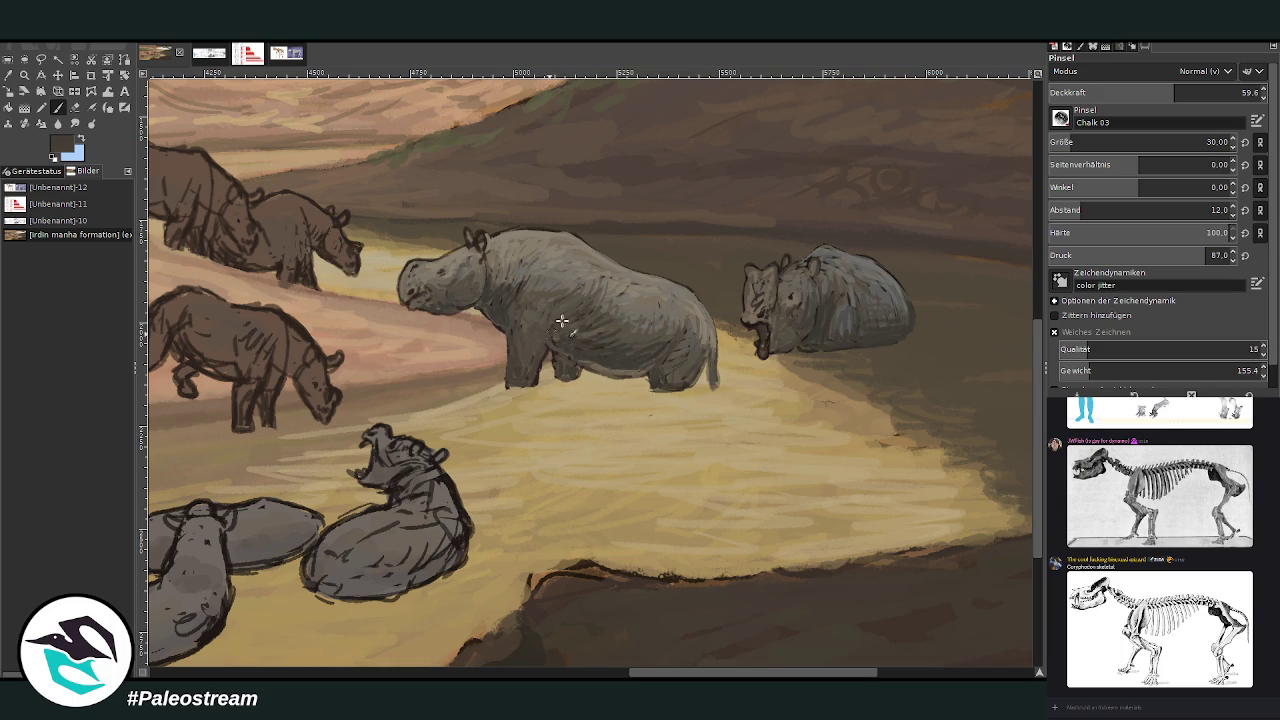
pyautogui.moveTo(540, 290); pyautogui.dragTo(568, 278)
# Paint lighter grey strokes over the small rhino's head and back
pyautogui.keyDown('ctrl'); pyautogui.click(860, 258); pyautogui.keyUp('ctrl')
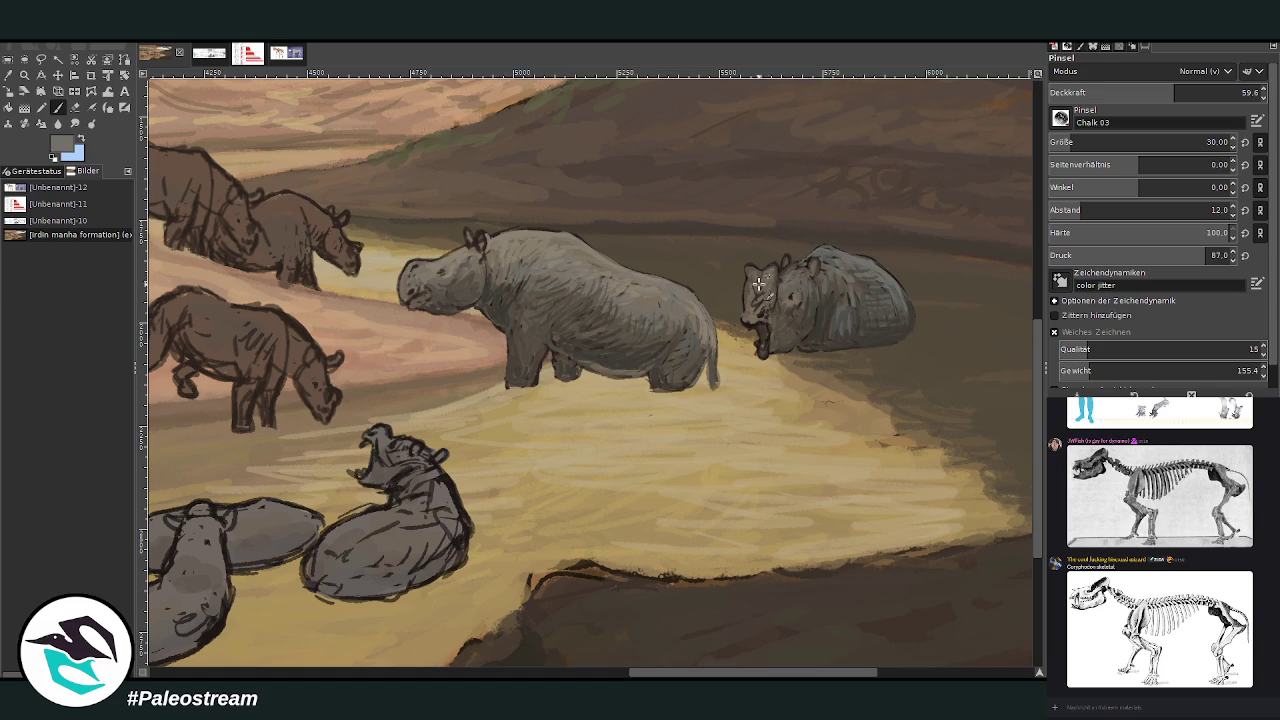
pyautogui.moveTo(752, 276)
pyautogui.mouseDown()
pyautogui.moveTo(758, 292)
pyautogui.moveTo(795, 275)
pyautogui.mouseUp()
pyautogui.moveTo(825, 270); pyautogui.dragTo(889, 284)
pyautogui.moveTo(651, 674); pyautogui.dragTo(556, 674)
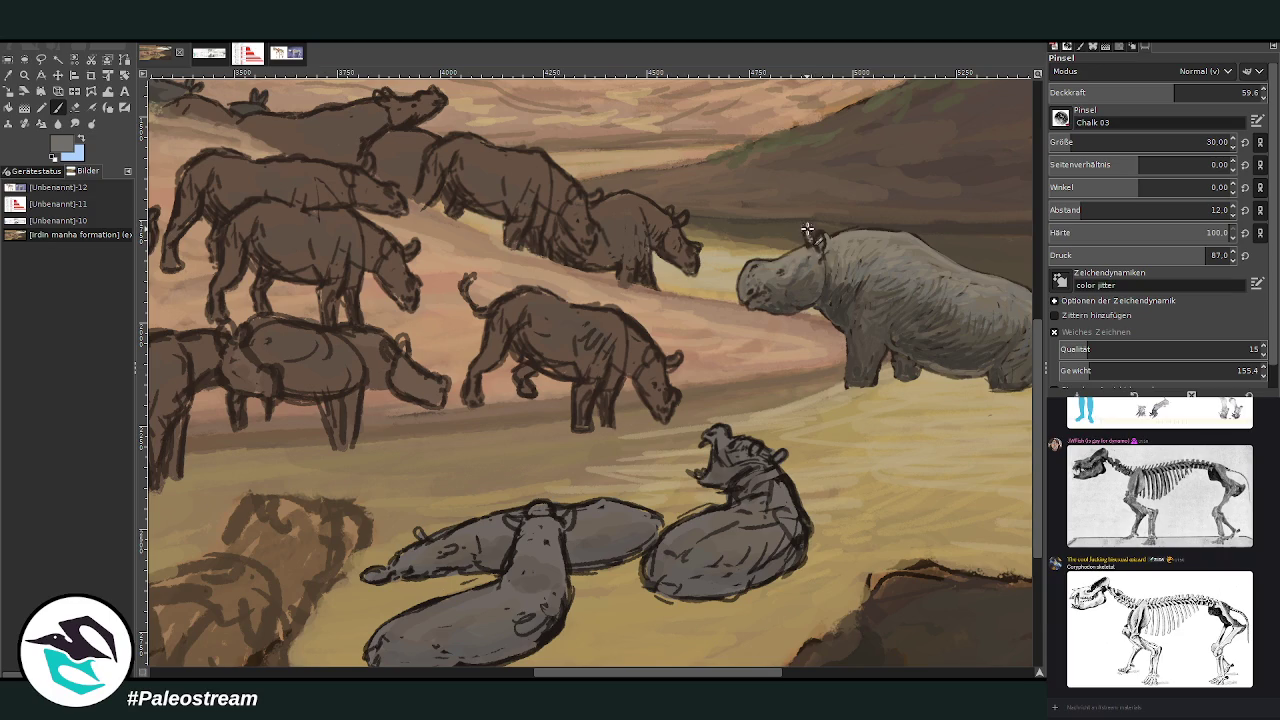
# Dab a tiny dark grey-brown stroke on the large rhino's ear, then switch to the Eraser
pyautogui.keyDown('ctrl'); pyautogui.click(848, 294); pyautogui.keyUp('ctrl')
pyautogui.moveTo(818, 231); pyautogui.dragTo(820, 234)
pyautogui.hscroll(-3, 813, 272)
pyautogui.hotkey('shift', 'e')
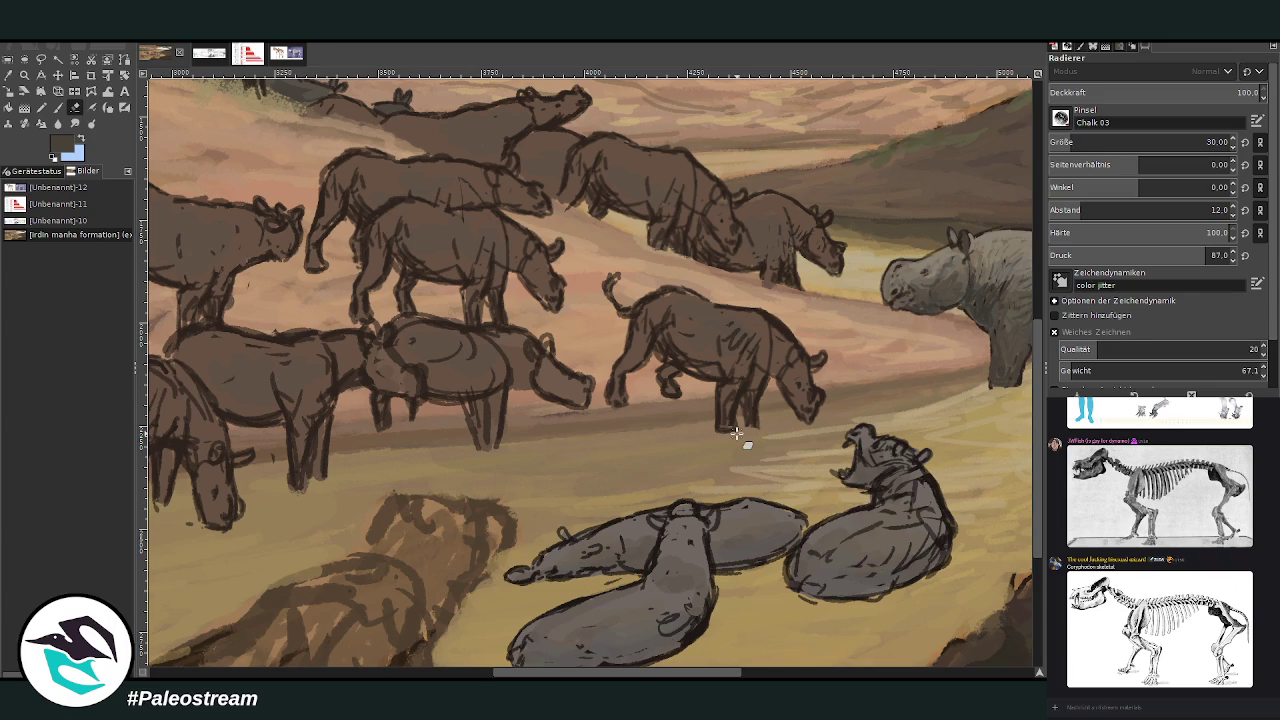
# Return to the Paintbrush with a lighter grey-brown sampled from the canvas
pyautogui.click(58, 107)
pyautogui.keyDown('ctrl'); pyautogui.click(1028, 382); pyautogui.keyUp('ctrl')
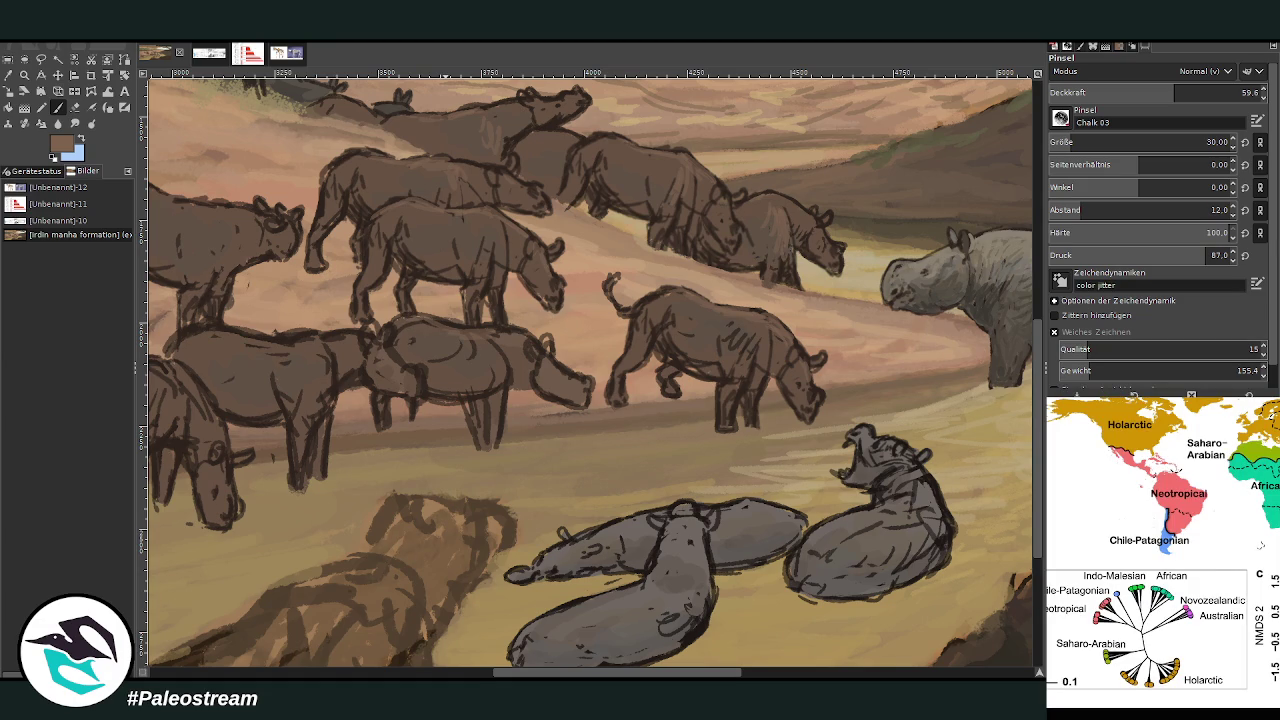
pyautogui.press('Escape')
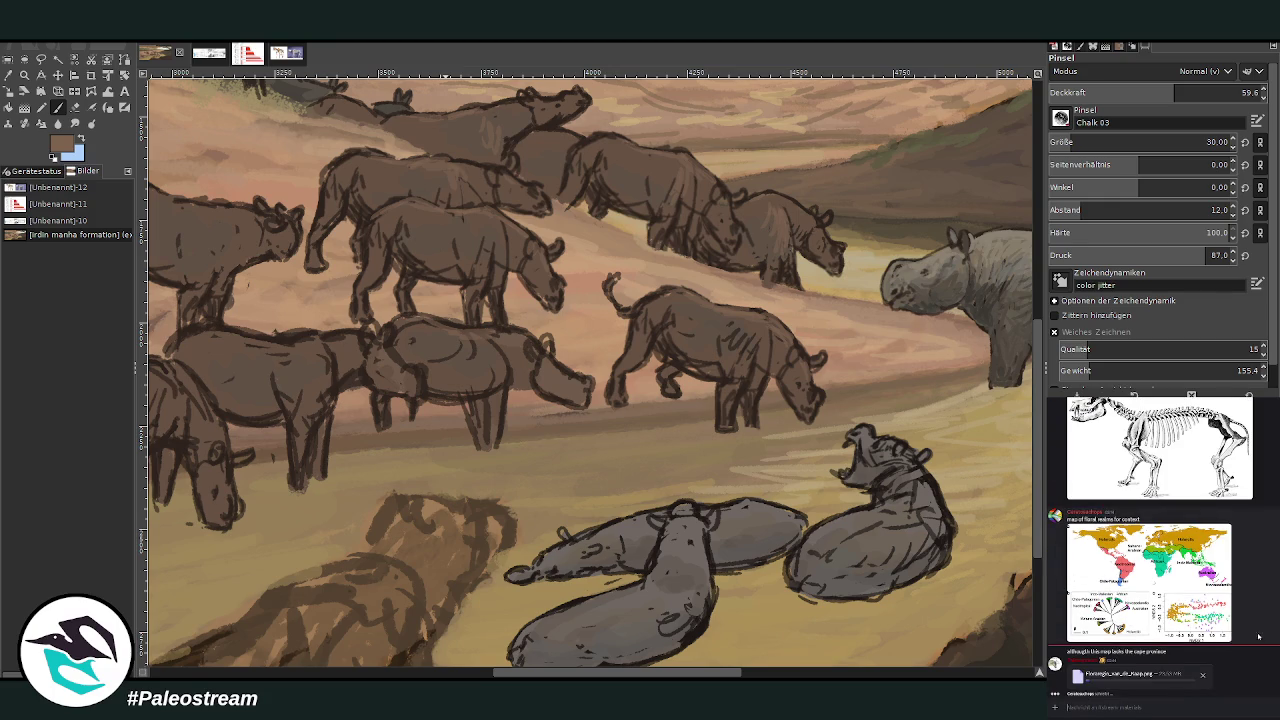
pyautogui.press('Return')
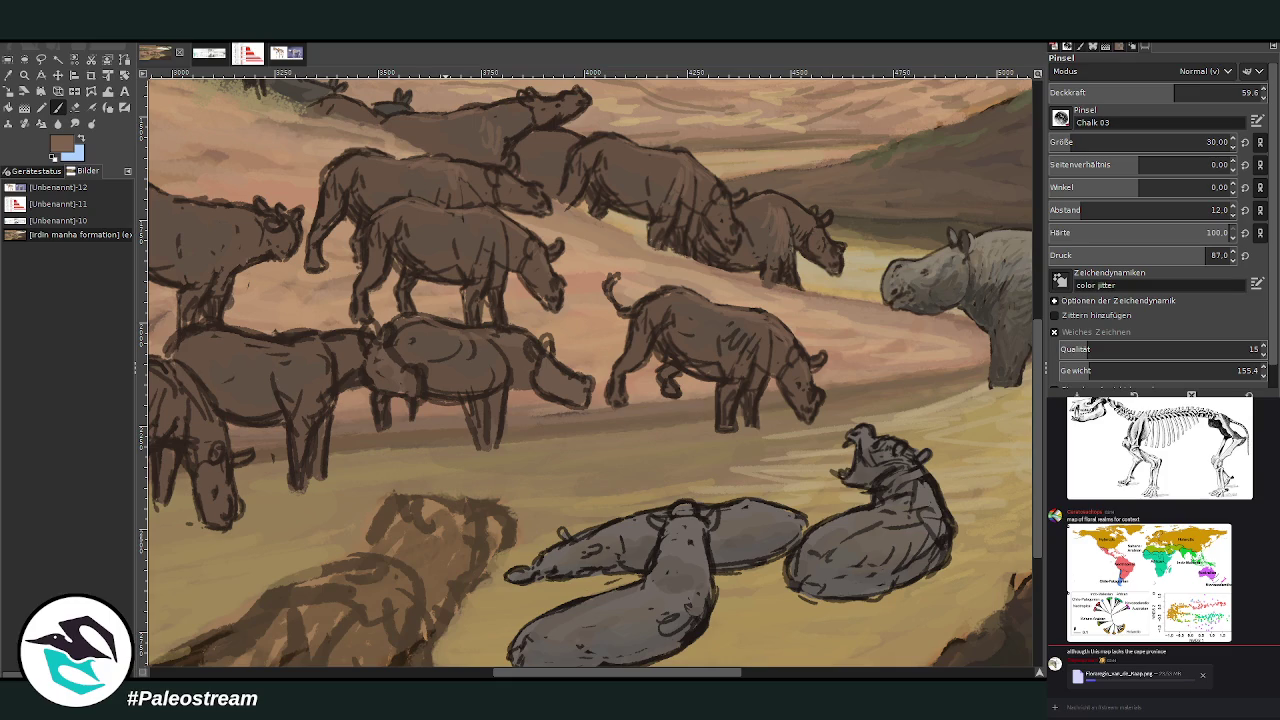
pyautogui.hotkey('ctrl', 'v')
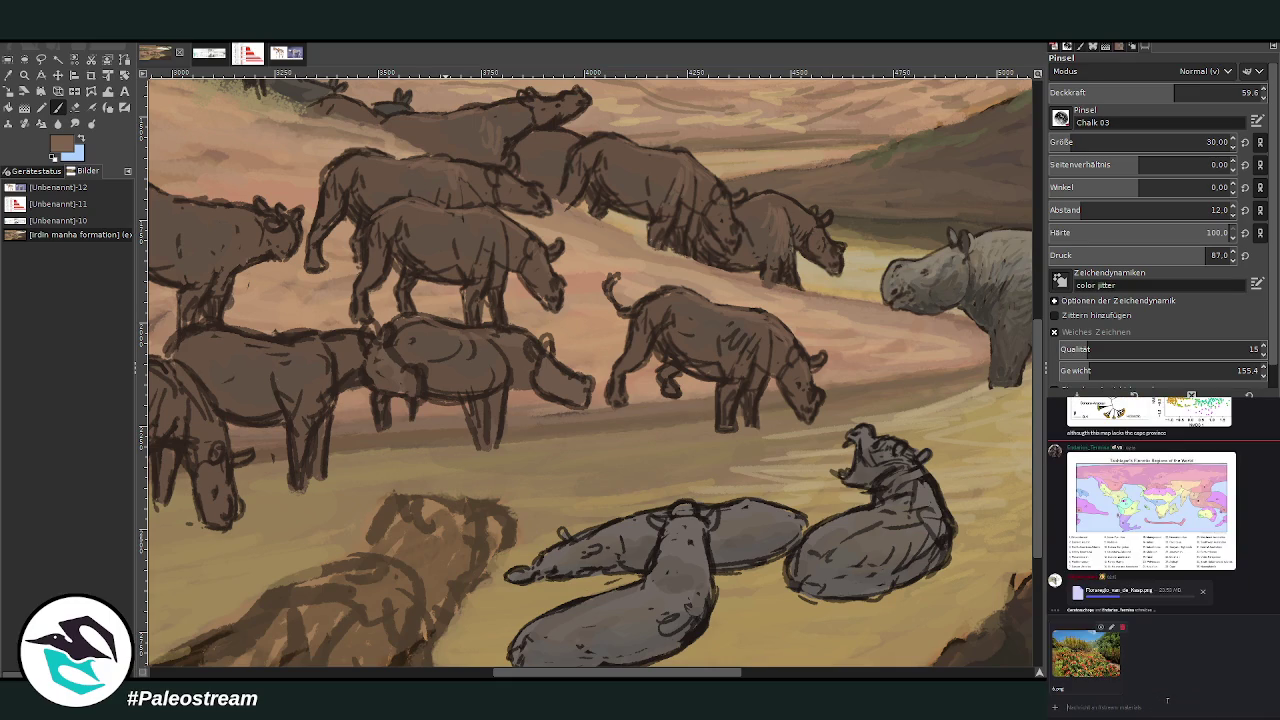
pyautogui.press('Return')
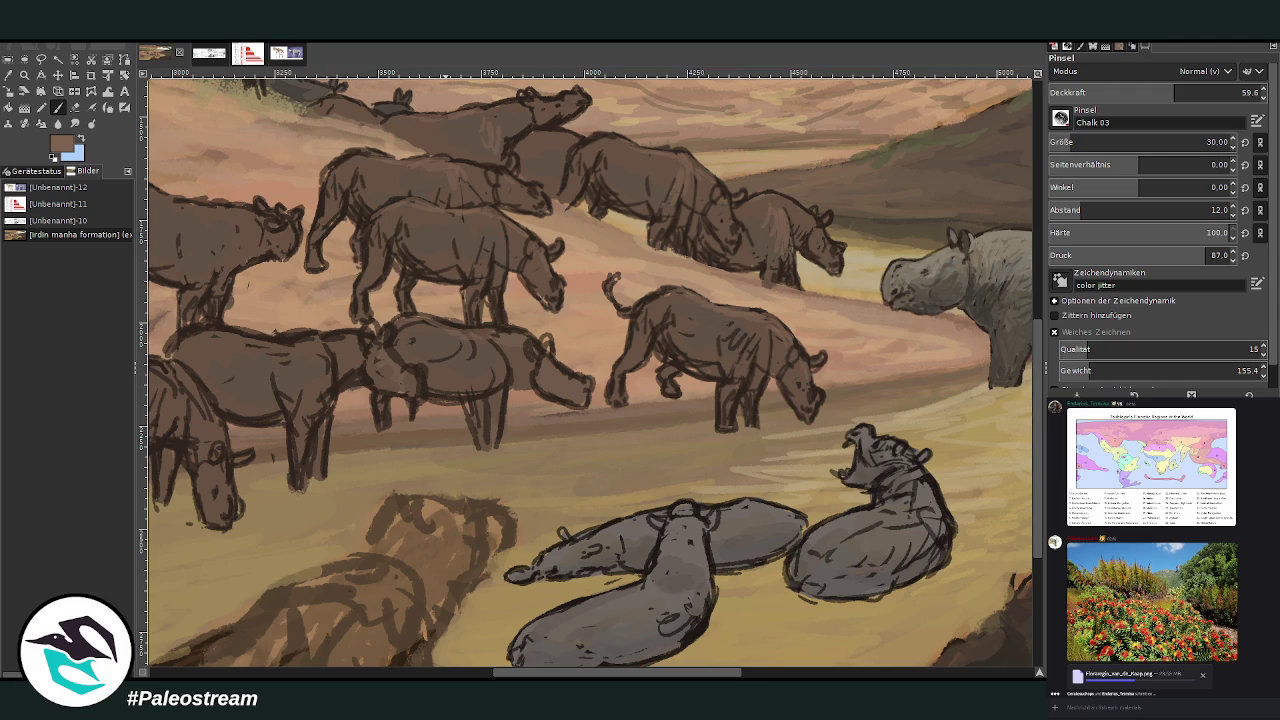
pyautogui.rightClick(1150, 706)
pyautogui.click(1155, 693)
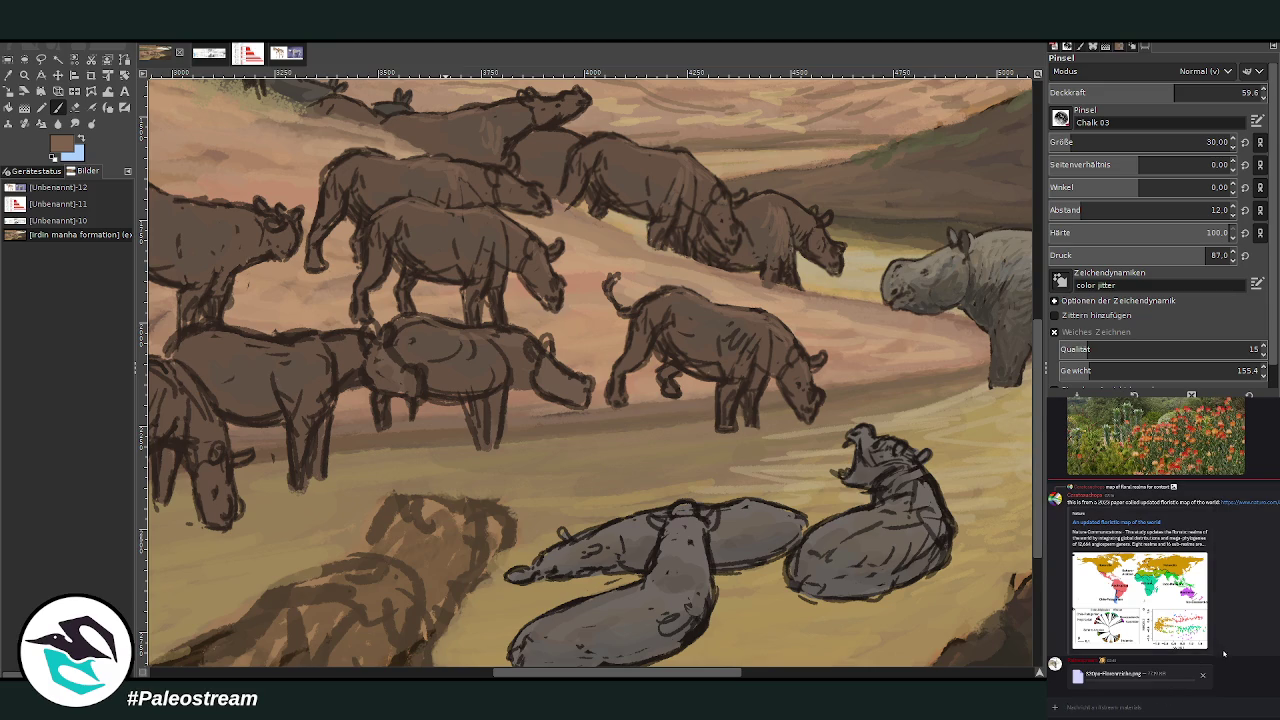
pyautogui.press('Return')
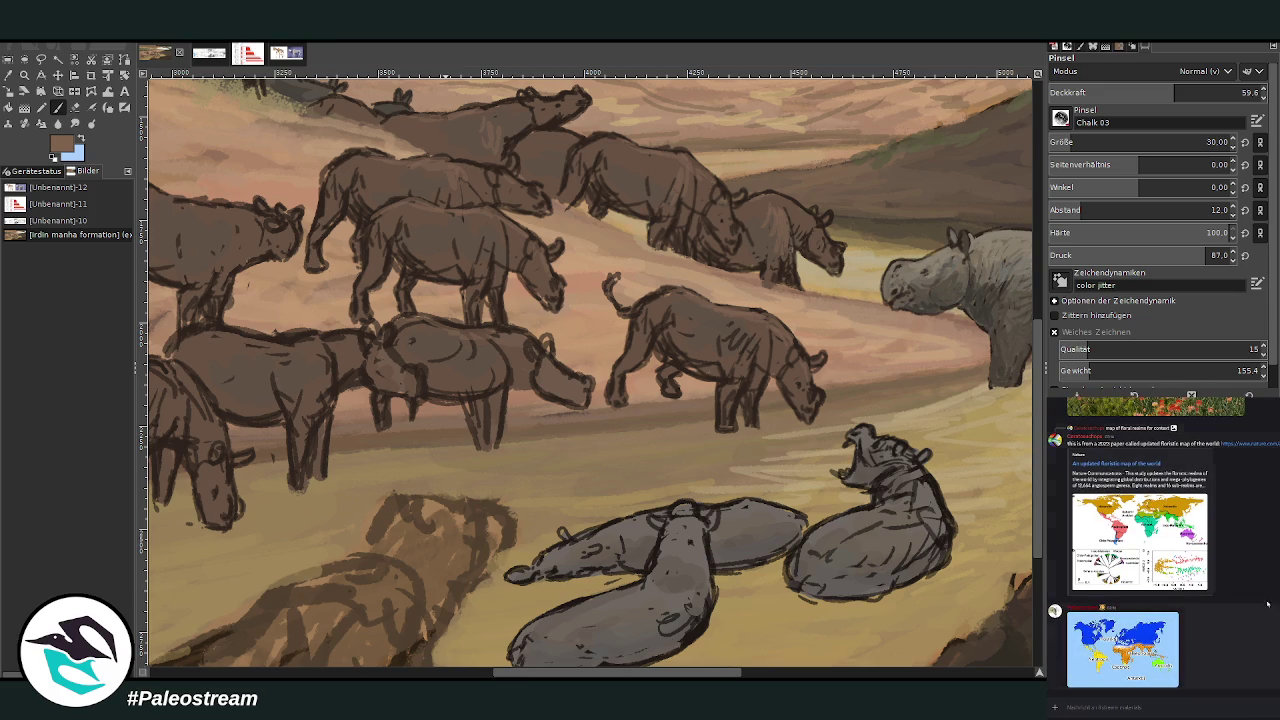
pyautogui.click(1172, 538)
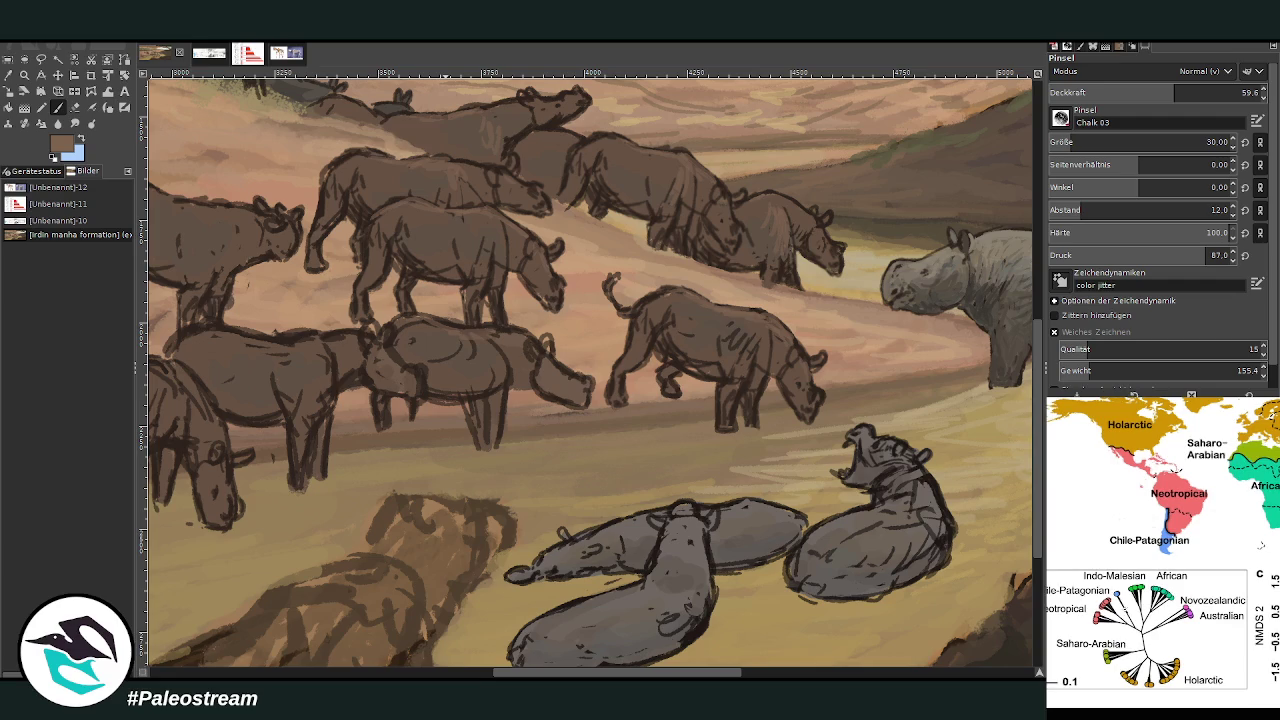
pyautogui.click(1261, 545)
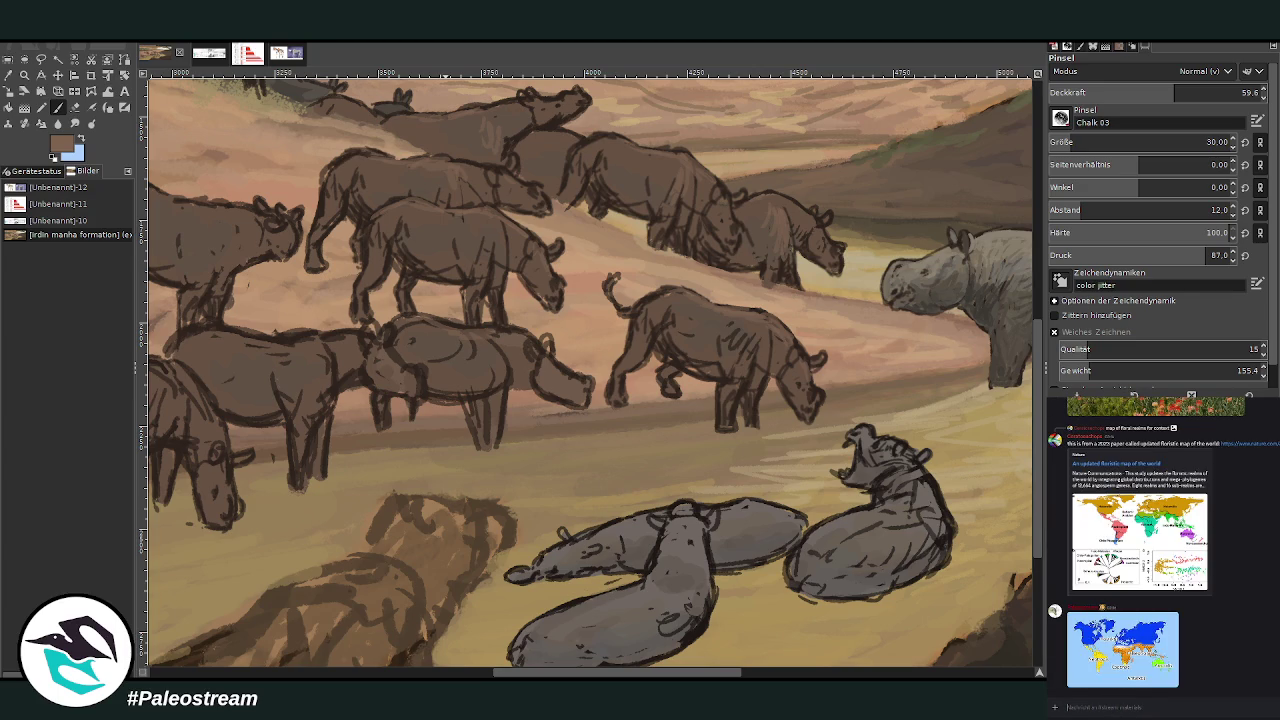
pyautogui.press('z')
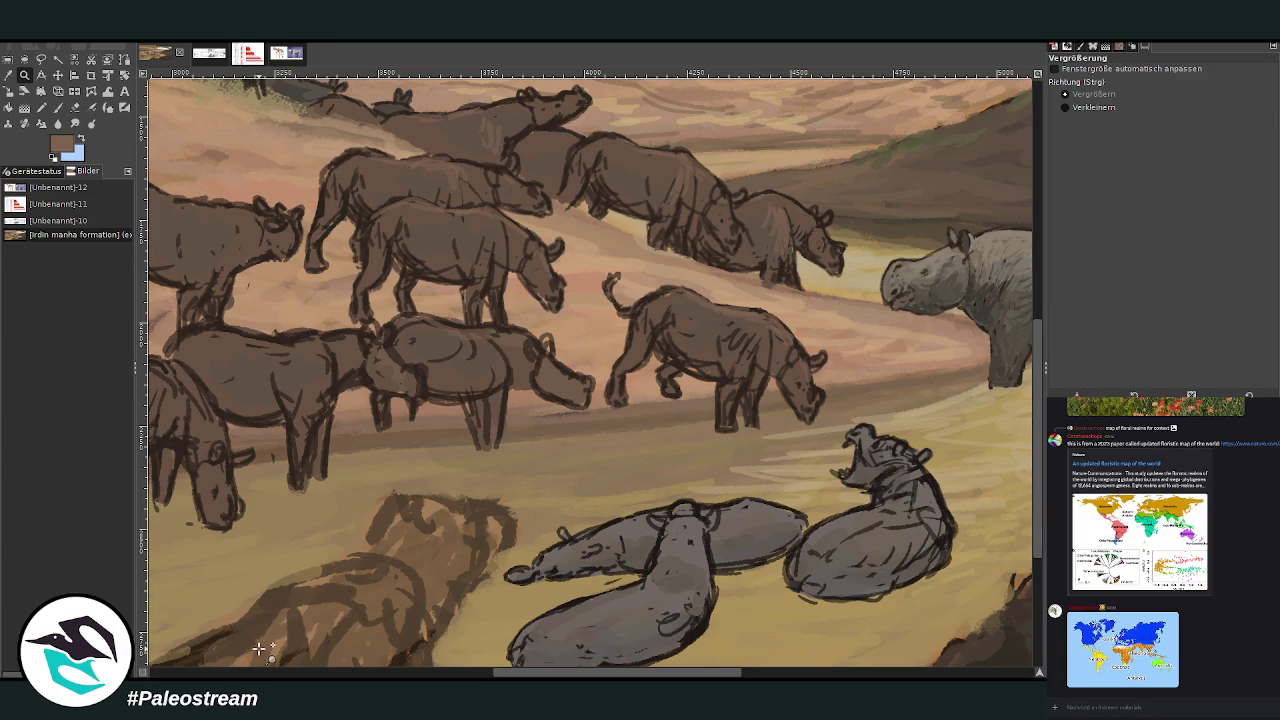
# Zoom out, then zoom in on the large standing rhino at the water's edge
pyautogui.press('-')
pyautogui.press('-')
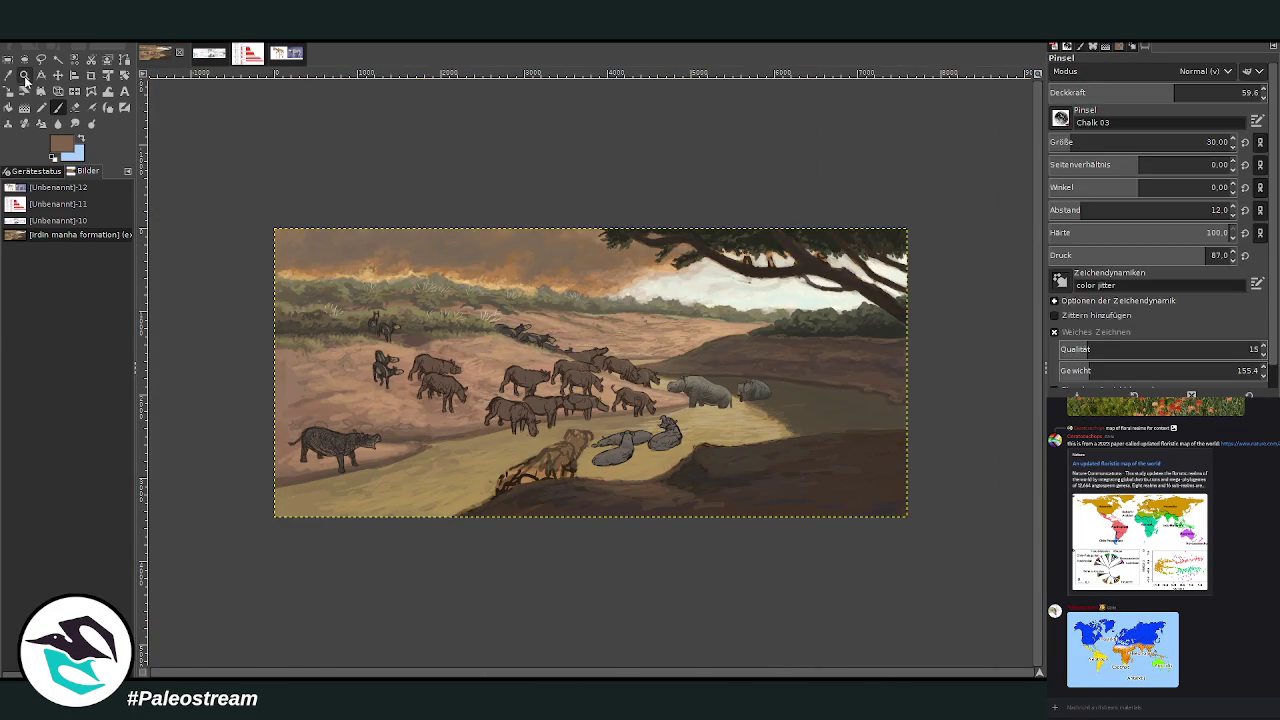
pyautogui.moveTo(790, 462); pyautogui.dragTo(597, 314)
pyautogui.moveTo(406, 180); pyautogui.dragTo(786, 498)
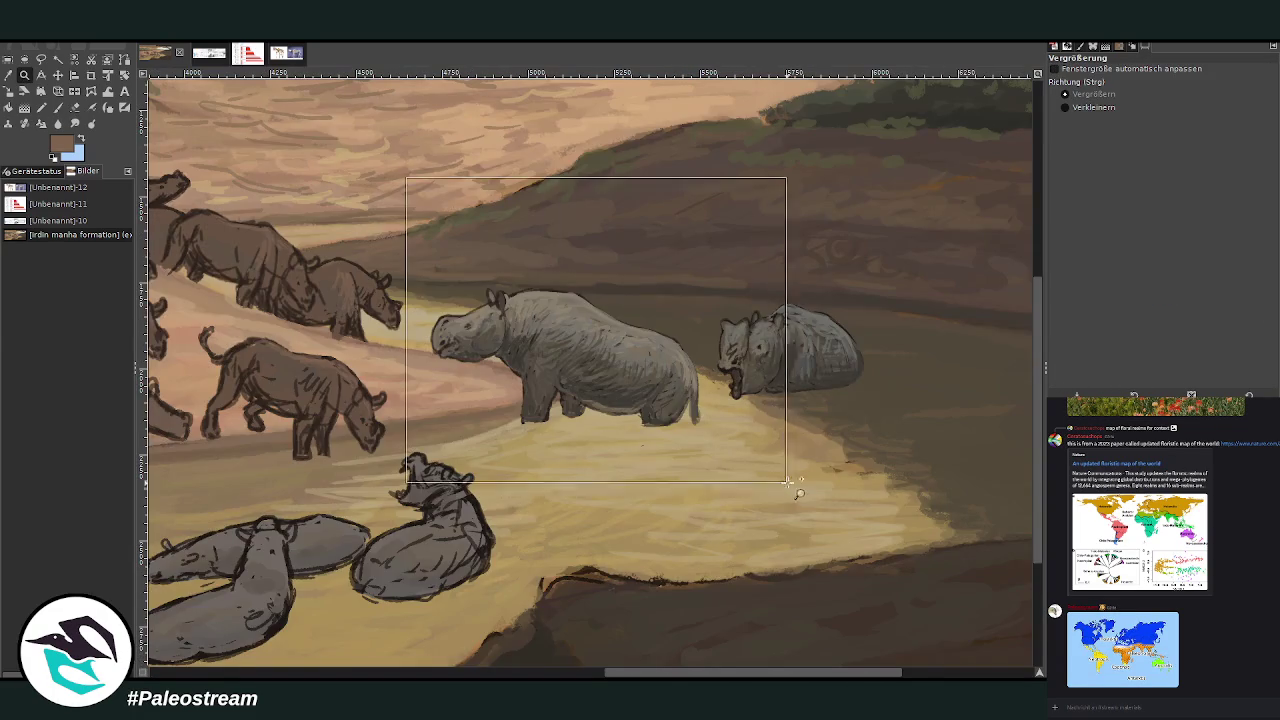
# Sample a dark colour from the painting and set the Paintbrush size to 29
pyautogui.press('o')
pyautogui.click(600, 480)
pyautogui.click(57, 107)
pyautogui.press('[')
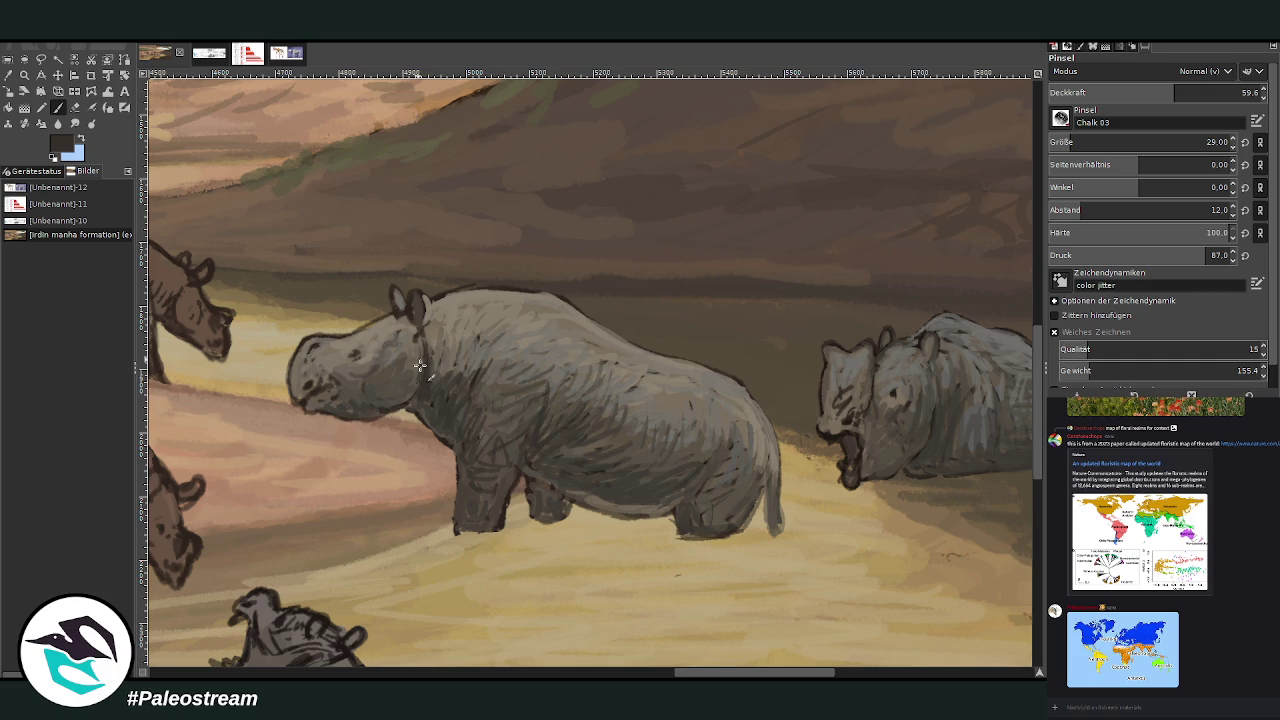
# Sample rhino greys, raise brush opacity to 71.9, and darken the base of the rhino's ear
pyautogui.press('o')
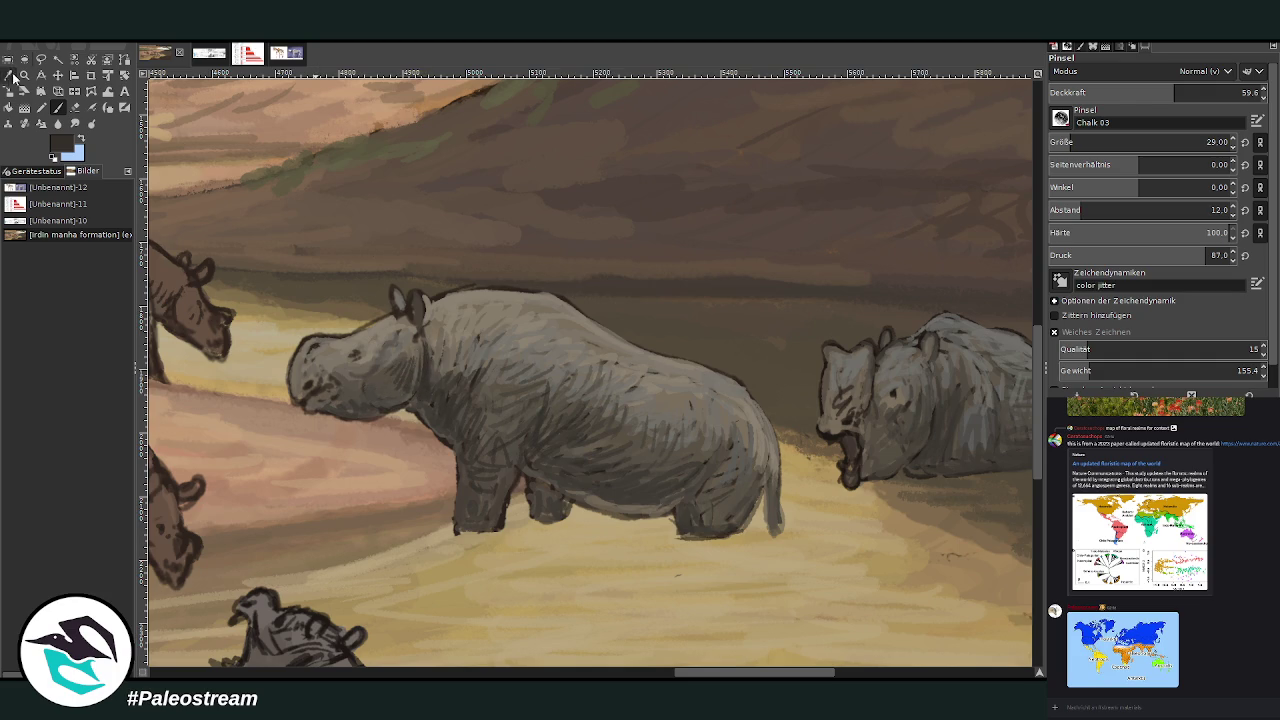
pyautogui.click(522, 305)
pyautogui.press('p')
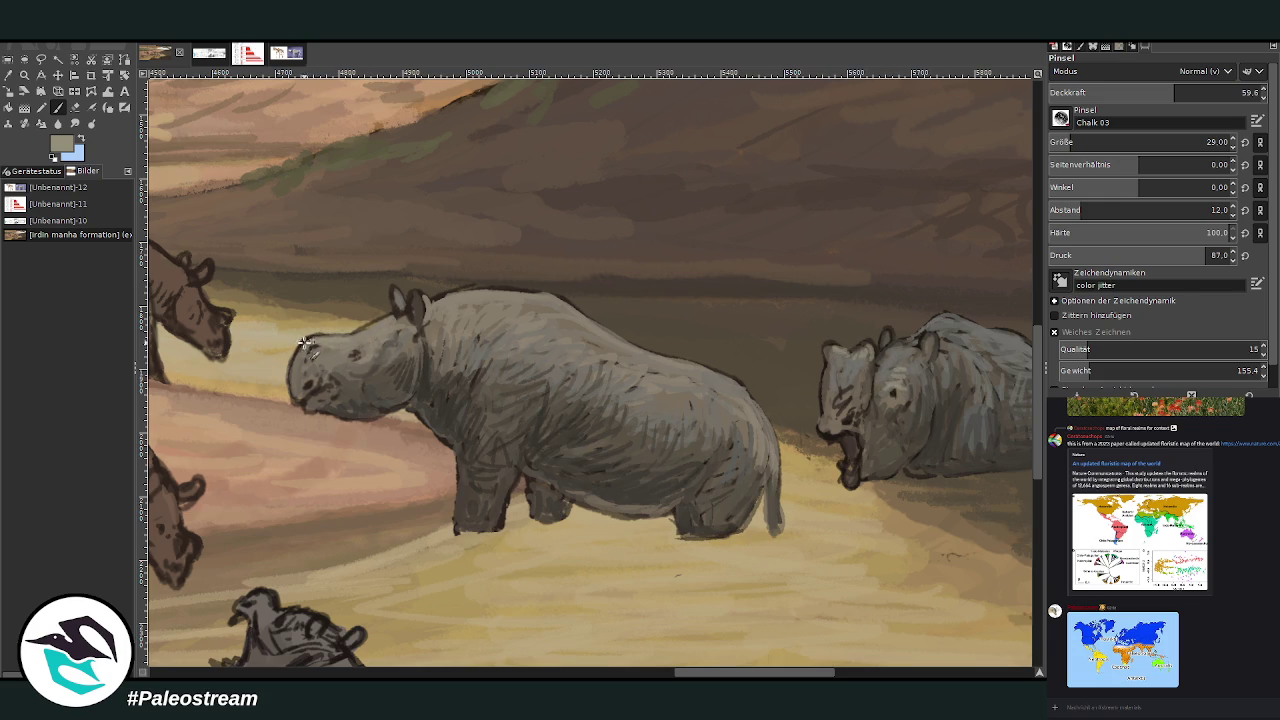
pyautogui.moveTo(1148, 87); pyautogui.dragTo(1163, 71)
pyautogui.keyDown('ctrl'); pyautogui.click(1007, 408); pyautogui.keyUp('ctrl')
pyautogui.moveTo(410, 330); pyautogui.dragTo(404, 327)
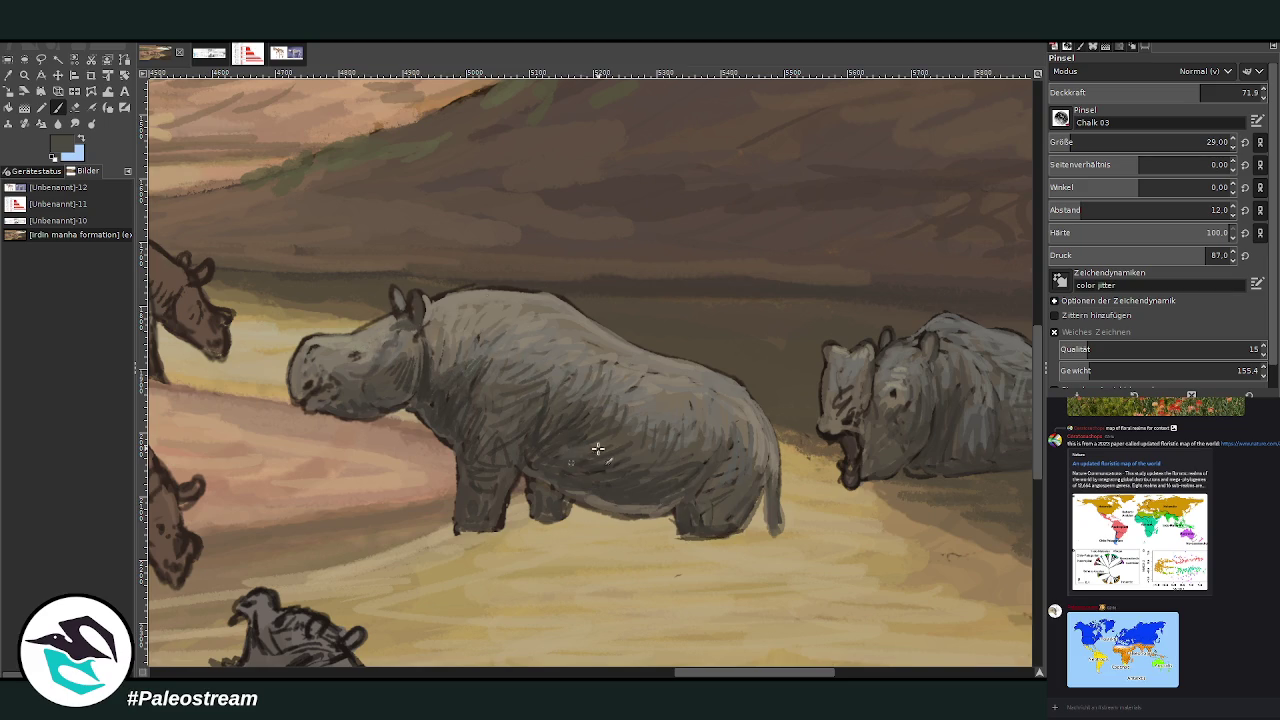
# Hatch lighter olive-grey chalk strokes along the rhino's flank
pyautogui.keyDown('ctrl'); pyautogui.click(1012, 390); pyautogui.keyUp('ctrl')
pyautogui.moveTo(693, 458)
pyautogui.mouseDown()
pyautogui.moveTo(663, 423)
pyautogui.moveTo(609, 423)
pyautogui.moveTo(674, 420)
pyautogui.moveTo(584, 408)
pyautogui.mouseUp()
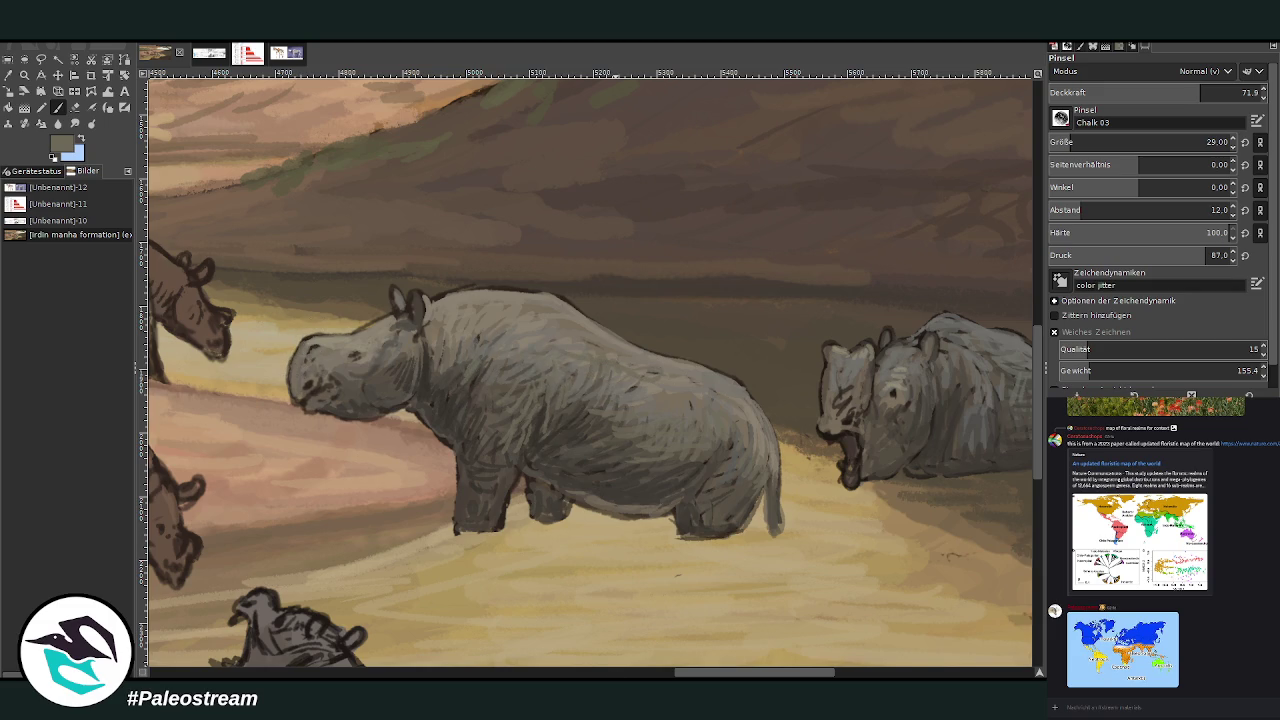
pyautogui.moveTo(697, 674); pyautogui.dragTo(730, 674)
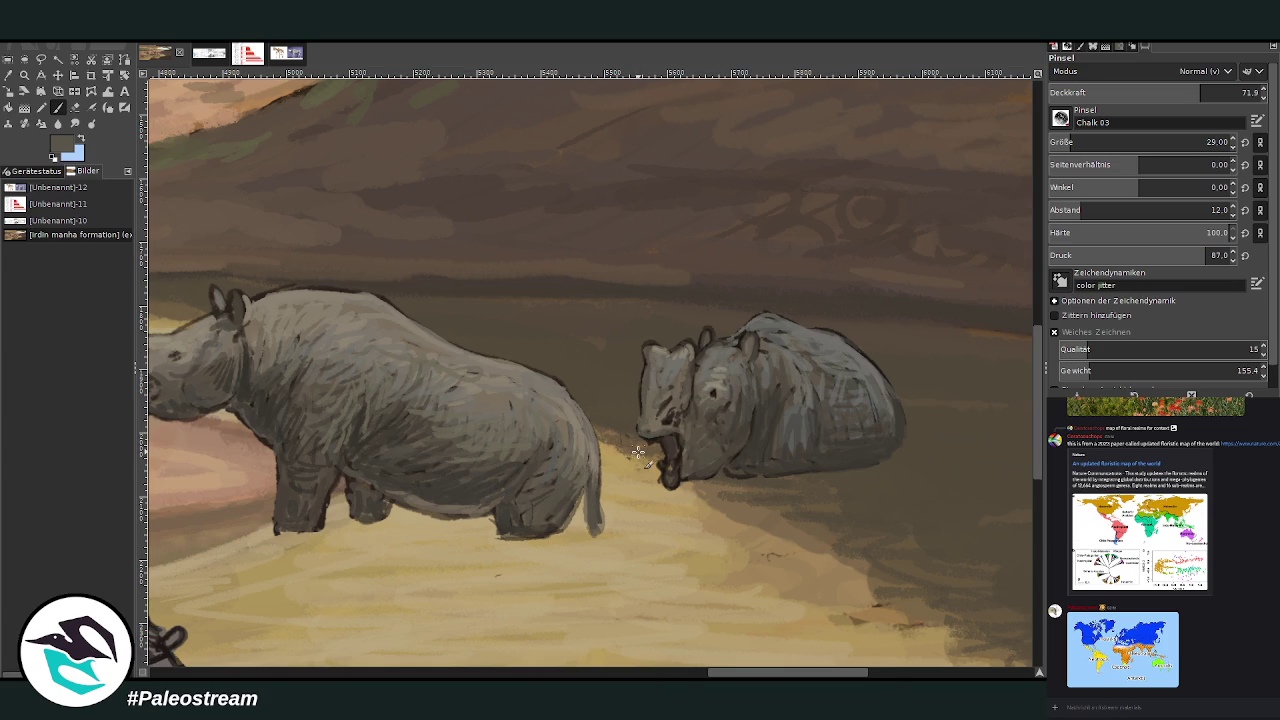
pyautogui.scroll(-1, 638, 452)
# Set the chalk brush to size 23 and opacity about 75, then zoom into the grazing herd
pyautogui.click(1206, 142)
pyautogui.click(1208, 92)
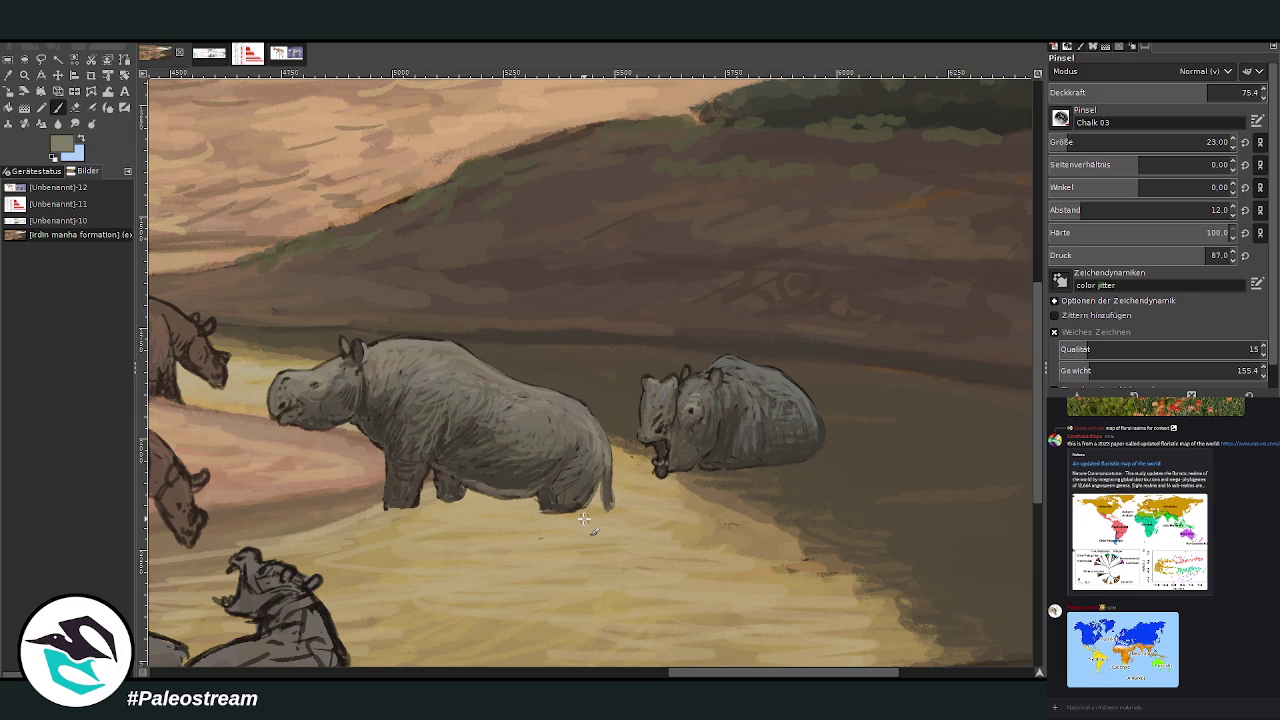
pyautogui.scroll(-1, 584, 518)
pyautogui.scroll(-2, 584, 518)
pyautogui.press('z')
pyautogui.moveTo(230, 256); pyautogui.dragTo(520, 580)
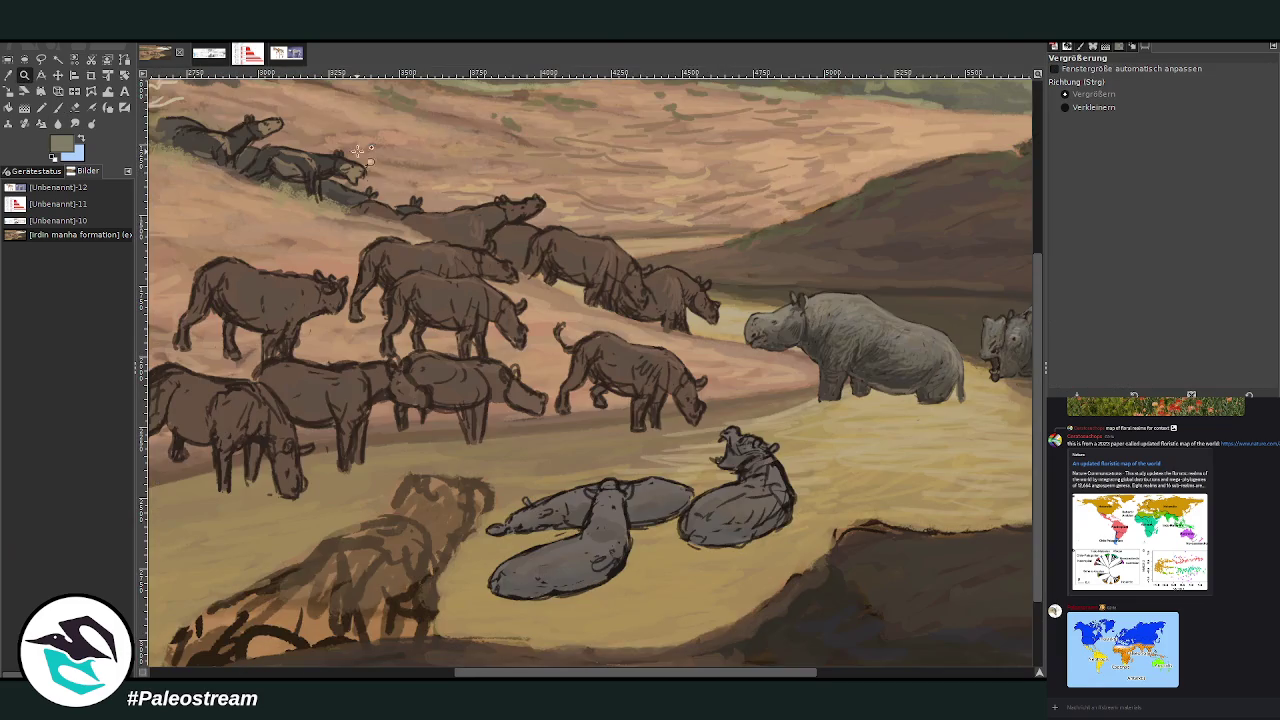
# Zoom in one step on the herd
pyautogui.scroll(1, 800, 540)
pyautogui.click(8, 75)
pyautogui.click(24, 75)
pyautogui.click(460, 610)
# Sample a dark brown from the painting and resize the chalk brush to 48
pyautogui.click(8, 75)
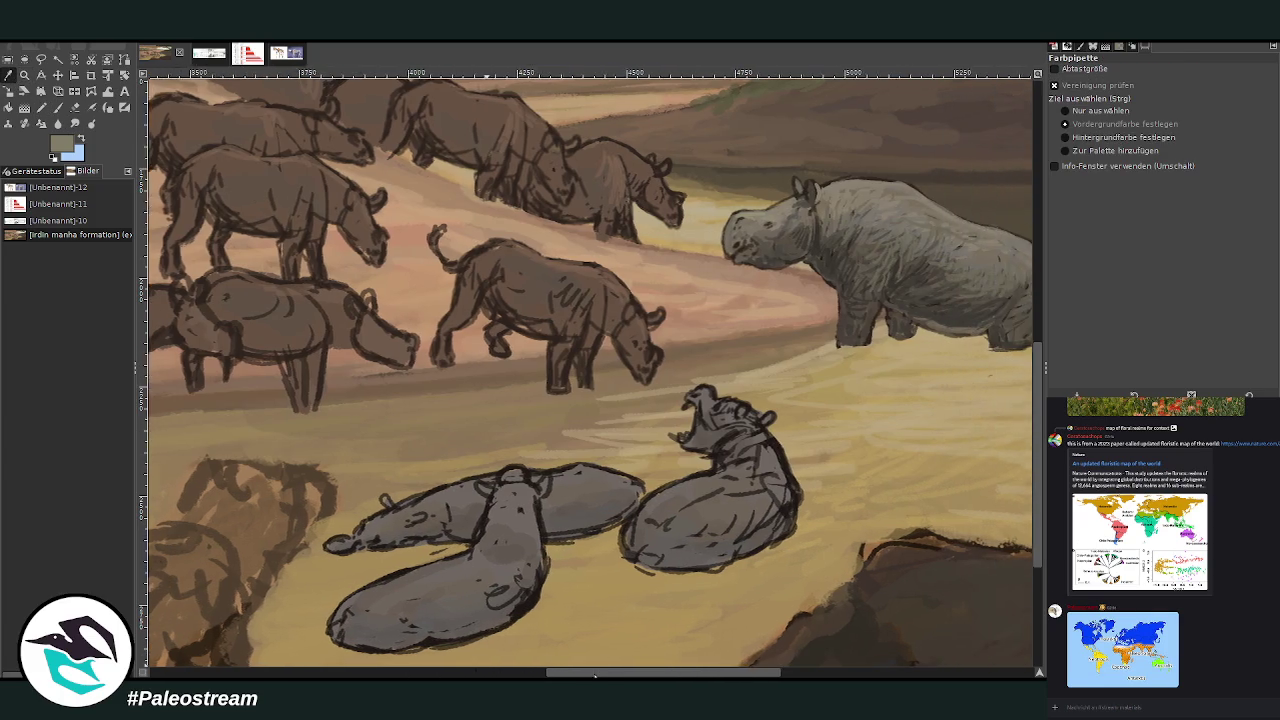
pyautogui.moveTo(575, 672)
pyautogui.mouseDown()
pyautogui.moveTo(659, 676)
pyautogui.moveTo(667, 662)
pyautogui.moveTo(698, 676)
pyautogui.mouseUp()
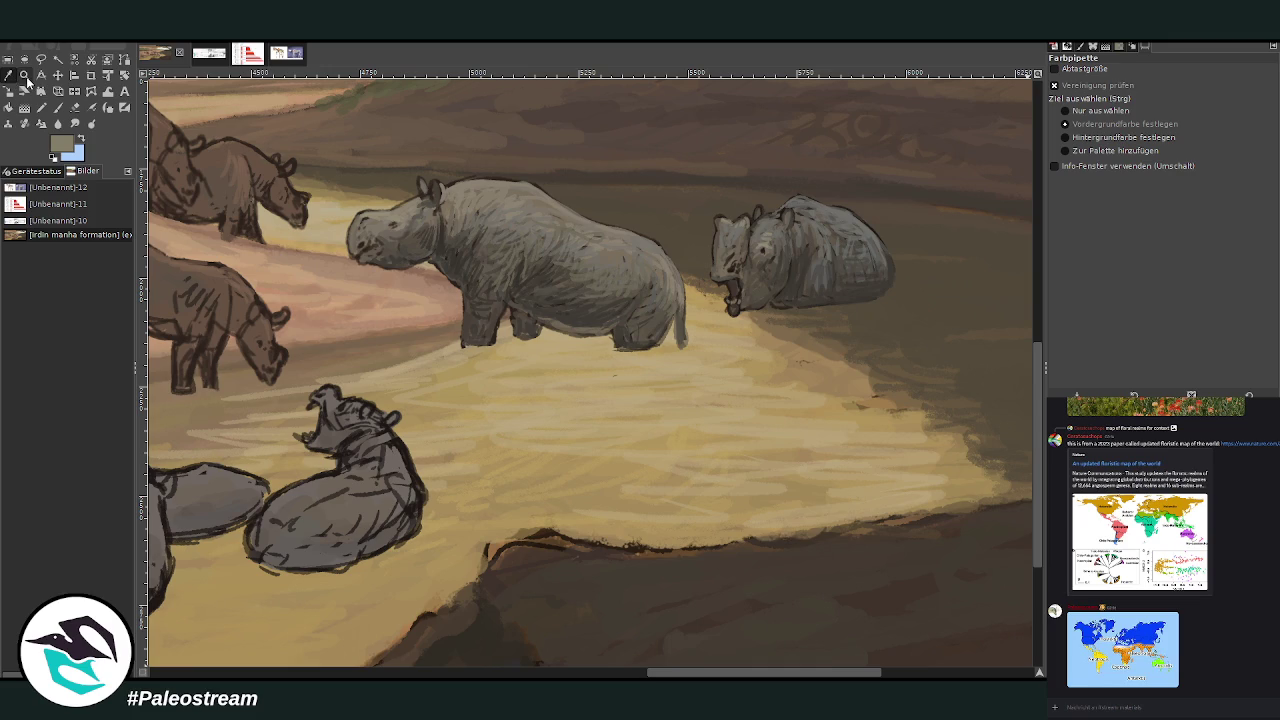
pyautogui.click(868, 292)
pyautogui.click(57, 108)
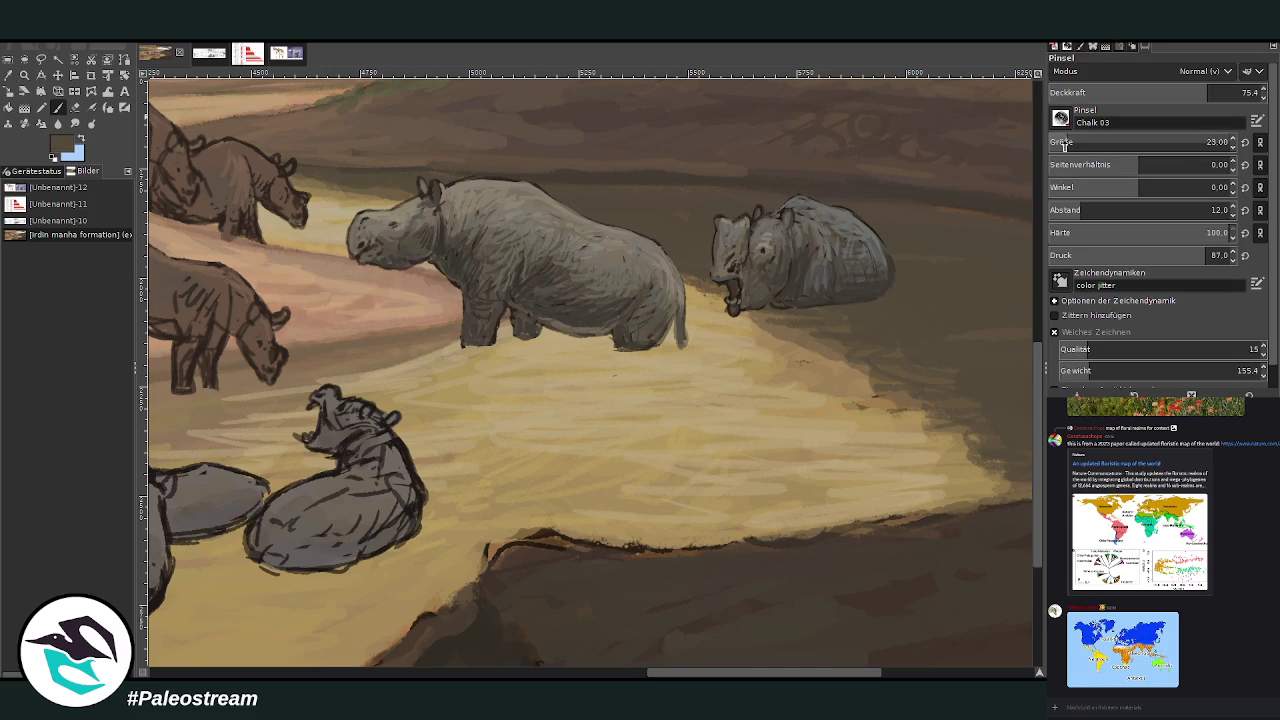
pyautogui.click(1207, 142)
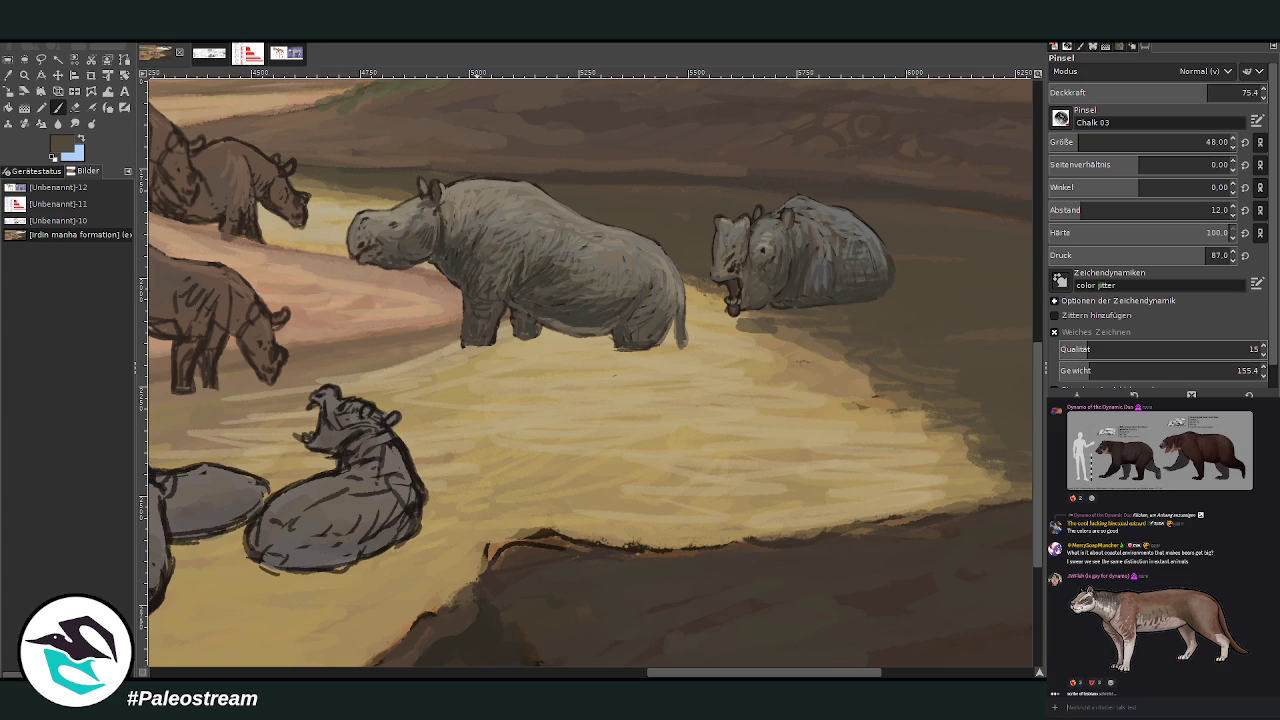
# Paint a dark water shadow under the standing rhino's feet with the brush at size 76
pyautogui.moveTo(510, 343)
pyautogui.mouseDown()
pyautogui.moveTo(470, 356)
pyautogui.moveTo(545, 348)
pyautogui.moveTo(652, 362)
pyautogui.moveTo(612, 380)
pyautogui.moveTo(640, 356)
pyautogui.mouseUp()
pyautogui.click(1207, 142)
pyautogui.write('76')
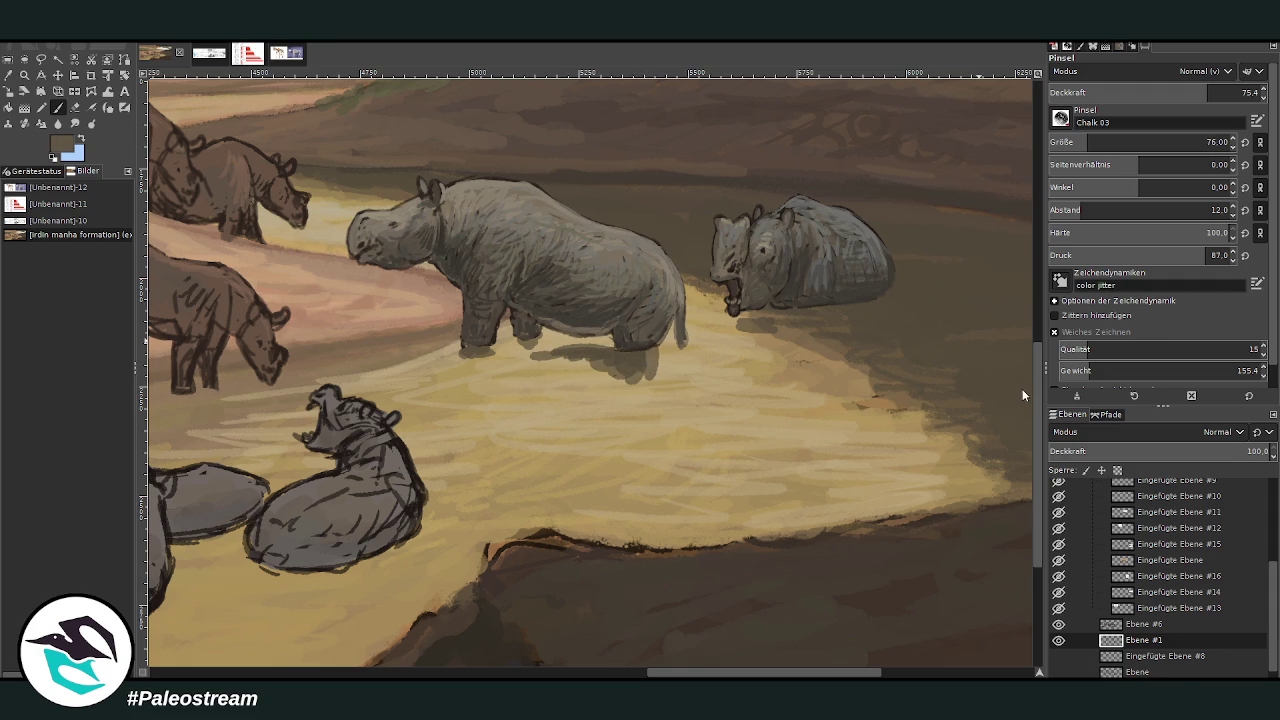
pyautogui.moveTo(620, 376)
pyautogui.mouseDown()
pyautogui.moveTo(519, 345)
pyautogui.moveTo(425, 365)
pyautogui.moveTo(510, 370)
pyautogui.moveTo(444, 370)
pyautogui.moveTo(560, 395)
pyautogui.moveTo(430, 390)
pyautogui.moveTo(425, 368)
pyautogui.moveTo(617, 376)
pyautogui.moveTo(467, 363)
pyautogui.moveTo(392, 385)
pyautogui.moveTo(564, 378)
pyautogui.moveTo(560, 400)
pyautogui.moveTo(480, 410)
pyautogui.moveTo(660, 396)
pyautogui.moveTo(652, 356)
pyautogui.moveTo(690, 392)
pyautogui.moveTo(672, 352)
pyautogui.moveTo(640, 404)
pyautogui.moveTo(606, 394)
pyautogui.mouseUp()
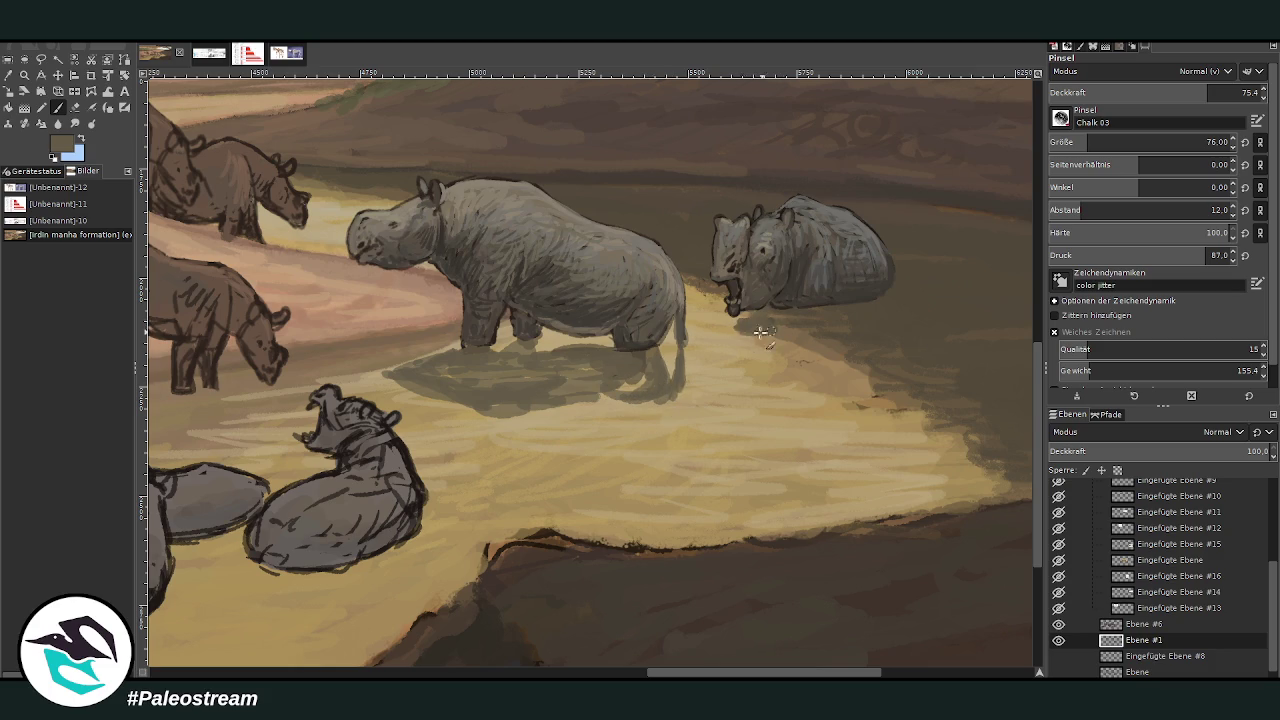
# Add a darker reflection below the small rhino's head and deepen the big rhino's water shadow
pyautogui.moveTo(731, 349)
pyautogui.mouseDown()
pyautogui.moveTo(740, 378)
pyautogui.moveTo(746, 322)
pyautogui.moveTo(786, 357)
pyautogui.moveTo(778, 338)
pyautogui.mouseUp()
pyautogui.moveTo(530, 406)
pyautogui.mouseDown()
pyautogui.moveTo(649, 379)
pyautogui.moveTo(610, 404)
pyautogui.moveTo(659, 393)
pyautogui.moveTo(556, 408)
pyautogui.mouseUp()
pyautogui.moveTo(652, 400)
pyautogui.mouseDown()
pyautogui.moveTo(518, 414)
pyautogui.moveTo(575, 422)
pyautogui.moveTo(437, 365)
pyautogui.mouseUp()
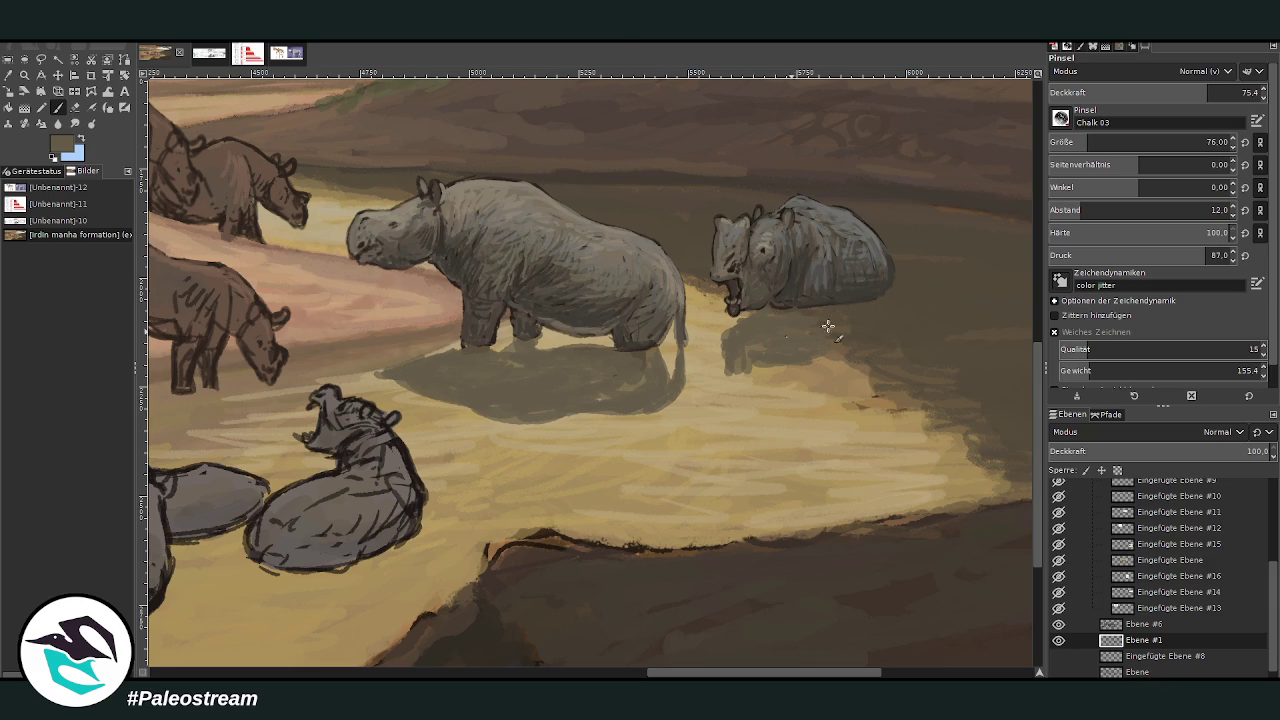
pyautogui.keyDown('ctrl'); pyautogui.click(826, 252); pyautogui.keyUp('ctrl')
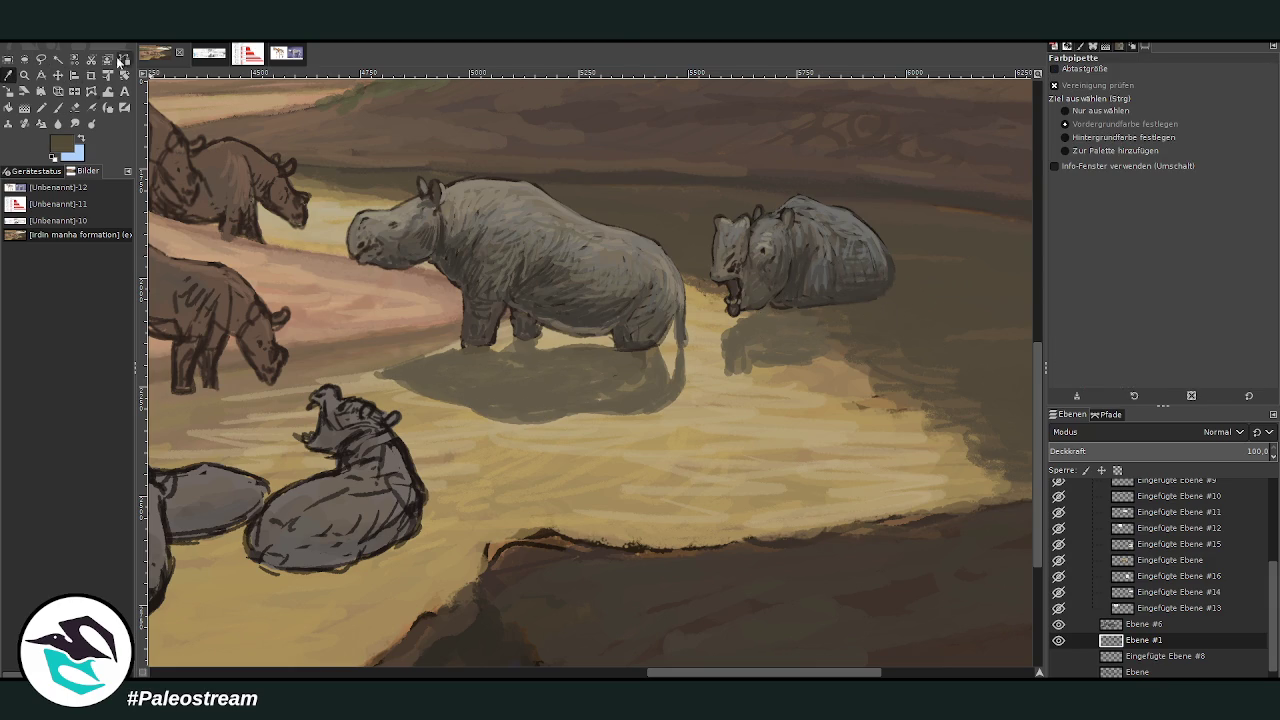
# Lower brush opacity to 53.6 and softly darken the rhino's legs and waterline
pyautogui.click(1160, 93)
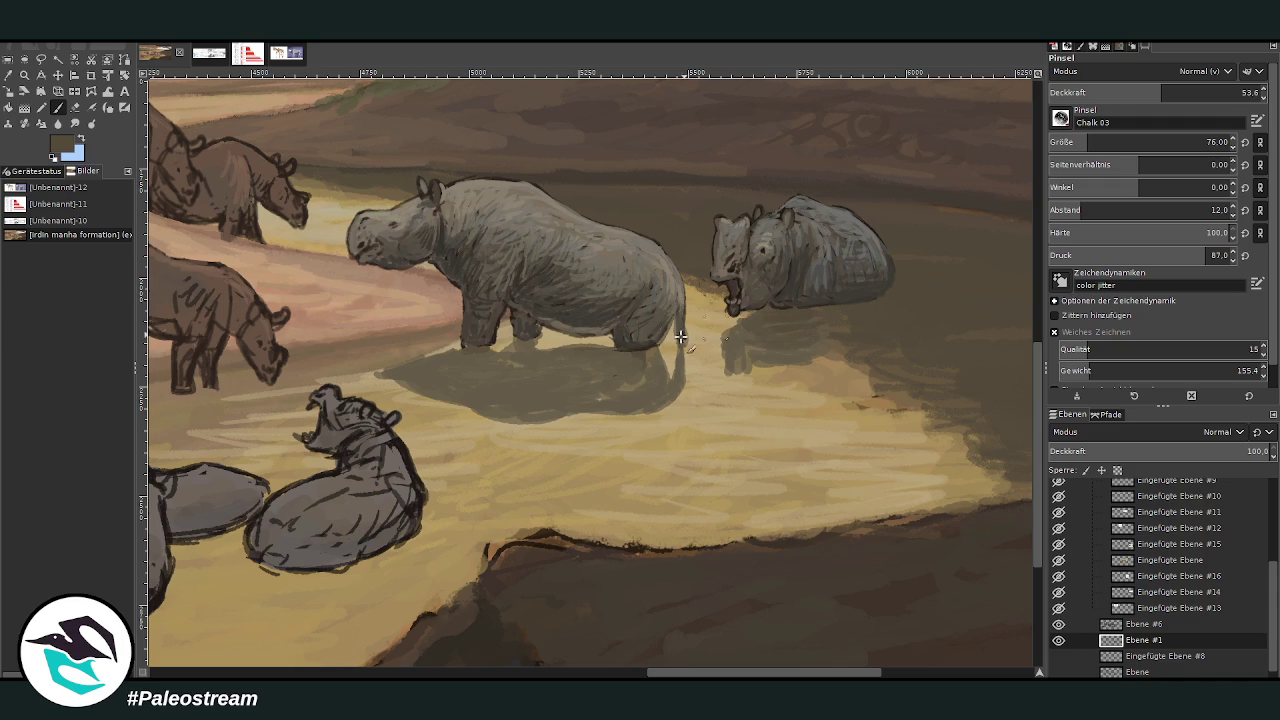
pyautogui.moveTo(620, 358)
pyautogui.mouseDown()
pyautogui.moveTo(523, 345)
pyautogui.moveTo(378, 366)
pyautogui.mouseUp()
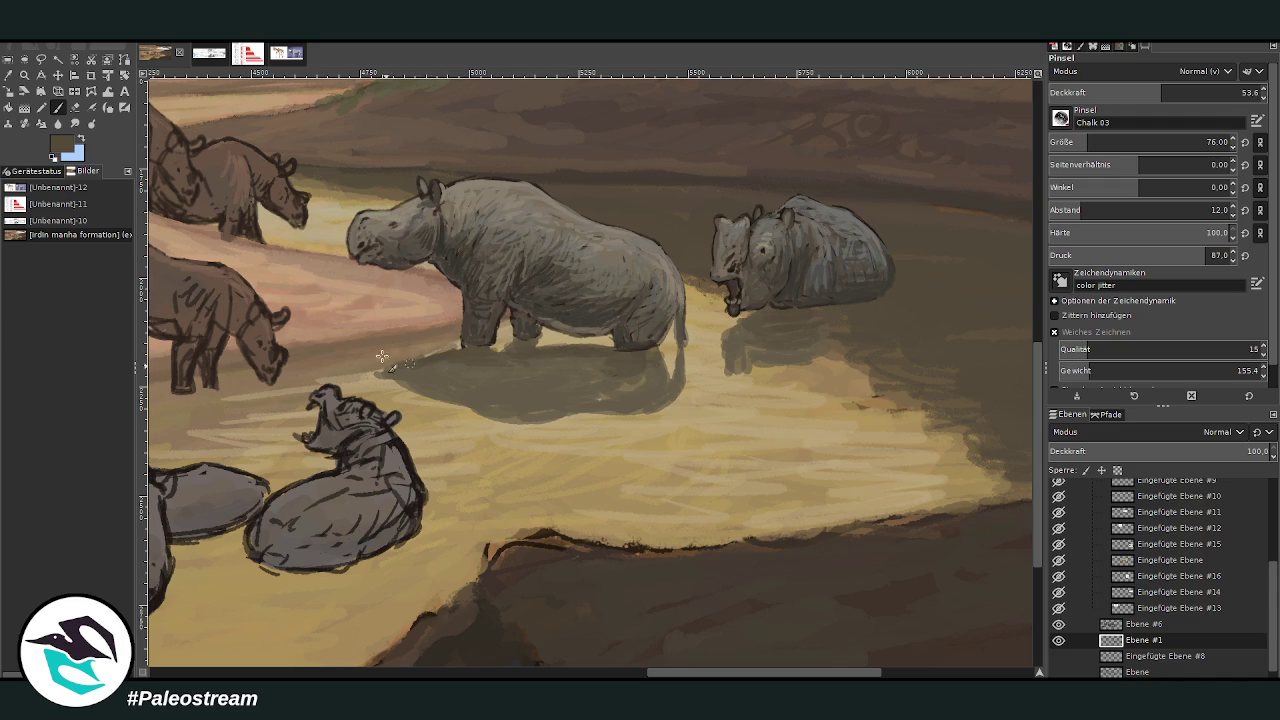
pyautogui.press('o')
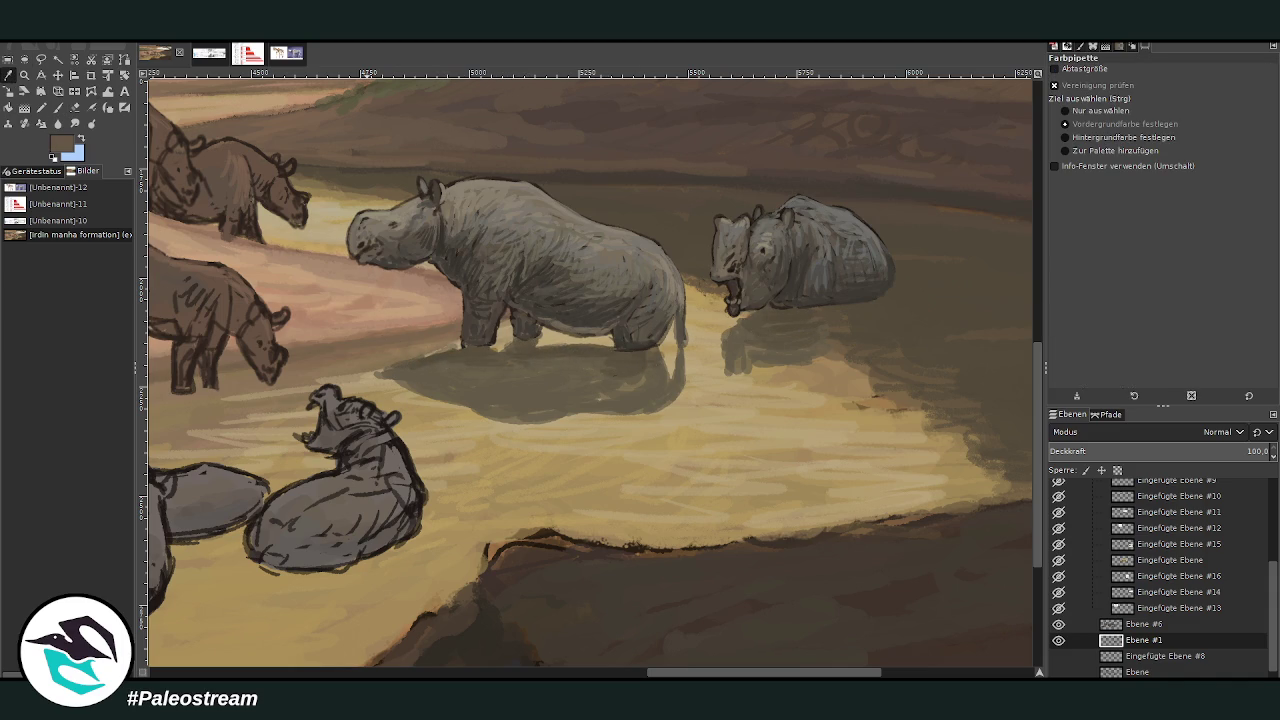
pyautogui.click(57, 108)
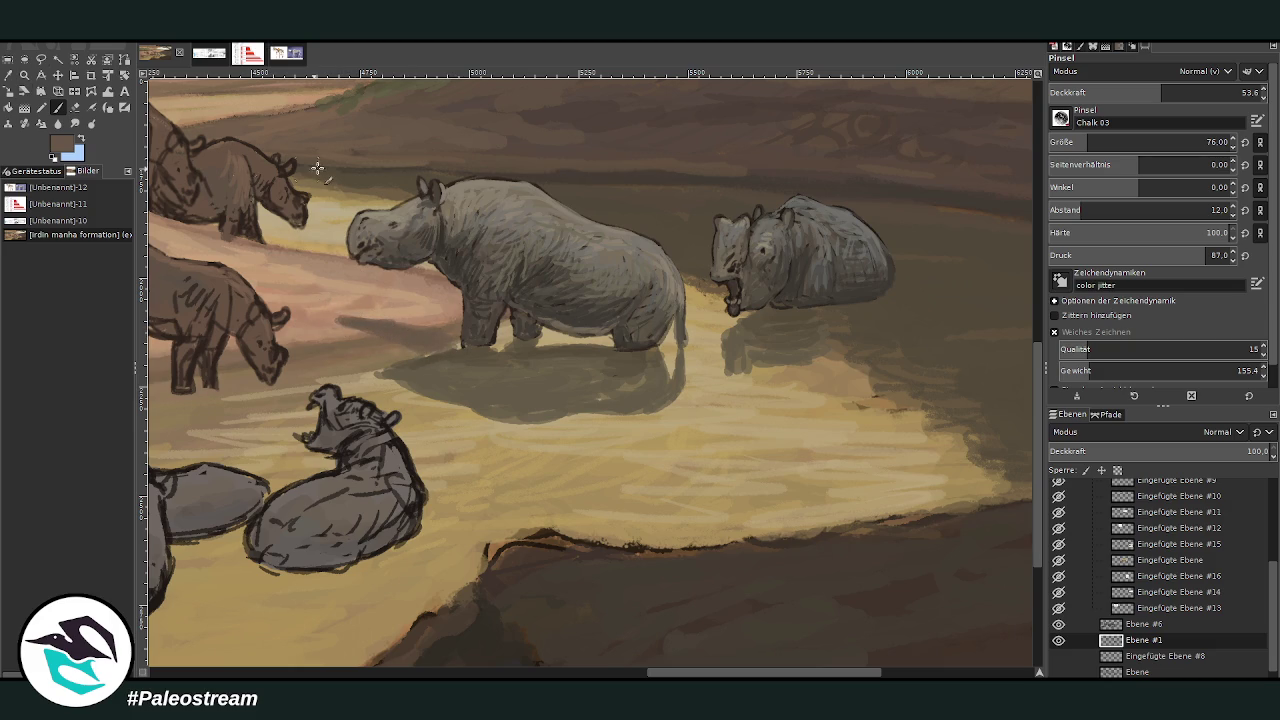
pyautogui.click(75, 124)
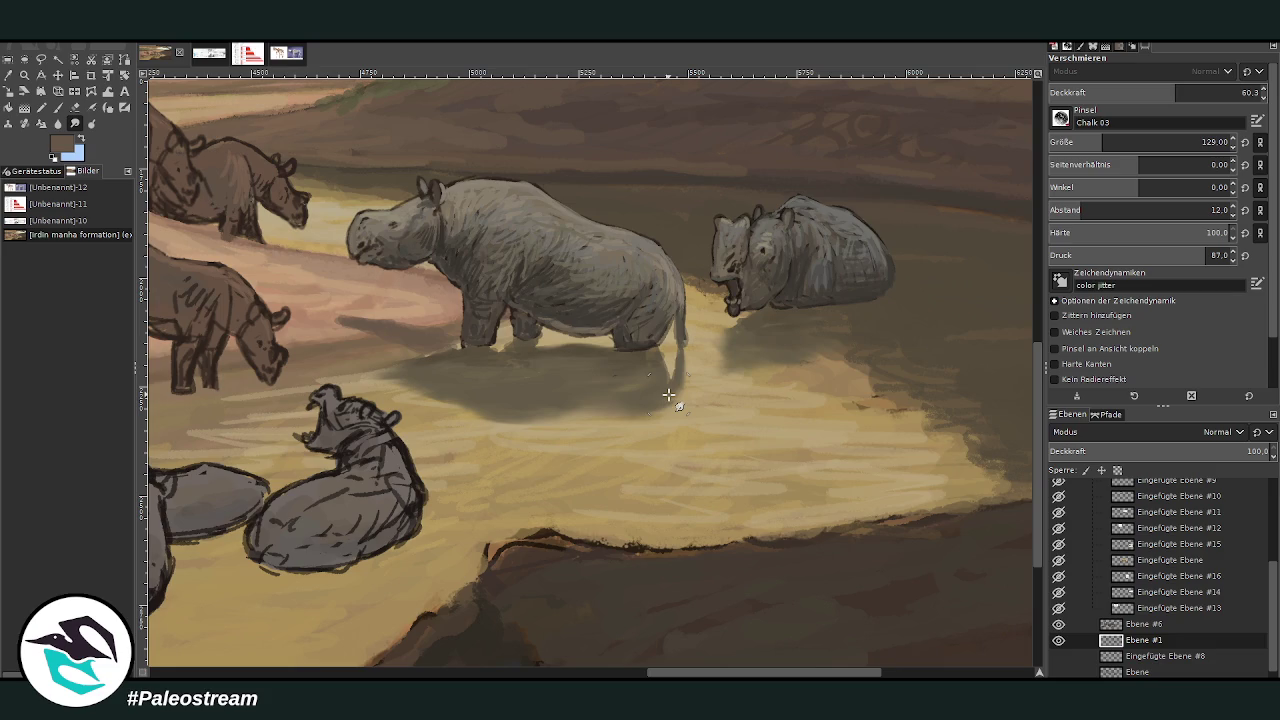
# Zoom in on the rhinos by the water and sample a tan colour from the water
pyautogui.scroll(-3, 668, 395)
pyautogui.scroll(-1, 668, 395)
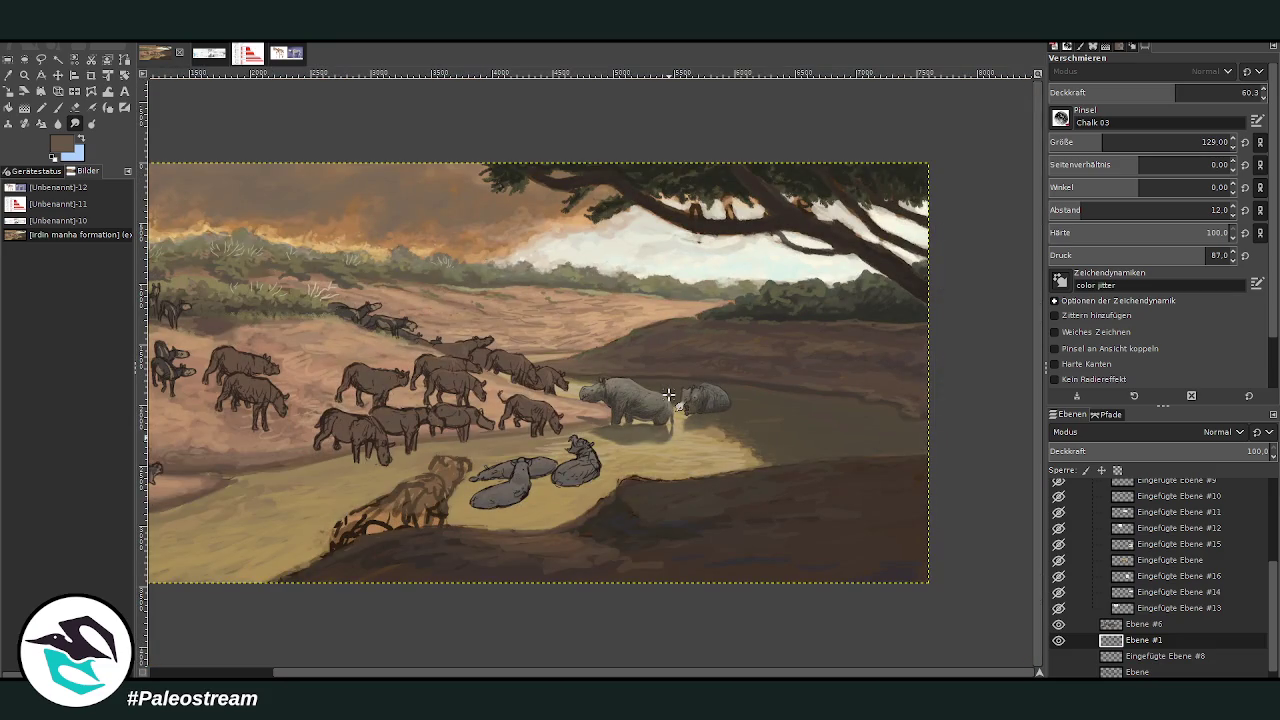
pyautogui.click(24, 76)
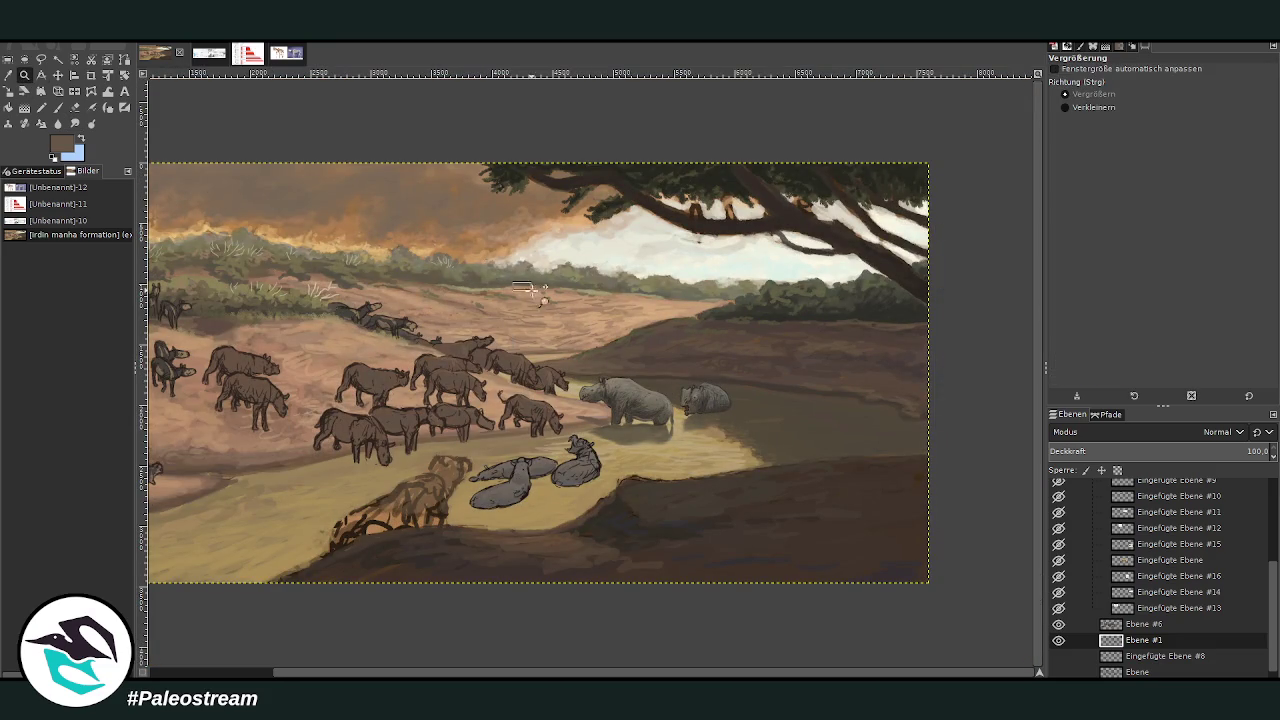
pyautogui.moveTo(514, 277); pyautogui.dragTo(716, 524)
pyautogui.moveTo(456, 192); pyautogui.dragTo(676, 504)
pyautogui.press('o')
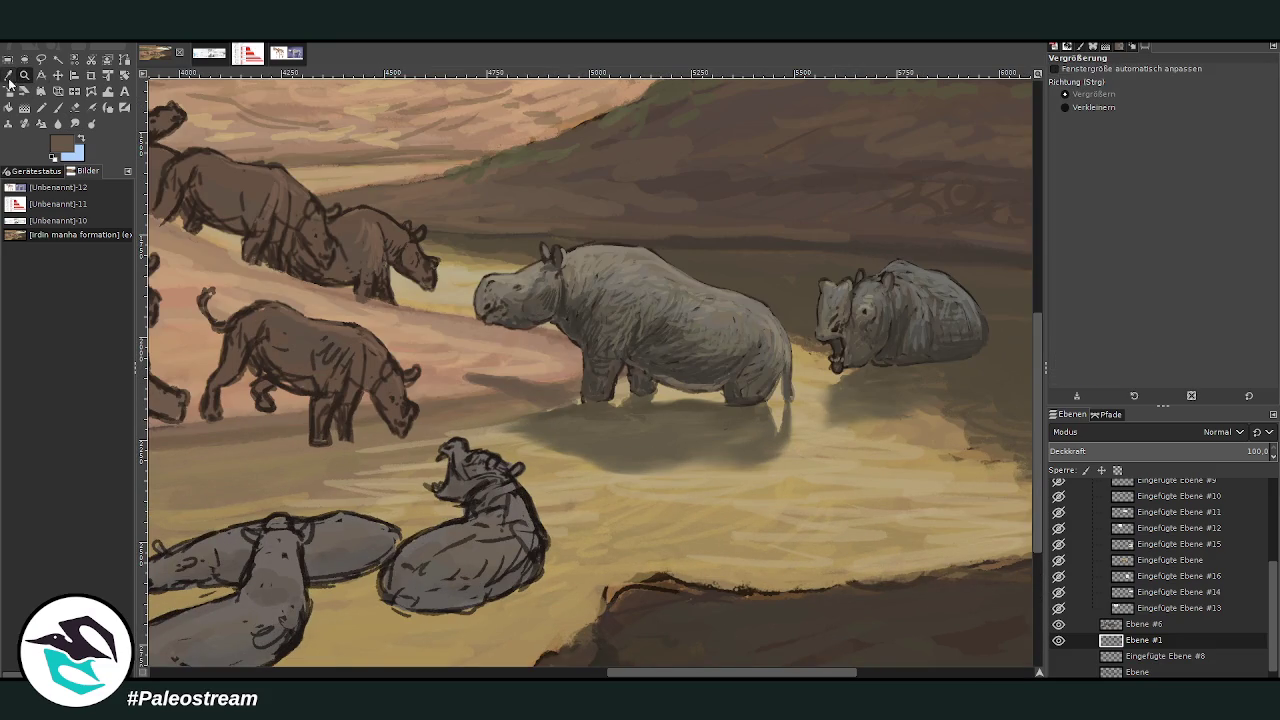
pyautogui.click(556, 466)
# Erase faint light ripple streaks in the water with the eraser at 66.9 opacity, size 52
pyautogui.click(76, 109)
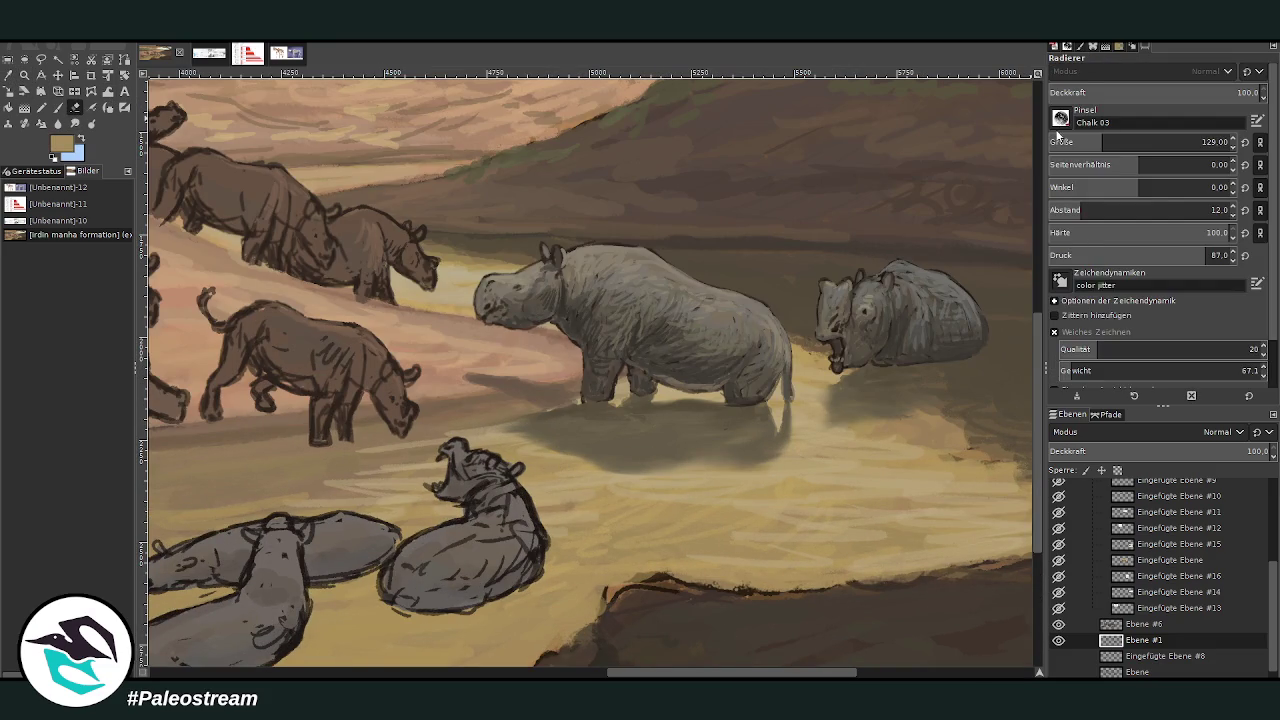
pyautogui.moveTo(509, 436)
pyautogui.mouseDown()
pyautogui.moveTo(571, 437)
pyautogui.moveTo(614, 477)
pyautogui.moveTo(603, 466)
pyautogui.moveTo(640, 480)
pyautogui.moveTo(636, 465)
pyautogui.moveTo(763, 480)
pyautogui.moveTo(740, 451)
pyautogui.mouseUp()
pyautogui.moveTo(1068, 93); pyautogui.dragTo(1190, 93)
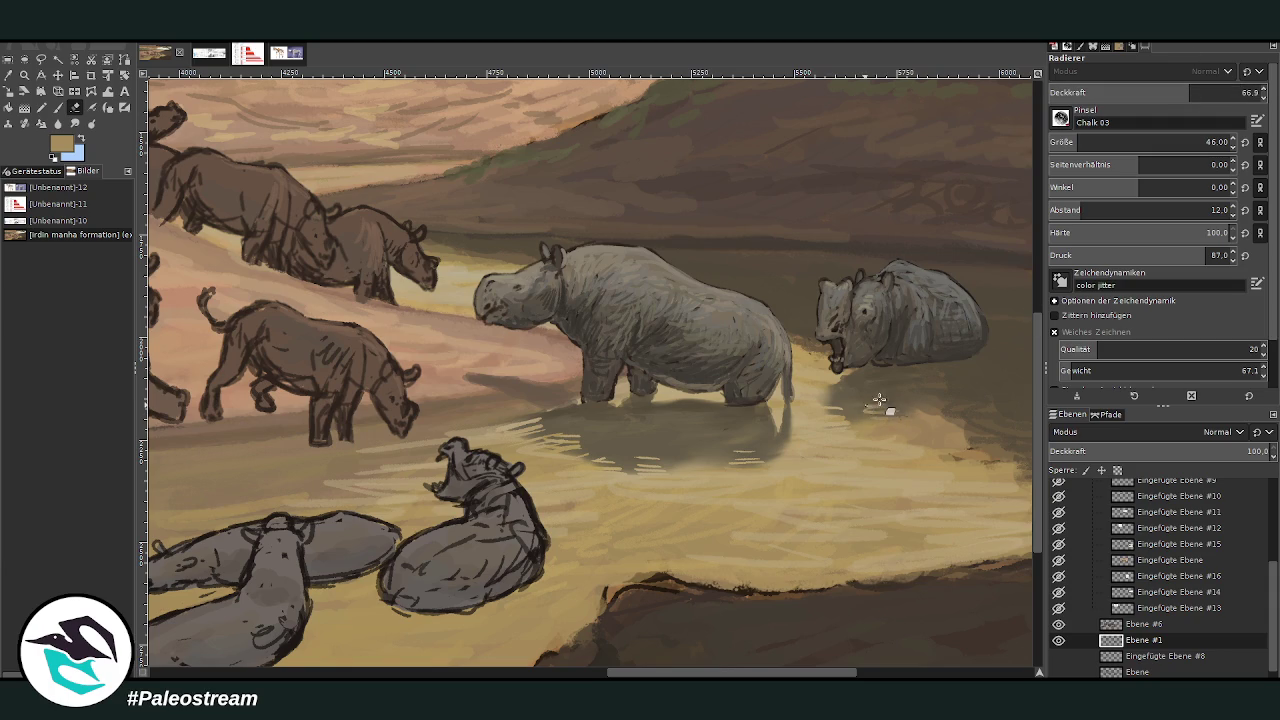
pyautogui.moveTo(634, 465); pyautogui.dragTo(586, 455)
pyautogui.press('s')
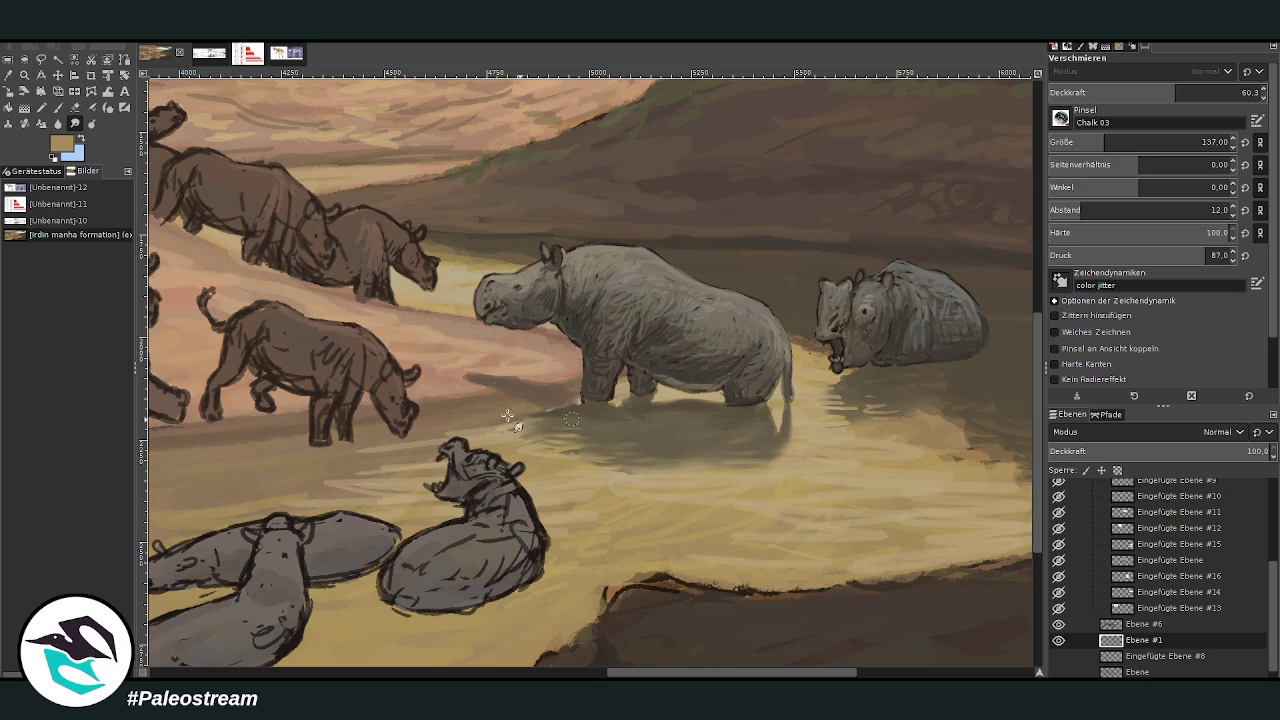
pyautogui.hotkey('shift', 'e')
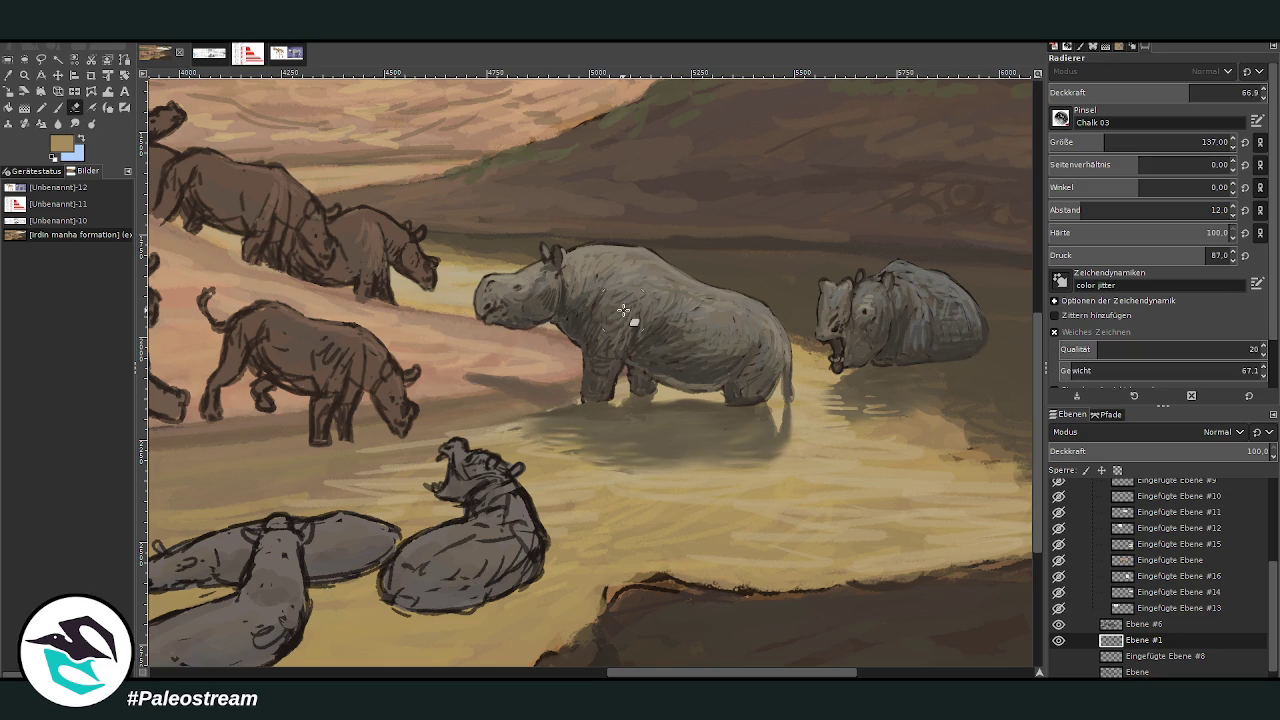
pyautogui.press('[')
pyautogui.press('[')
pyautogui.press('[')
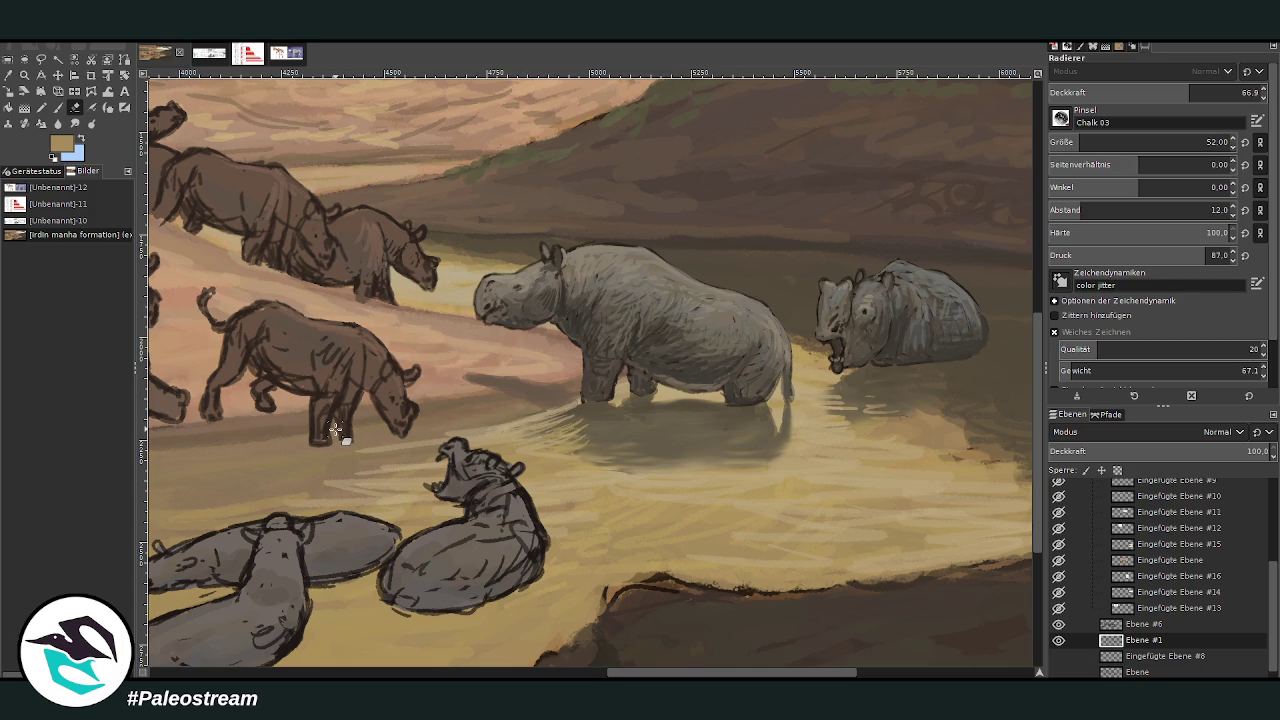
# Fit the painting in the window, then zoom in on the hippo and rhino area
pyautogui.hotkey('shift', 'ctrl', 'j')
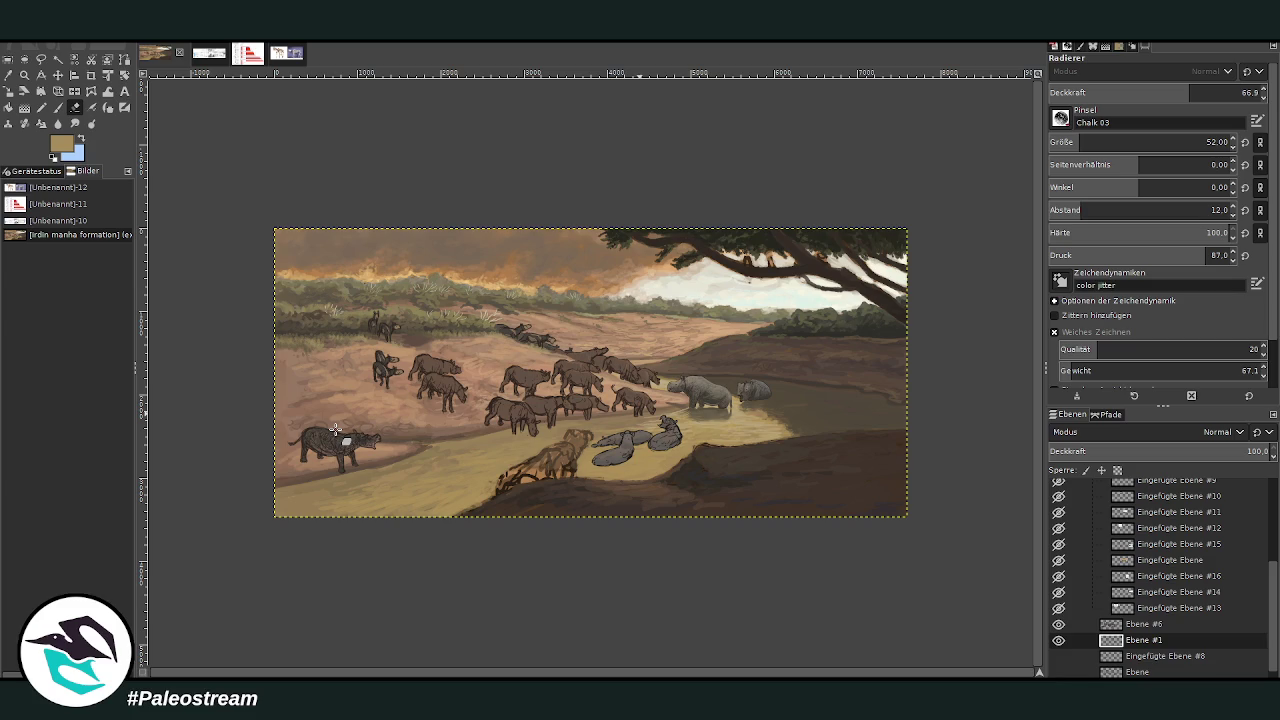
pyautogui.press('z')
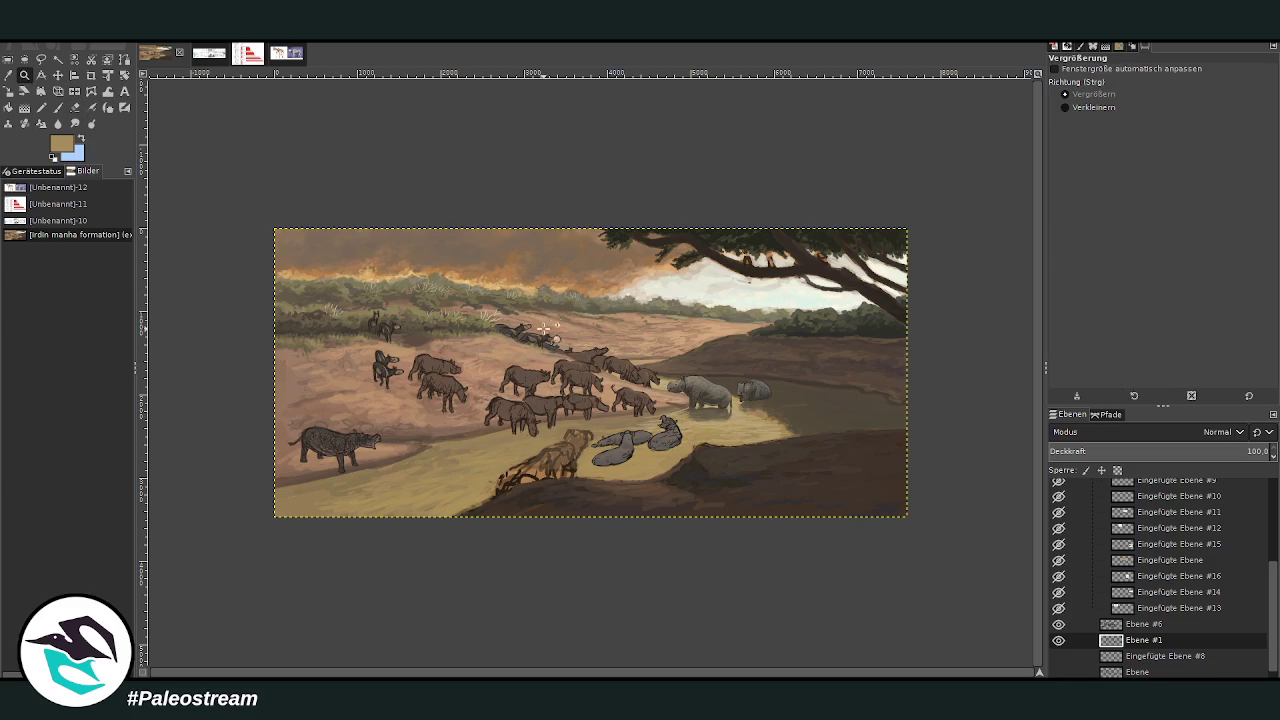
pyautogui.moveTo(535, 330); pyautogui.dragTo(713, 530)
pyautogui.moveTo(382, 166); pyautogui.dragTo(762, 511)
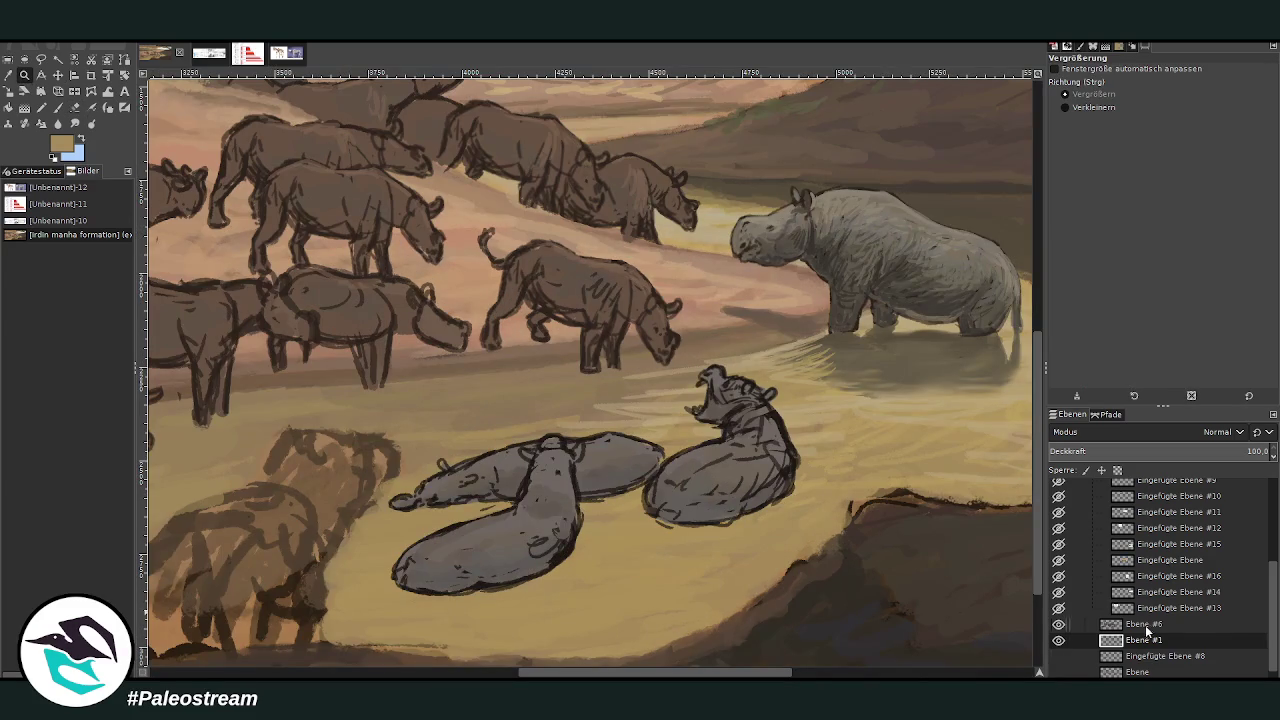
# On layer Ebene #6, paint the lying animal's sampled grey lighter along its back
pyautogui.click(1140, 624)
pyautogui.press('o')
pyautogui.click(726, 460)
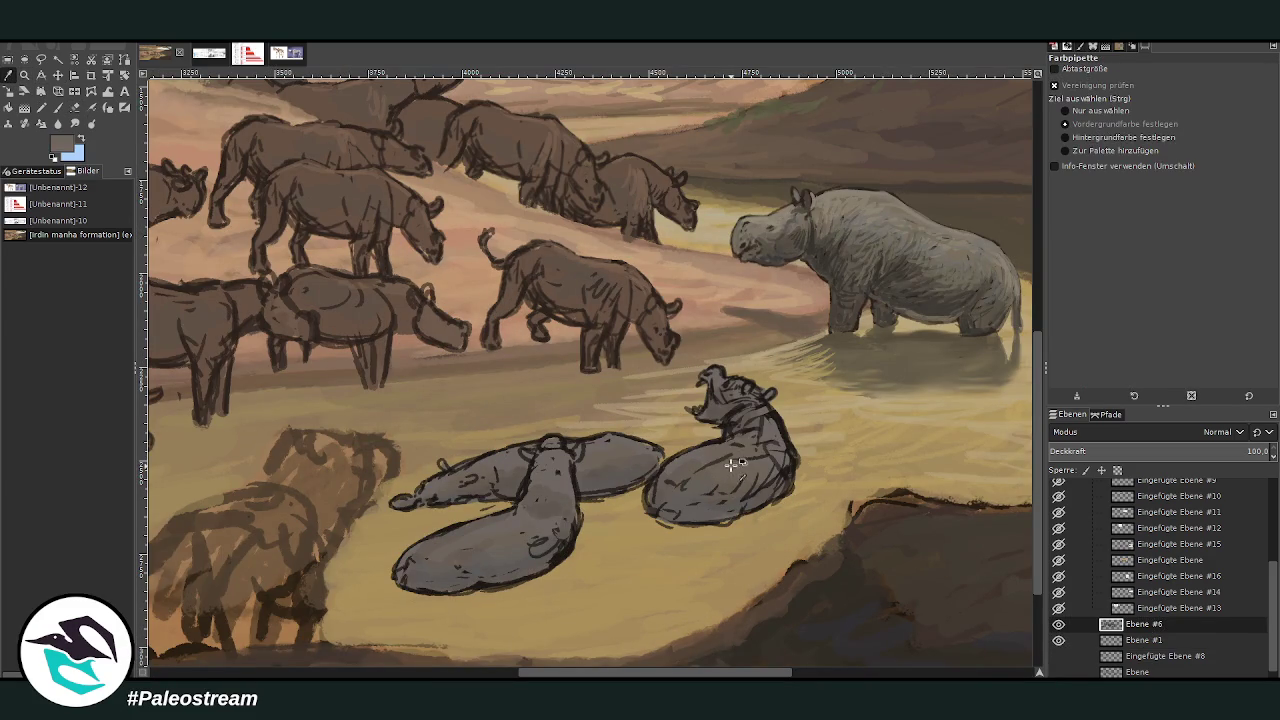
pyautogui.press('p')
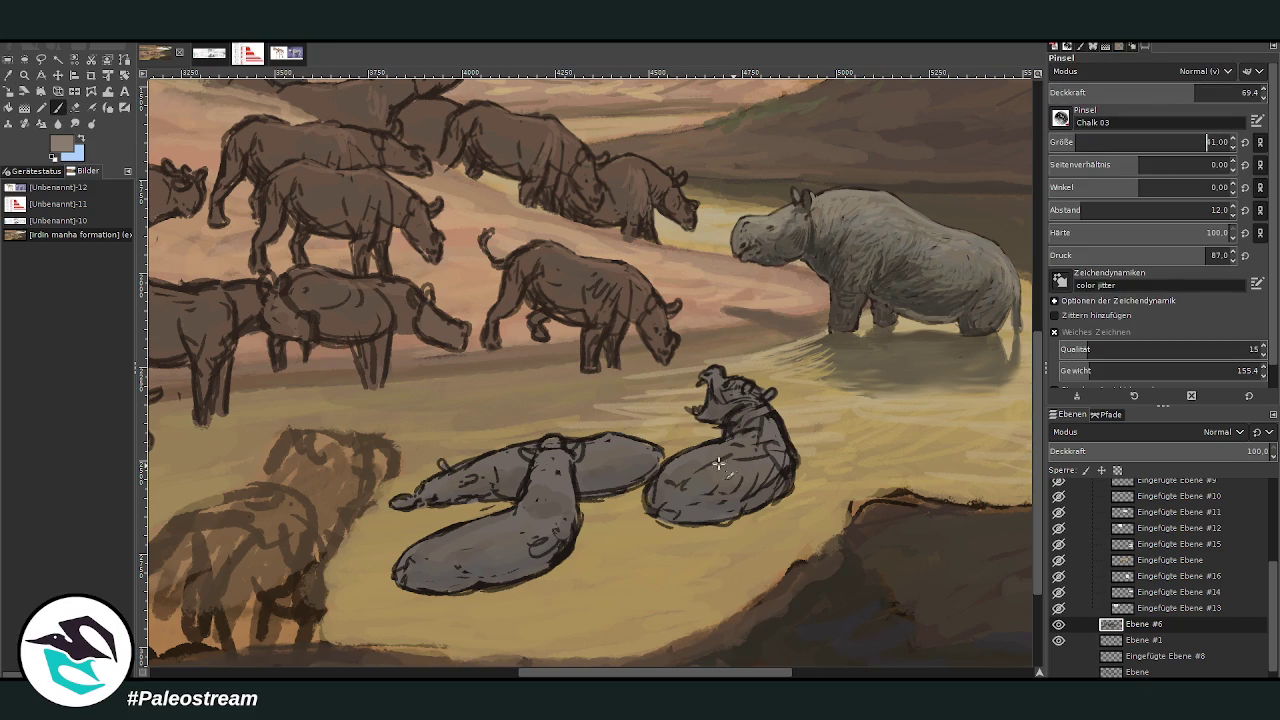
pyautogui.moveTo(767, 426)
pyautogui.mouseDown()
pyautogui.moveTo(786, 456)
pyautogui.moveTo(790, 438)
pyautogui.moveTo(796, 474)
pyautogui.moveTo(779, 480)
pyautogui.moveTo(786, 457)
pyautogui.moveTo(764, 410)
pyautogui.mouseUp()
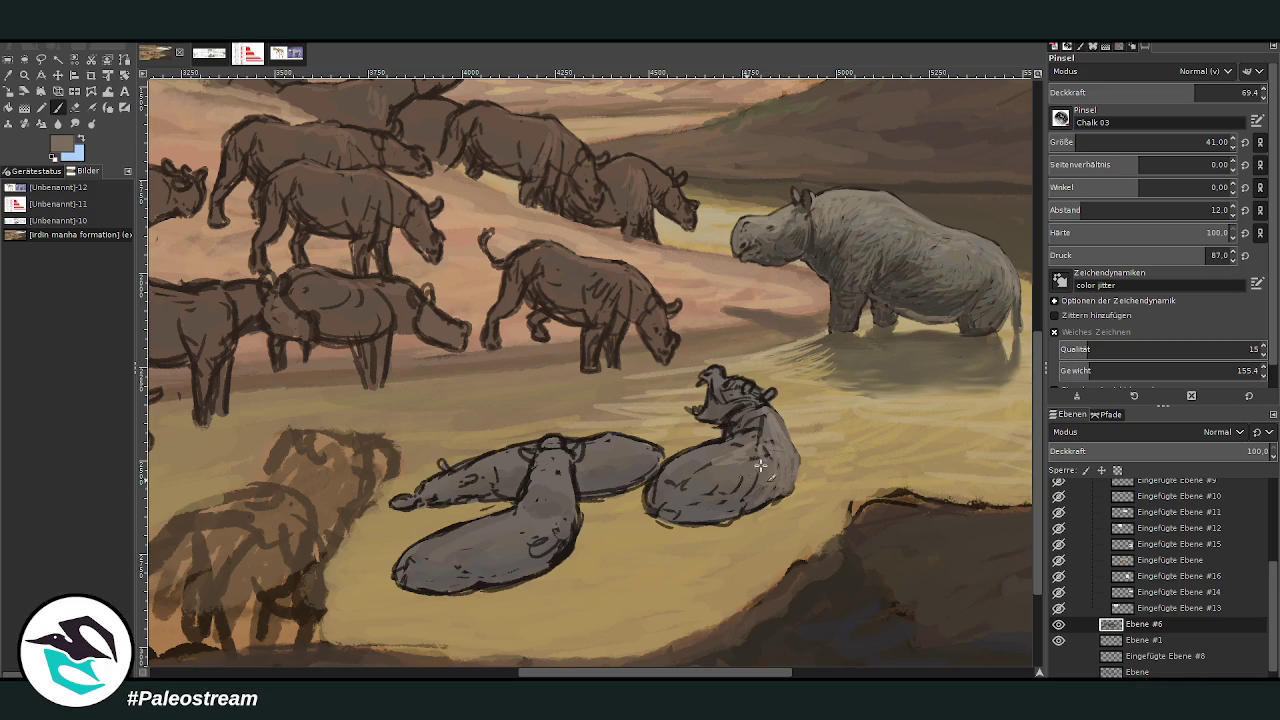
# Pick a darker grey and adjust the chalk brush to size 41, opacity 69.4
pyautogui.keyDown('ctrl'); pyautogui.click(1001, 316); pyautogui.keyUp('ctrl')
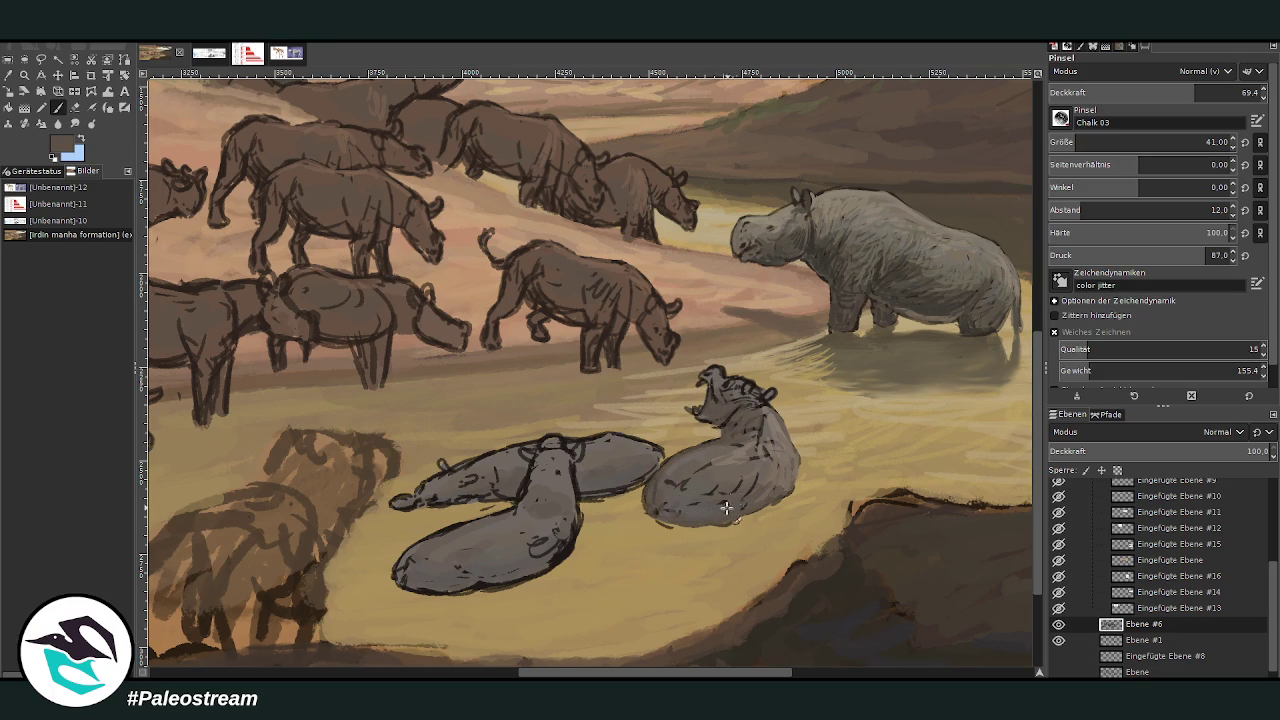
pyautogui.hscroll(-5, 617, 655)
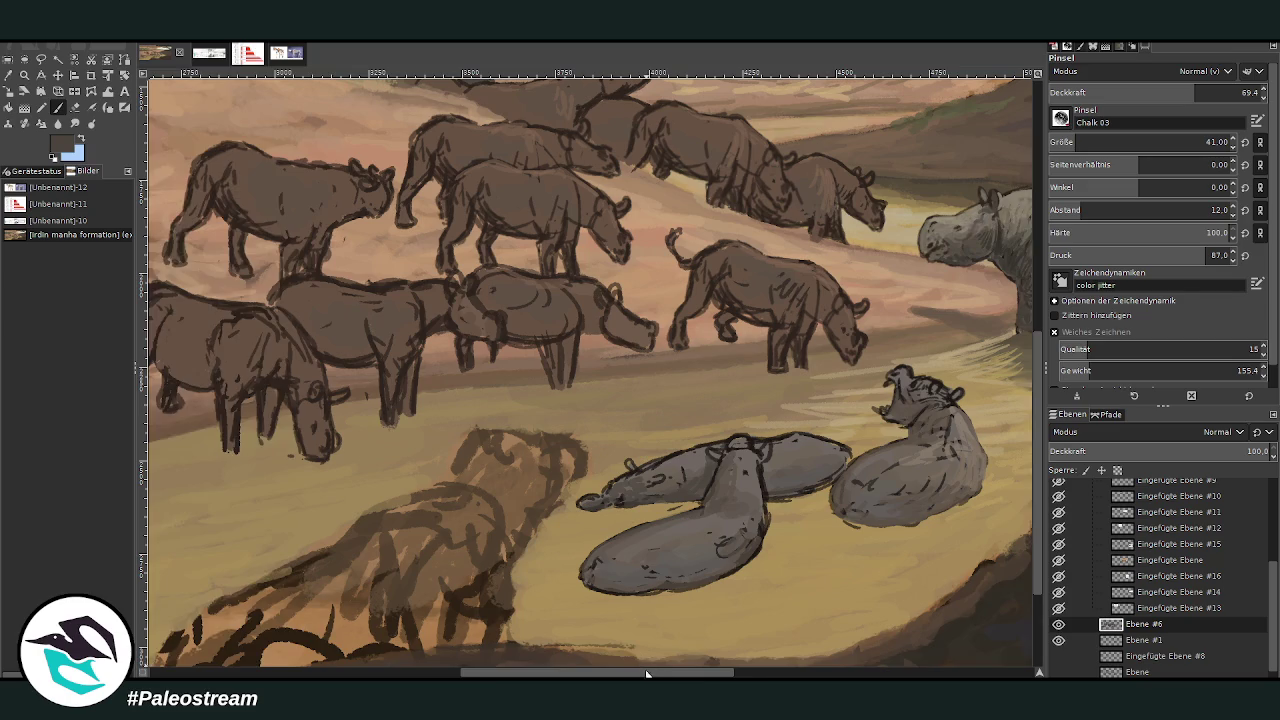
pyautogui.moveTo(646, 674); pyautogui.dragTo(691, 674)
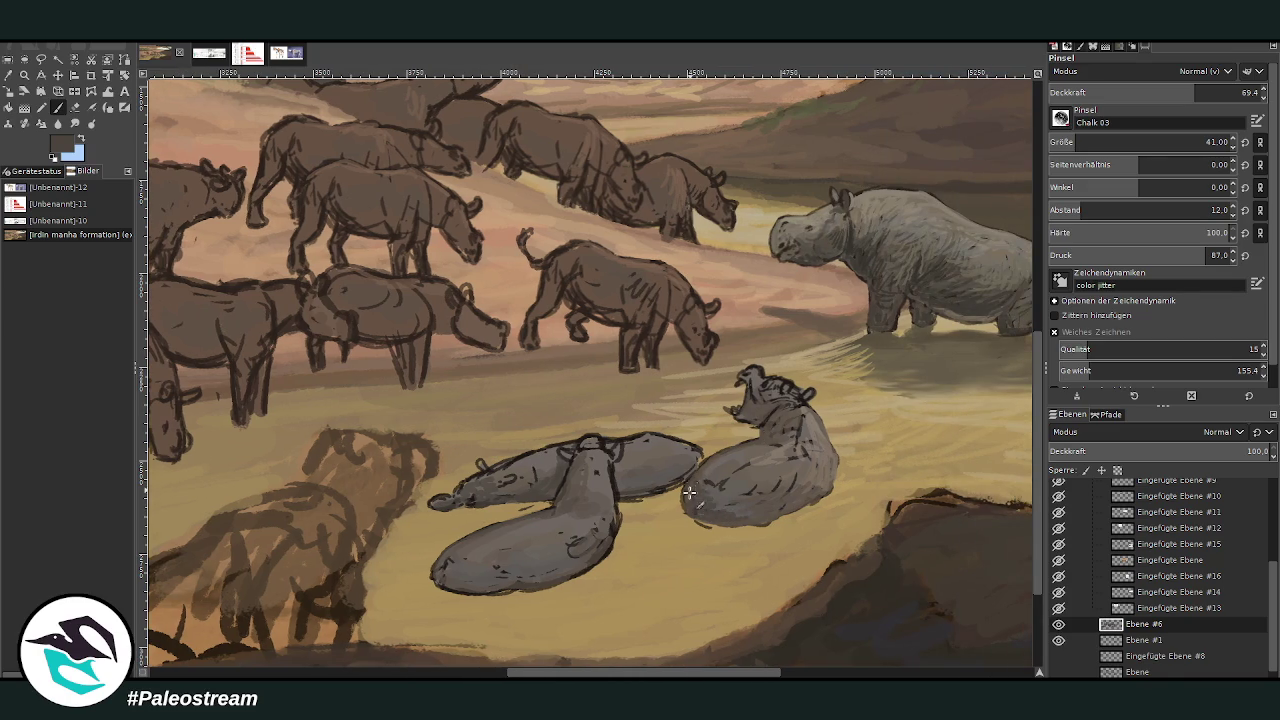
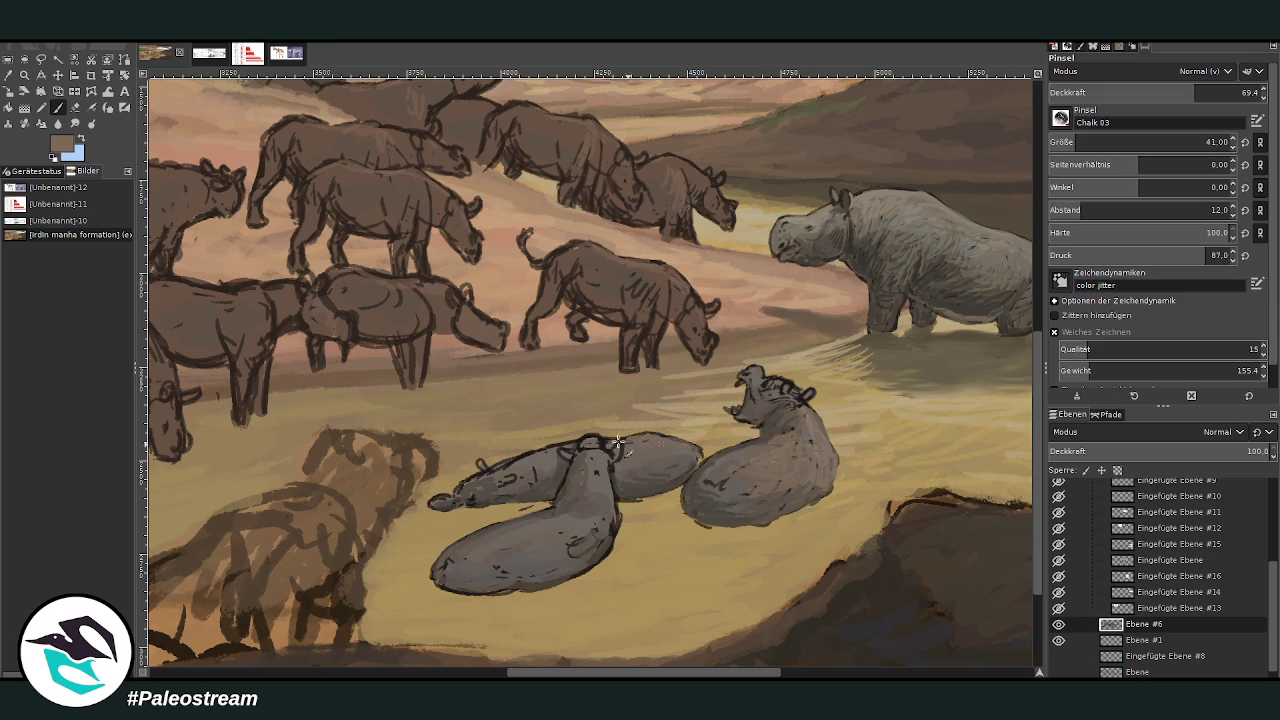
# Paint soft blue-grey highlight strokes across the lying animals' bellies at 36.9 brush opacity
pyautogui.moveTo(533, 471); pyautogui.dragTo(520, 478)
pyautogui.keyDown('ctrl'); pyautogui.click(1009, 368); pyautogui.keyUp('ctrl')
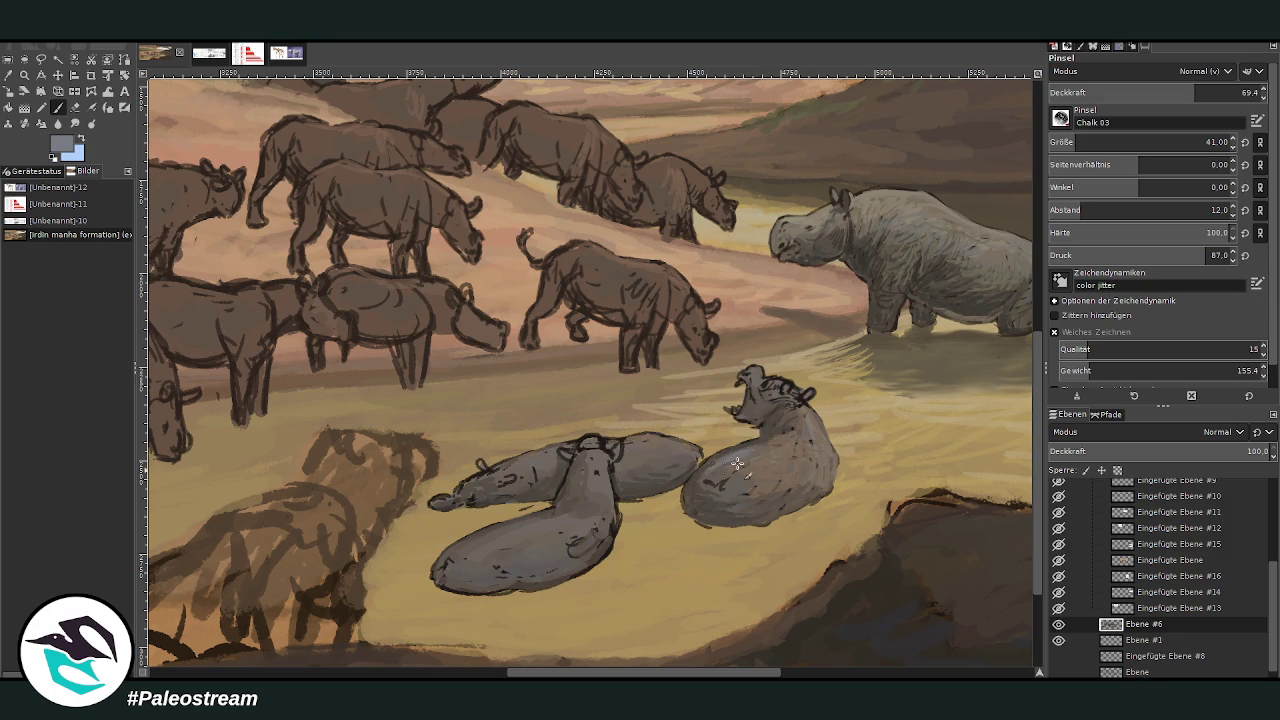
pyautogui.click(1118, 91)
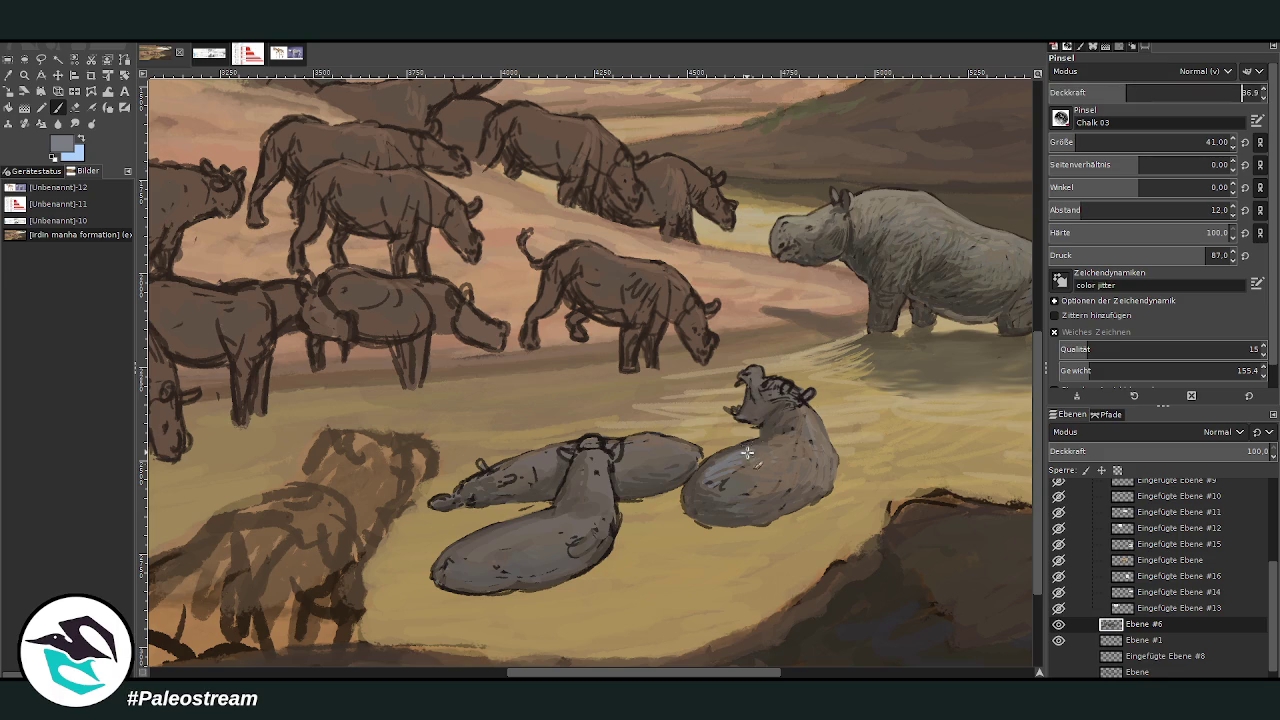
pyautogui.moveTo(723, 513); pyautogui.dragTo(694, 484)
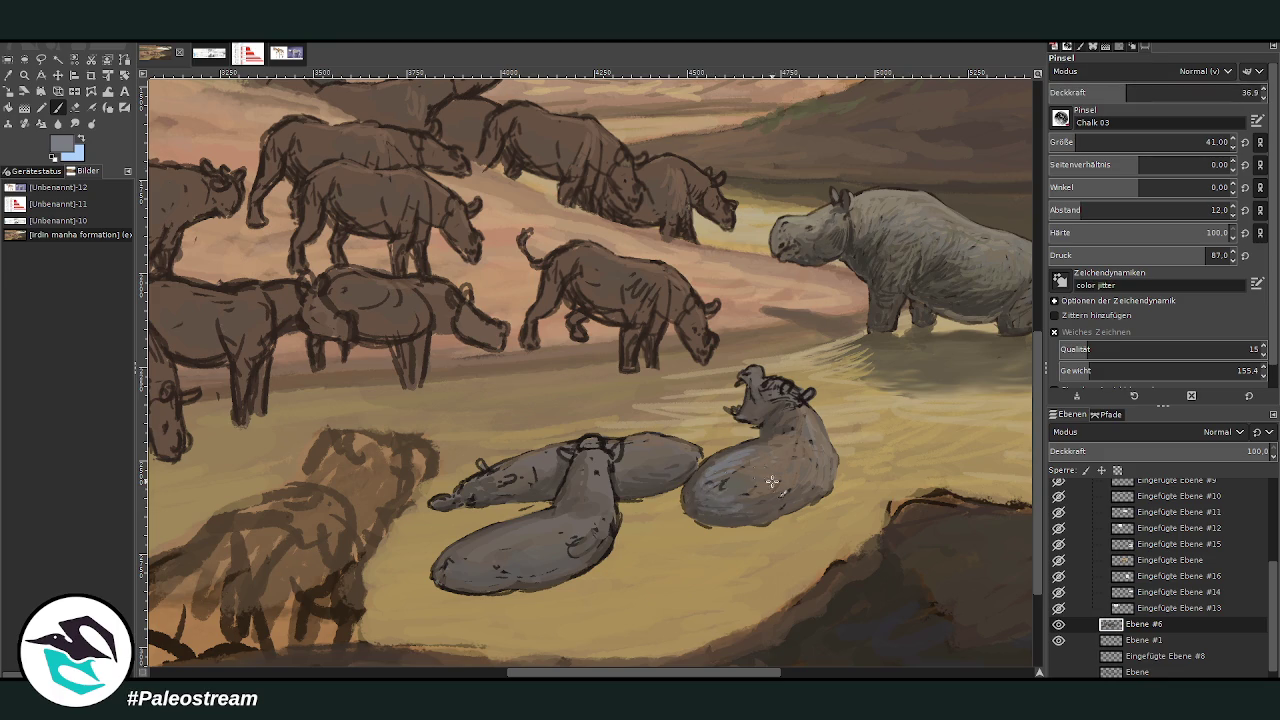
pyautogui.moveTo(473, 573)
pyautogui.mouseDown()
pyautogui.moveTo(503, 543)
pyautogui.moveTo(557, 549)
pyautogui.moveTo(577, 477)
pyautogui.mouseUp()
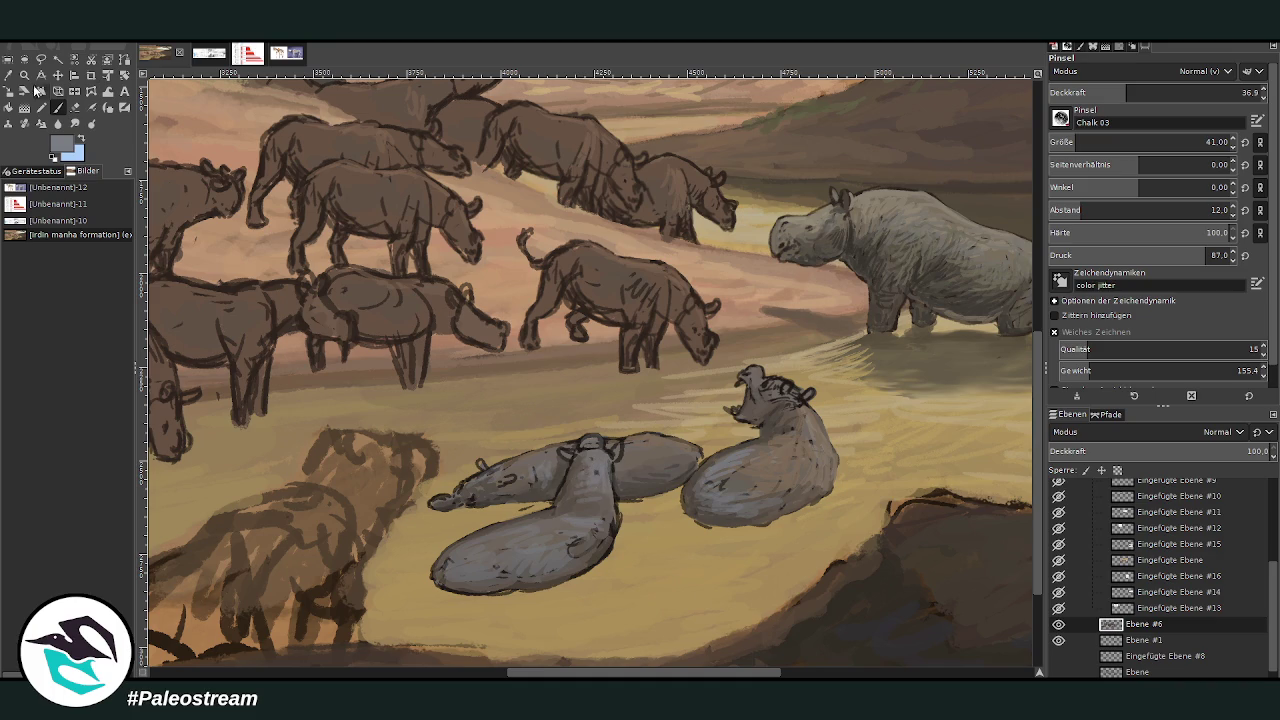
# Sample a darker colour and shade the left animal's snout at about 50 opacity
pyautogui.press('o')
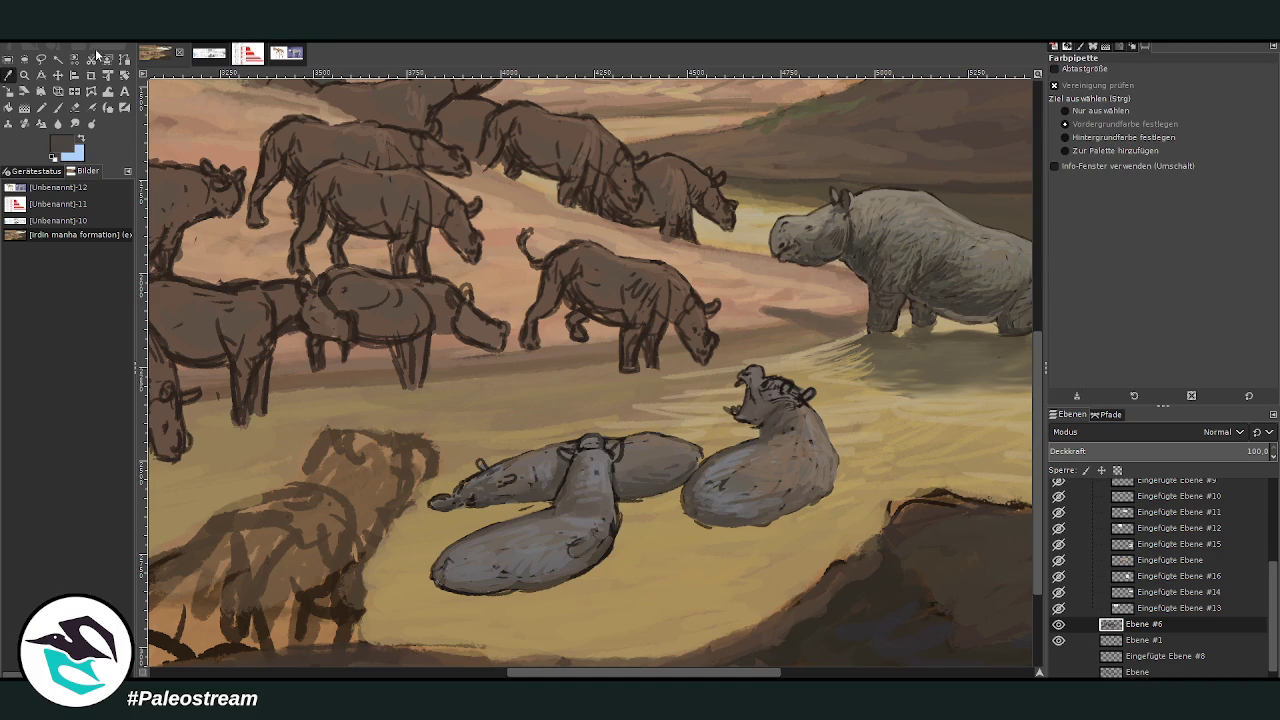
pyautogui.click(58, 107)
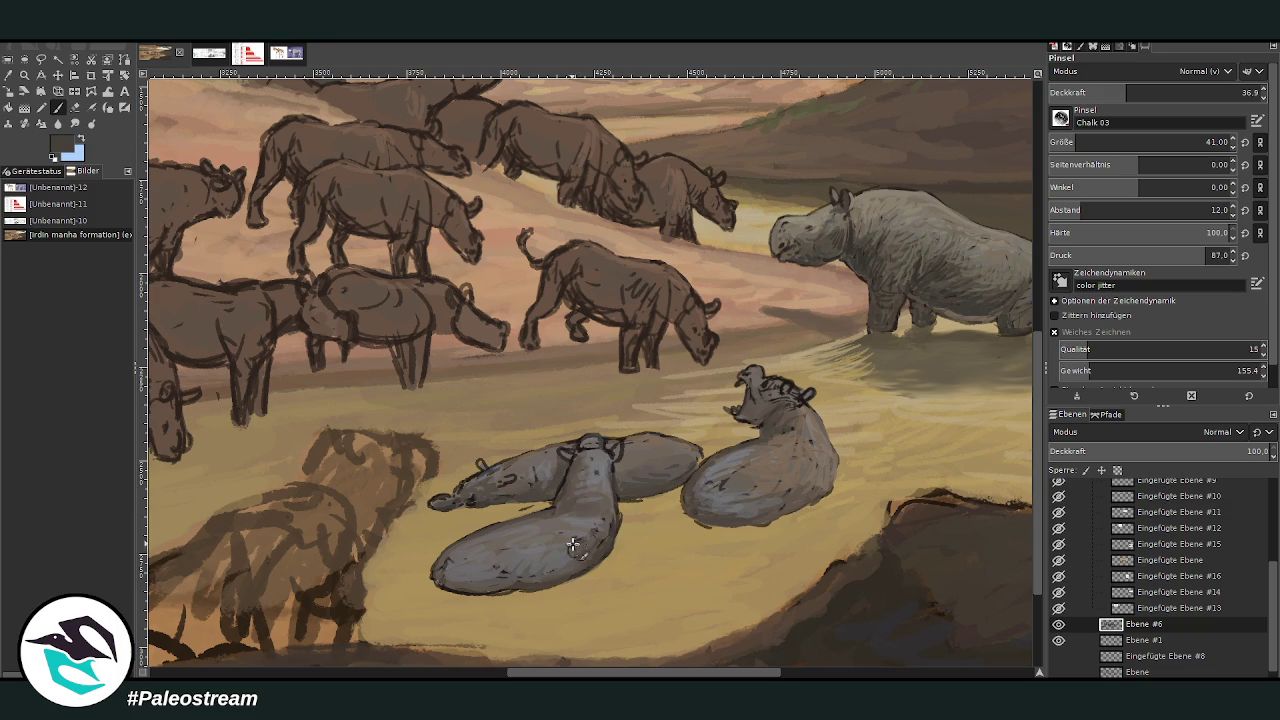
pyautogui.press('>')
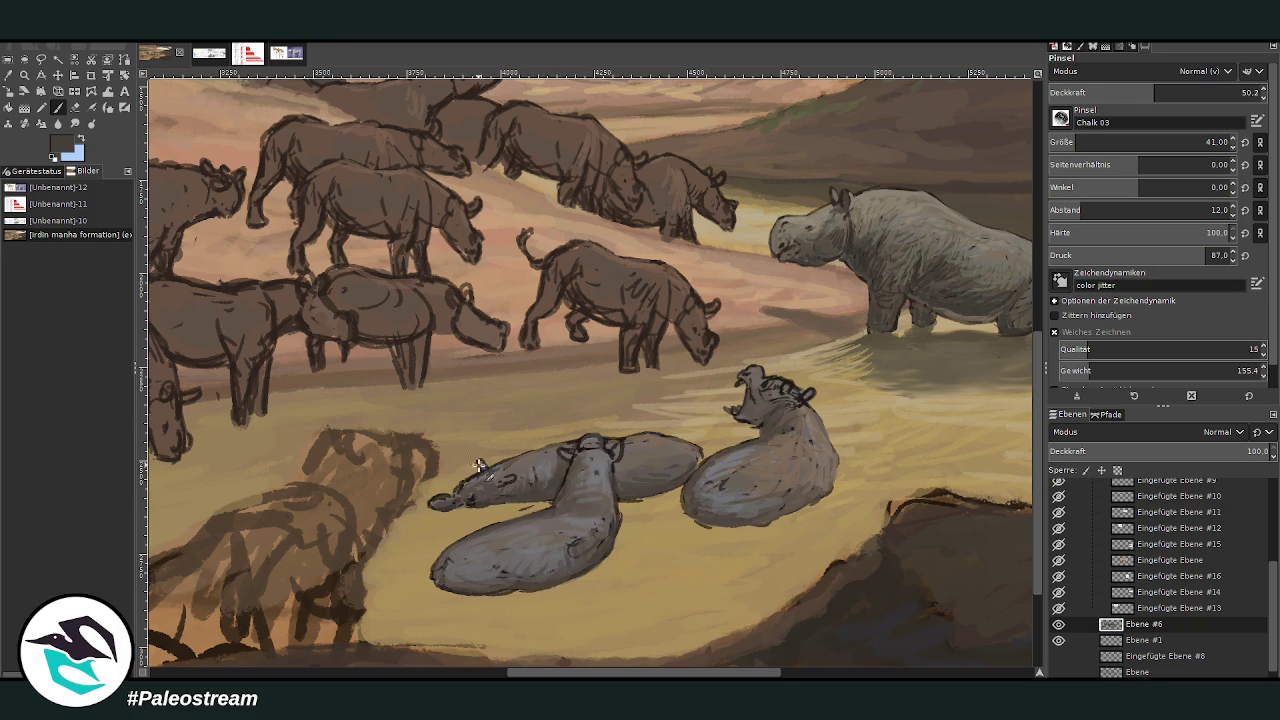
pyautogui.moveTo(458, 487); pyautogui.dragTo(444, 497)
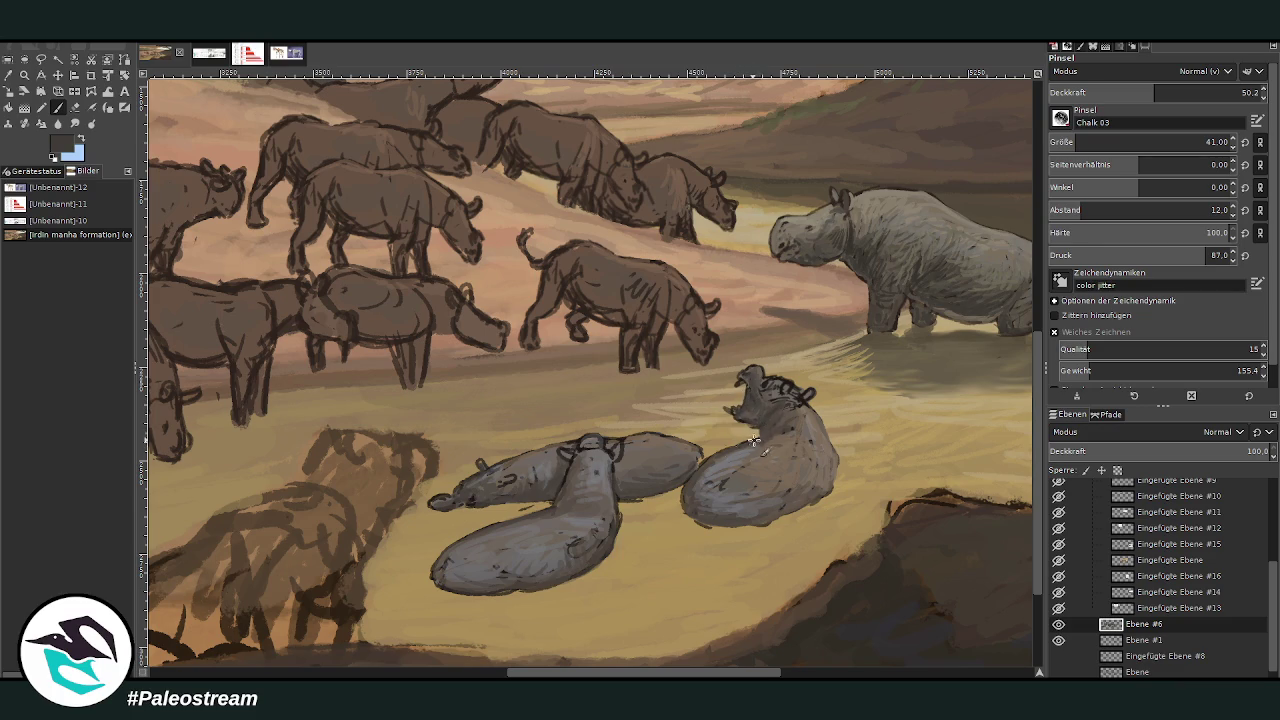
# Sample a darker grey and repaint the reclining animal's head at 66.6 opacity
pyautogui.hscroll(3, 730, 515)
pyautogui.hscroll(3, 695, 377)
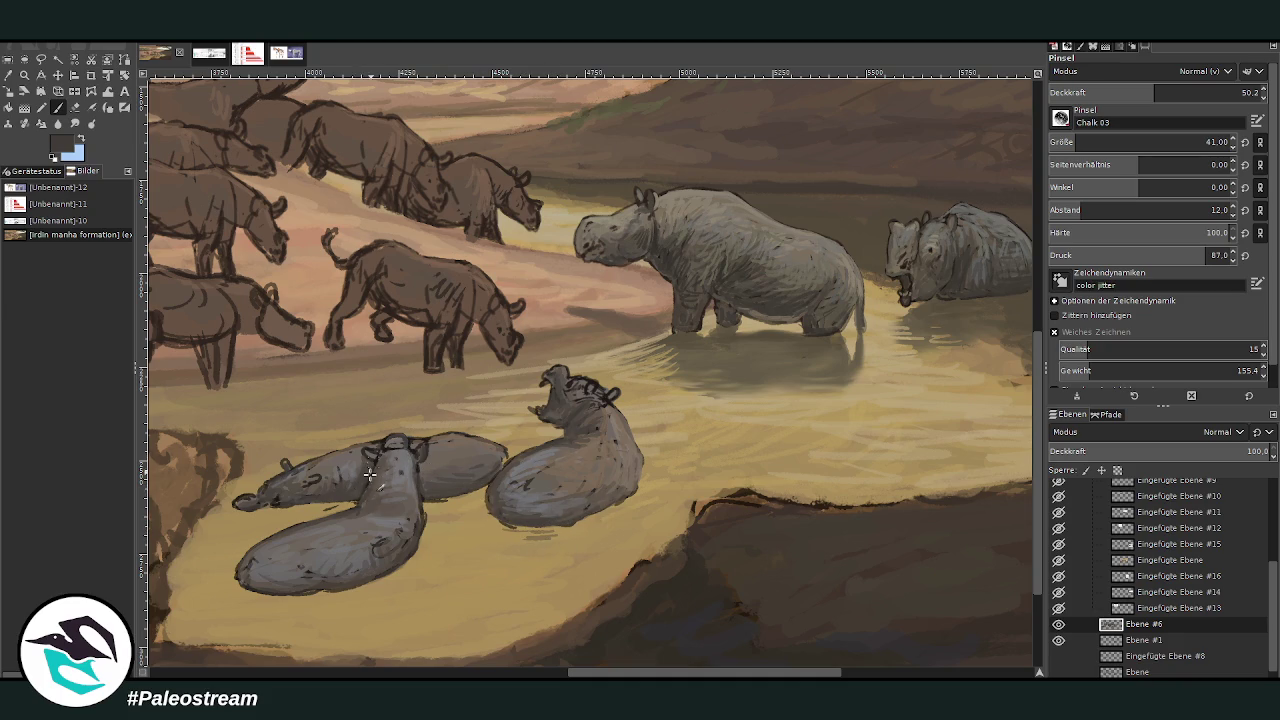
pyautogui.click(14, 77)
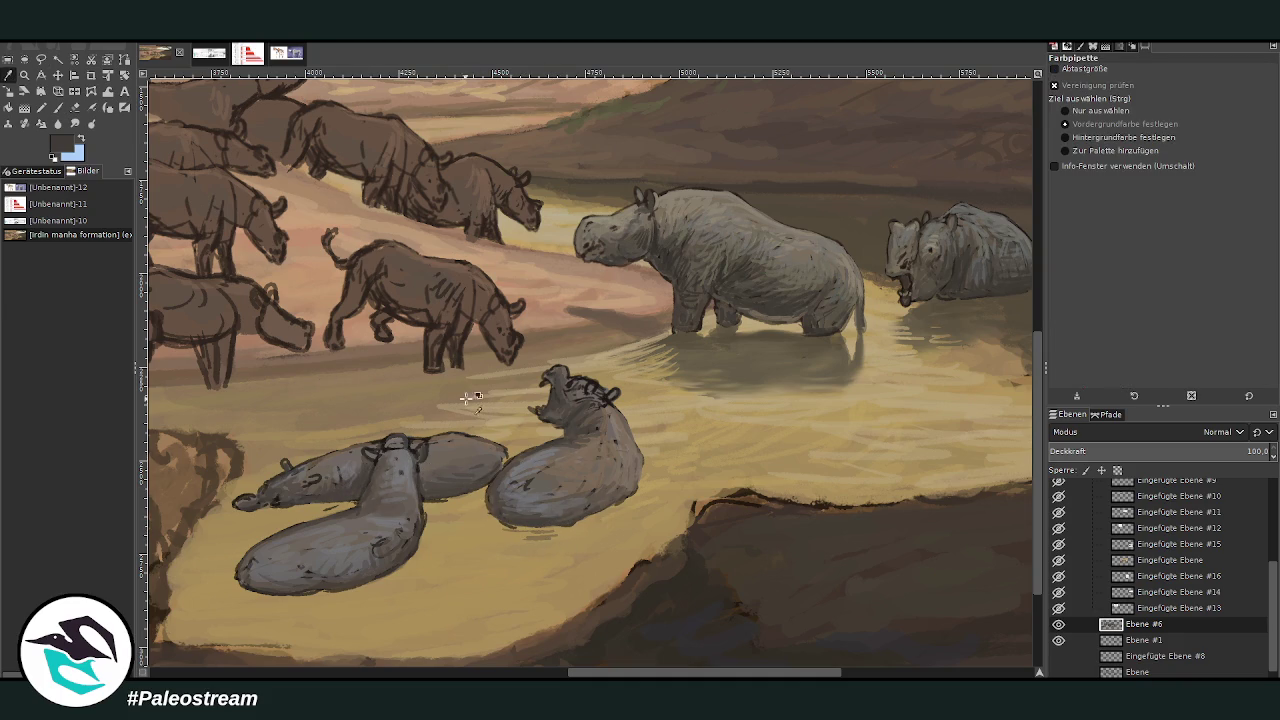
pyautogui.click(57, 107)
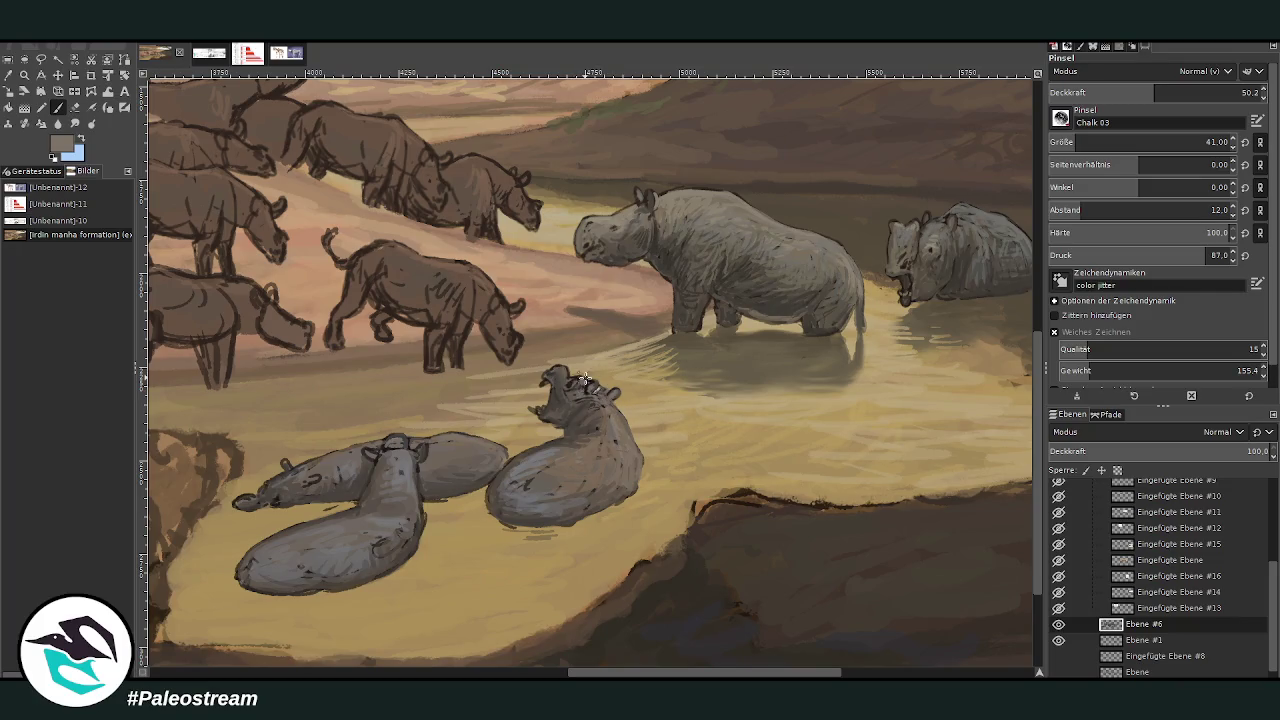
pyautogui.keyDown('ctrl'); pyautogui.click(909, 305); pyautogui.keyUp('ctrl')
pyautogui.click(1194, 89)
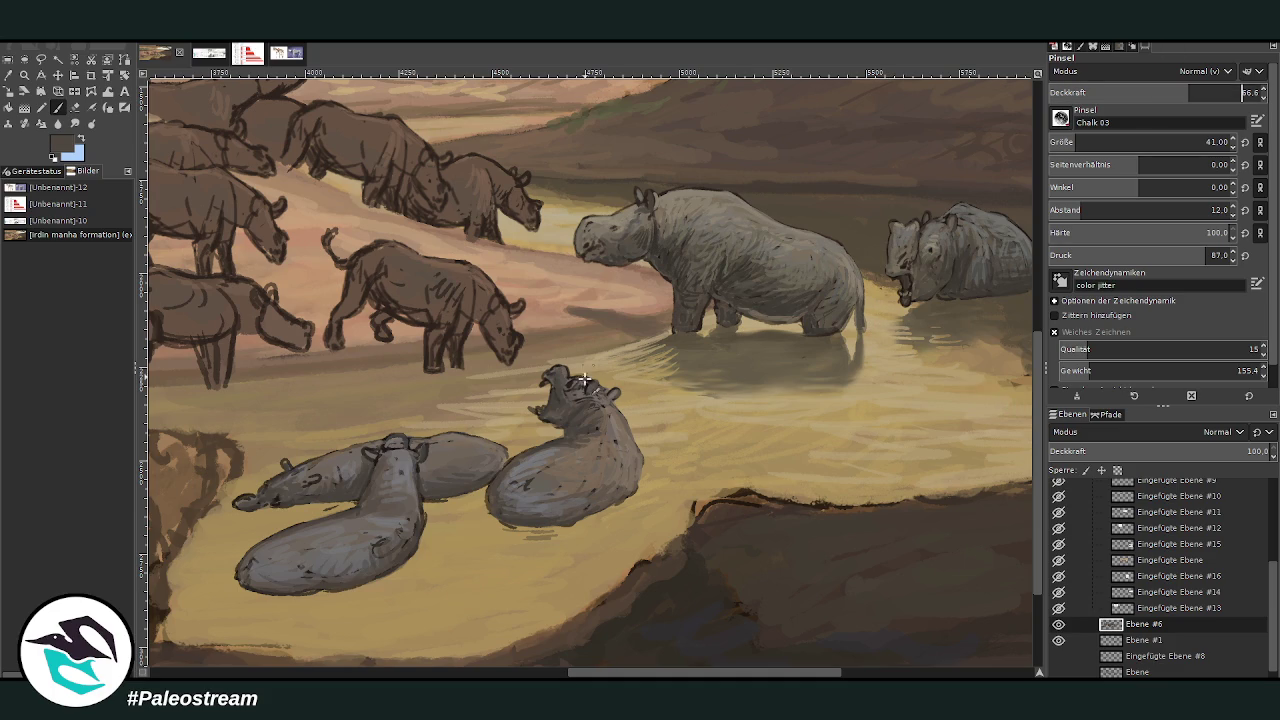
pyautogui.moveTo(563, 397); pyautogui.dragTo(558, 386)
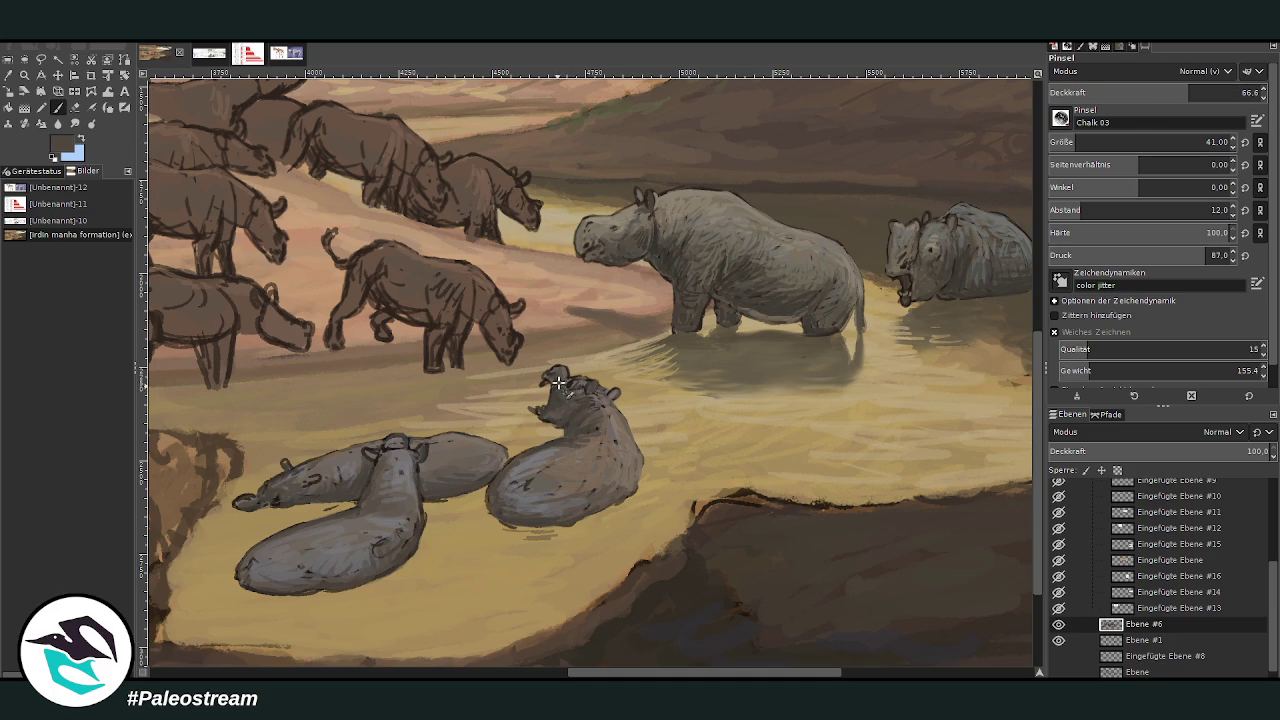
pyautogui.moveTo(566, 391)
pyautogui.mouseDown()
pyautogui.moveTo(552, 416)
pyautogui.moveTo(550, 380)
pyautogui.moveTo(566, 426)
pyautogui.mouseUp()
# With brush size 13 and opacity 81.7, touch up the open mouth, snout and body
pyautogui.keyDown('ctrl'); pyautogui.click(1012, 386); pyautogui.keyUp('ctrl')
pyautogui.moveTo(1077, 140); pyautogui.dragTo(1058, 141)
pyautogui.click(1222, 92)
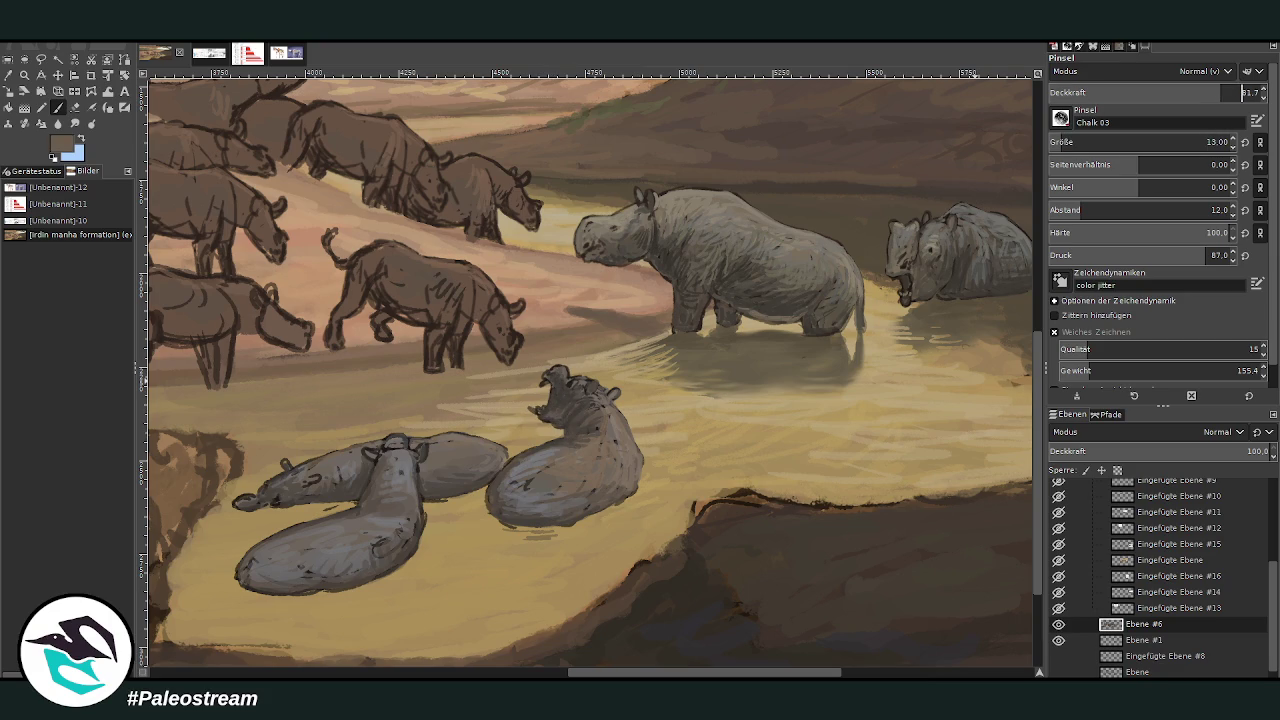
pyautogui.moveTo(535, 410); pyautogui.dragTo(548, 420)
pyautogui.moveTo(250, 498); pyautogui.dragTo(228, 507)
pyautogui.moveTo(389, 542); pyautogui.dragTo(366, 559)
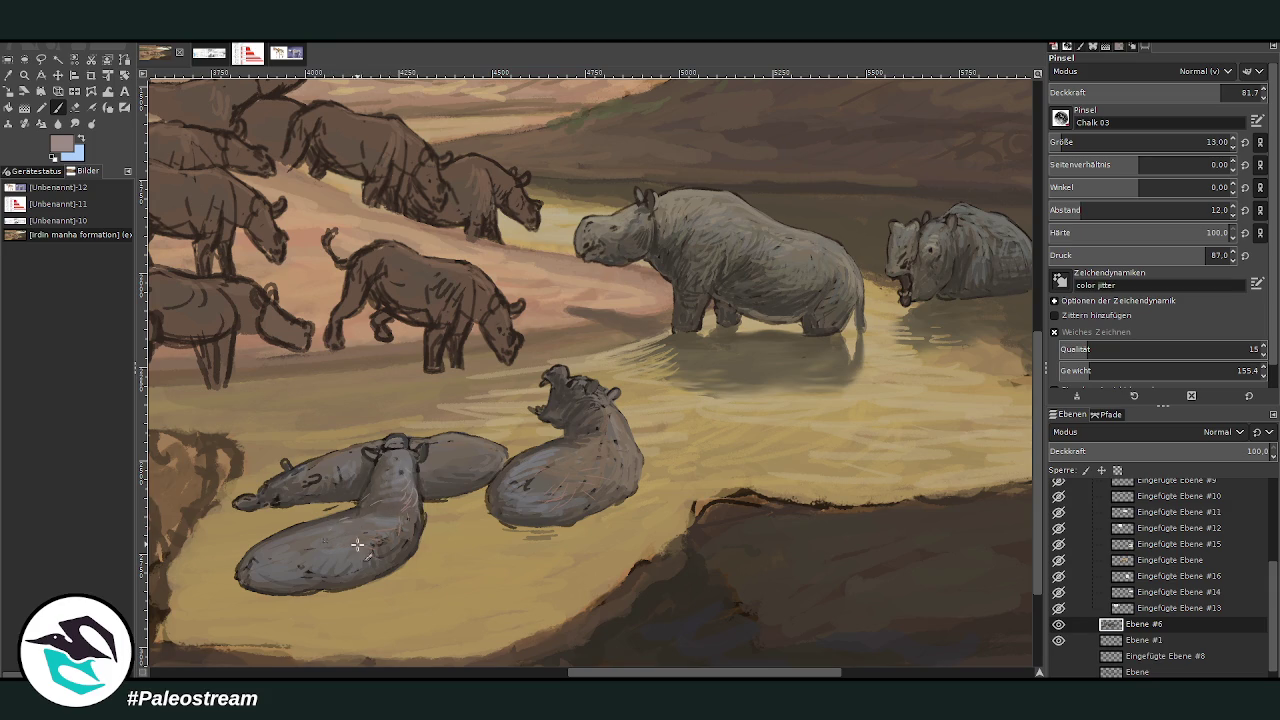
# Hatch fine darker grey-brown strokes along the reclining animal's neck
pyautogui.keyDown('ctrl'); pyautogui.click(864, 293); pyautogui.keyUp('ctrl')
pyautogui.moveTo(402, 535)
pyautogui.mouseDown()
pyautogui.moveTo(418, 528)
pyautogui.moveTo(336, 519)
pyautogui.mouseUp()
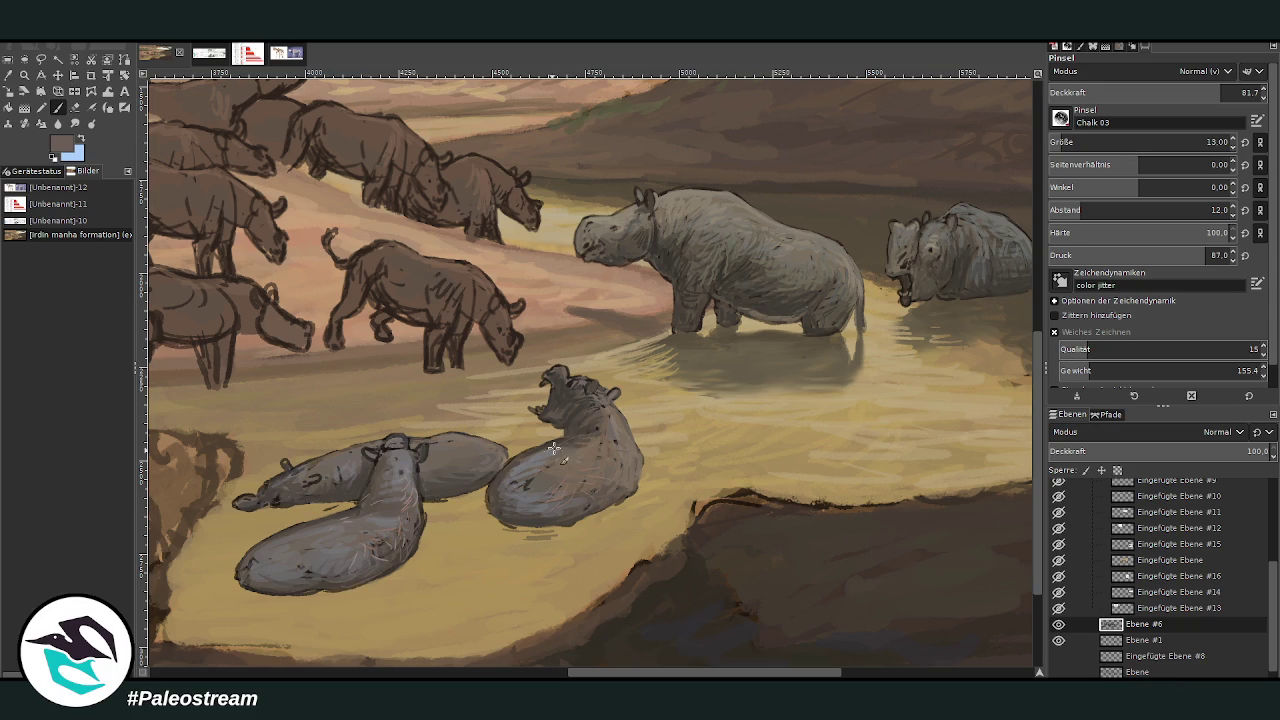
pyautogui.keyDown('ctrl'); pyautogui.click(965, 249); pyautogui.keyUp('ctrl')
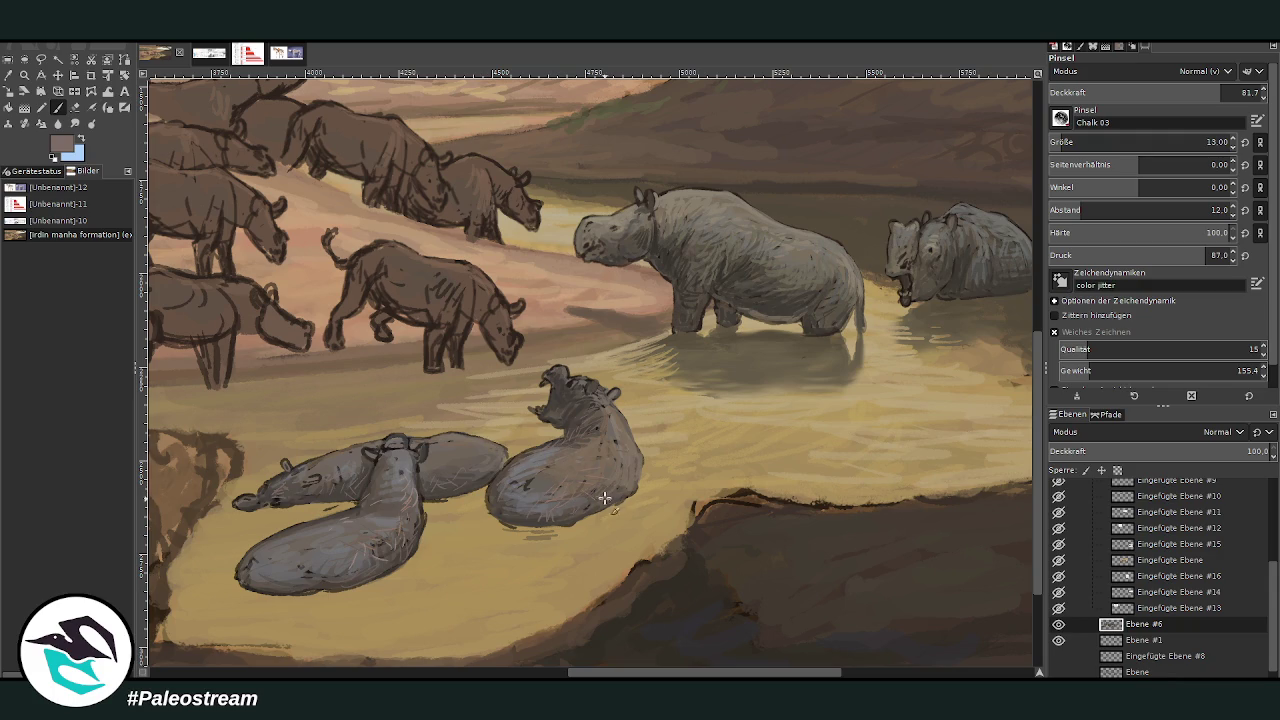
pyautogui.scroll(-3, 509, 490)
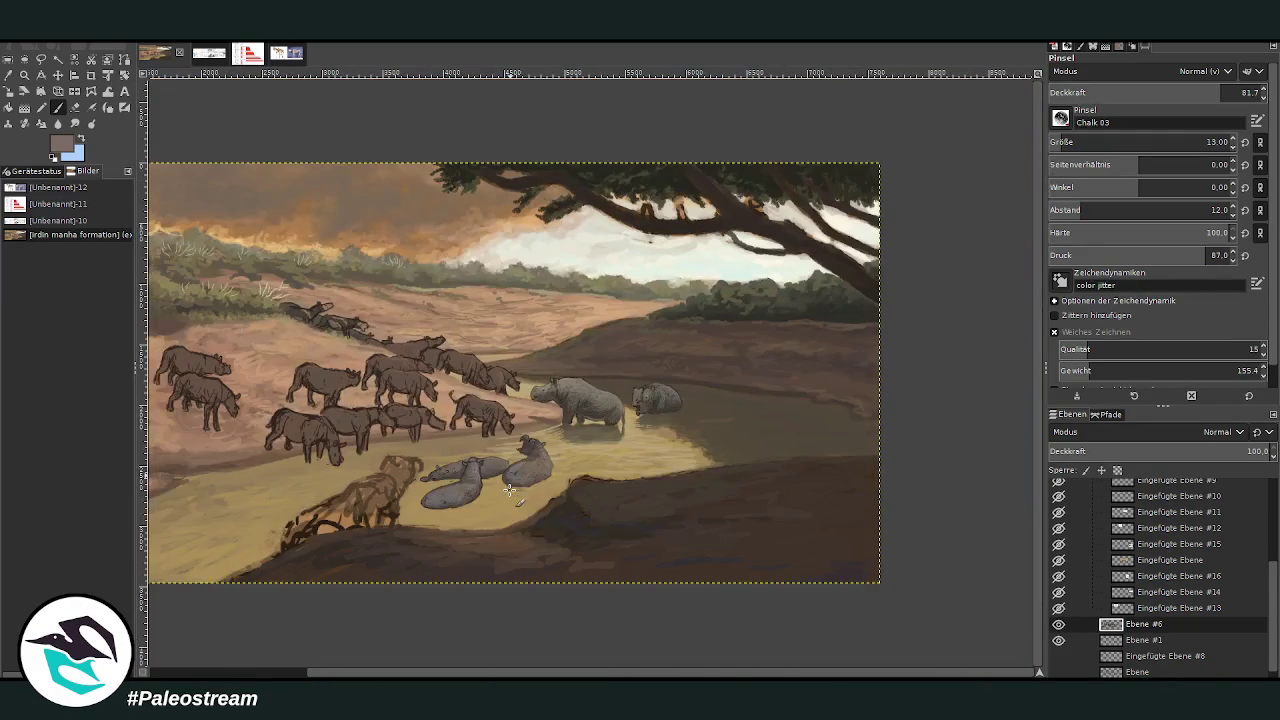
# Zoom in closely on the reclining animals and sample a dark colour from the canvas
pyautogui.press('z')
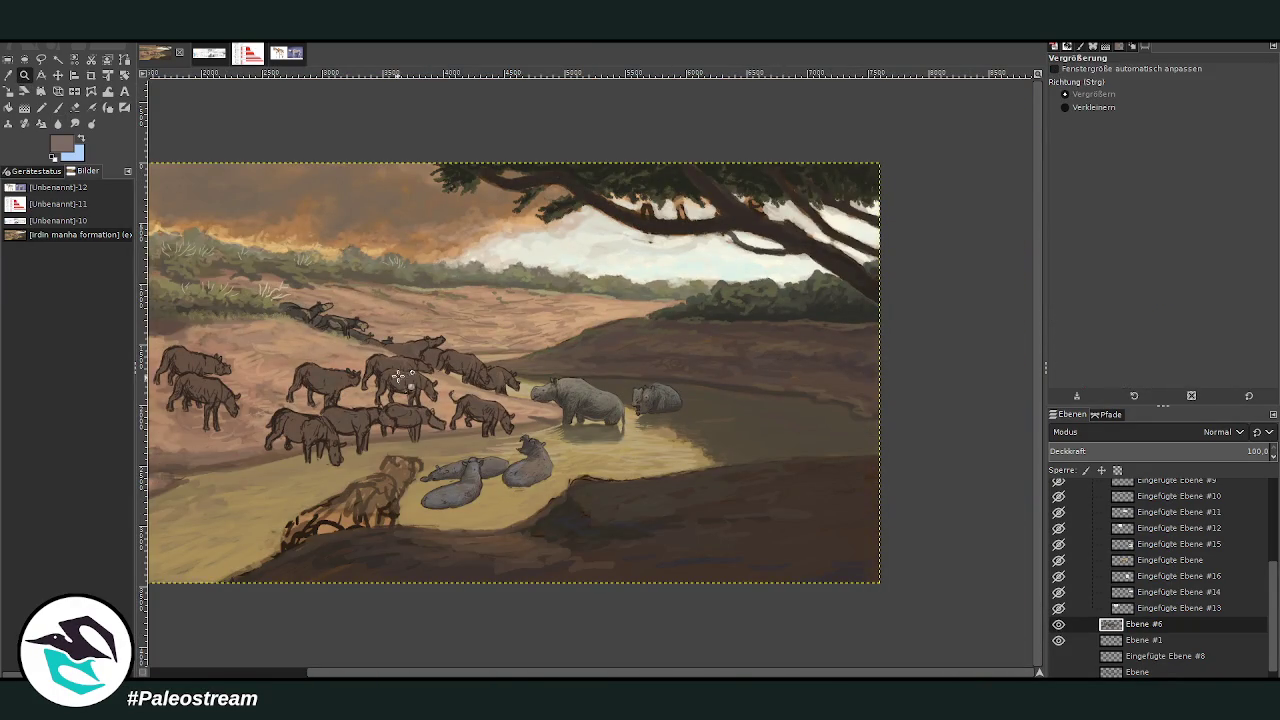
pyautogui.moveTo(402, 378); pyautogui.dragTo(582, 556)
pyautogui.click(8, 75)
pyautogui.click(630, 378)
pyautogui.click(57, 107)
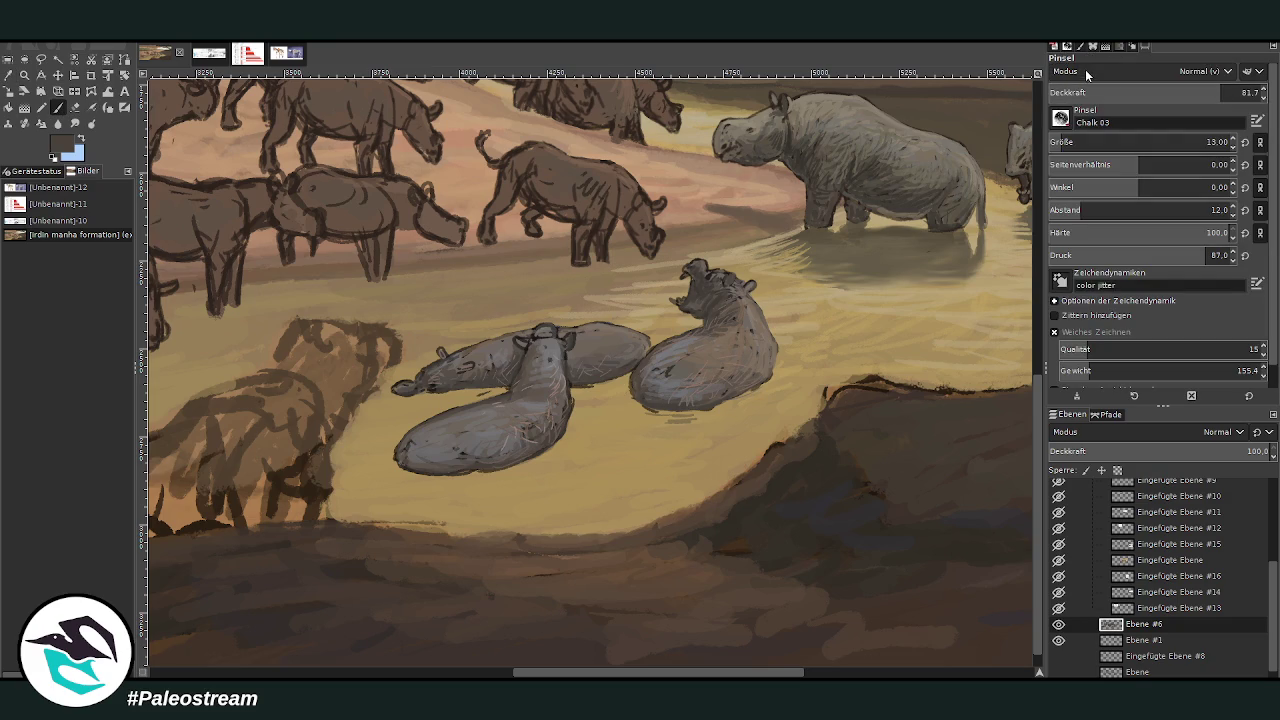
# Brighten the animals' heads and backs using lighten-only mode, size 146, opacity 41
pyautogui.scroll(-4, 1190, 71)
pyautogui.moveTo(1110, 142); pyautogui.dragTo(1150, 142)
pyautogui.moveTo(683, 280)
pyautogui.mouseDown()
pyautogui.moveTo(710, 270)
pyautogui.moveTo(716, 313)
pyautogui.mouseUp()
pyautogui.click(716, 313)
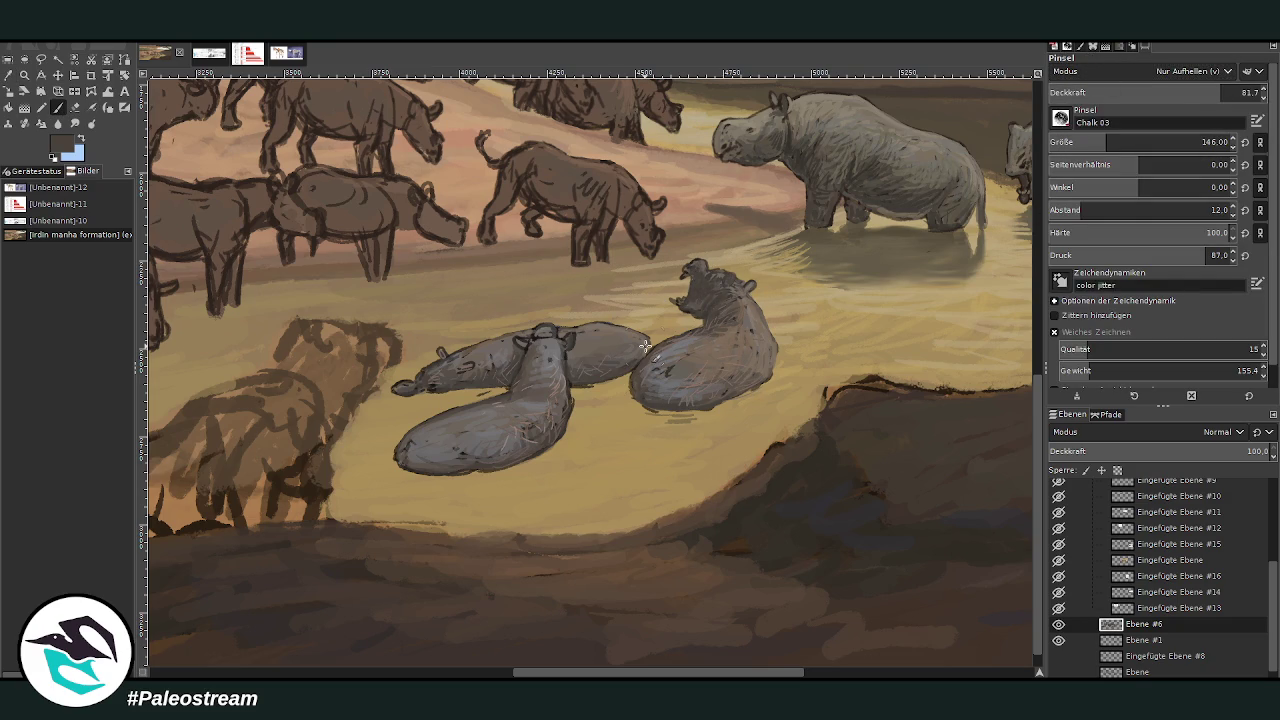
pyautogui.moveTo(1205, 97); pyautogui.dragTo(1133, 97)
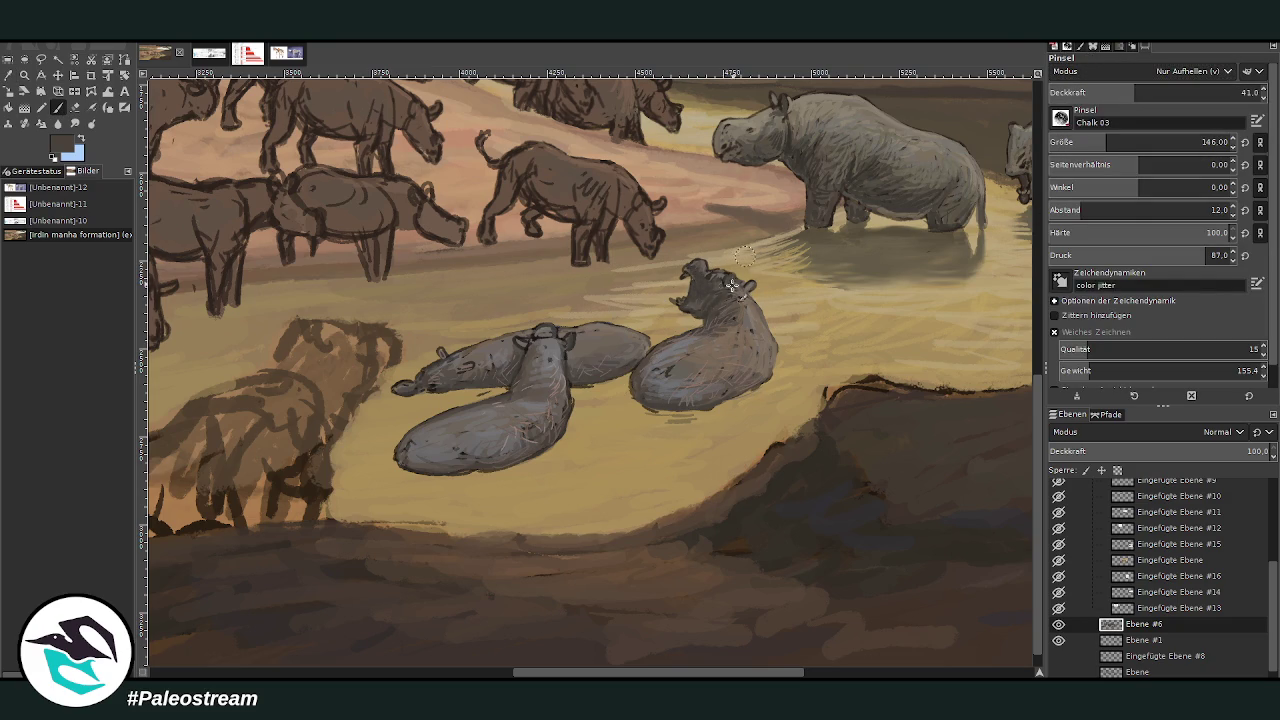
pyautogui.moveTo(427, 356)
pyautogui.mouseDown()
pyautogui.moveTo(553, 331)
pyautogui.moveTo(493, 335)
pyautogui.moveTo(555, 358)
pyautogui.mouseUp()
pyautogui.click(9, 75)
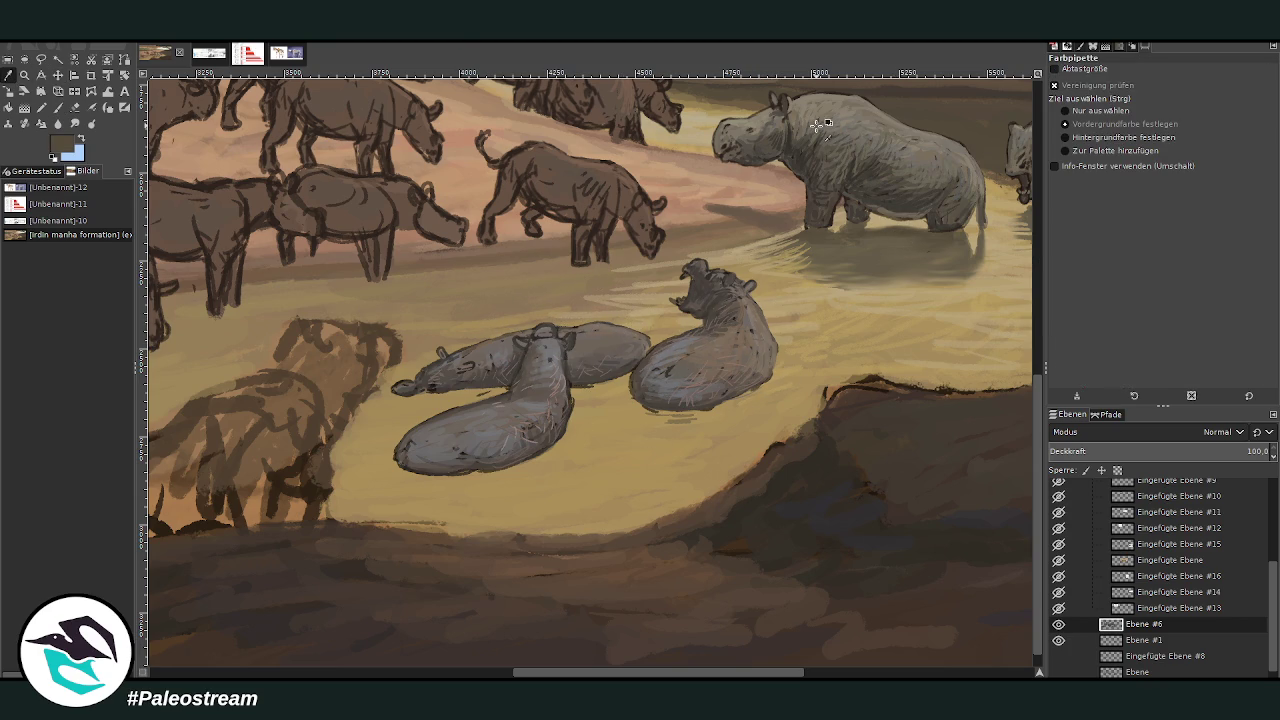
pyautogui.click(57, 108)
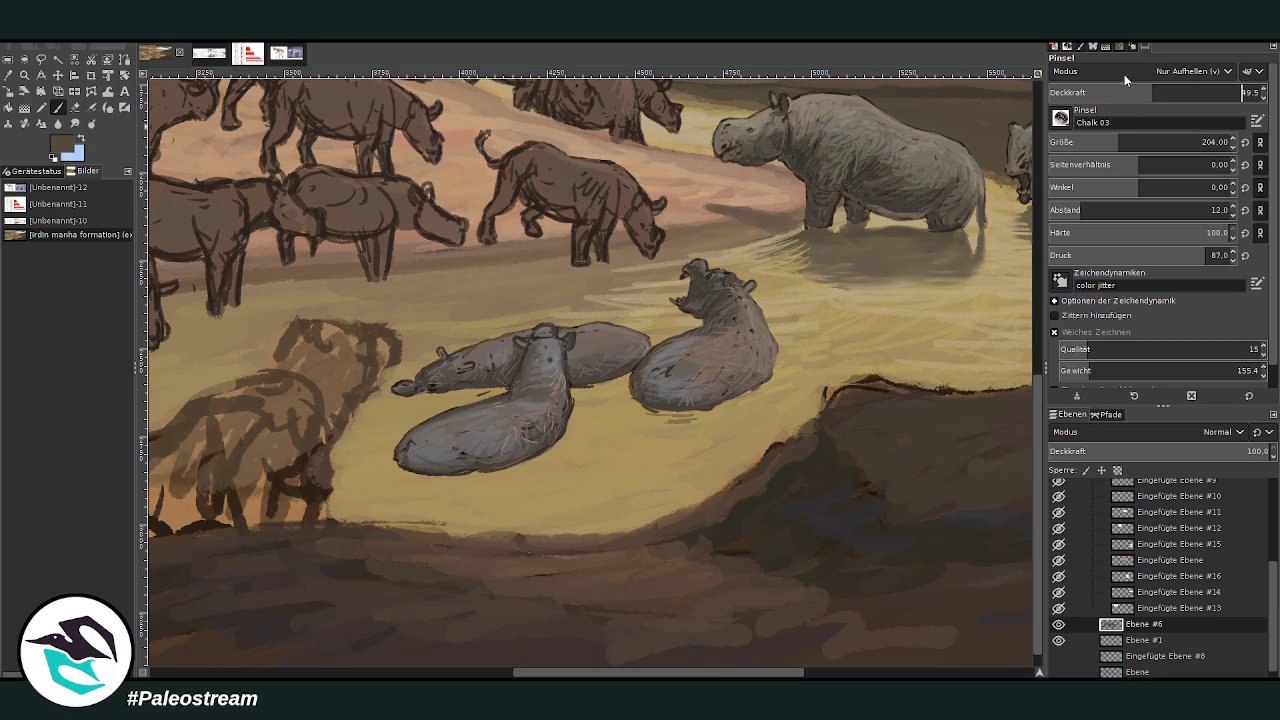
# On layer Ebene #1, paint size-69 dark shadows under and between the reclining animals
pyautogui.click(1138, 645)
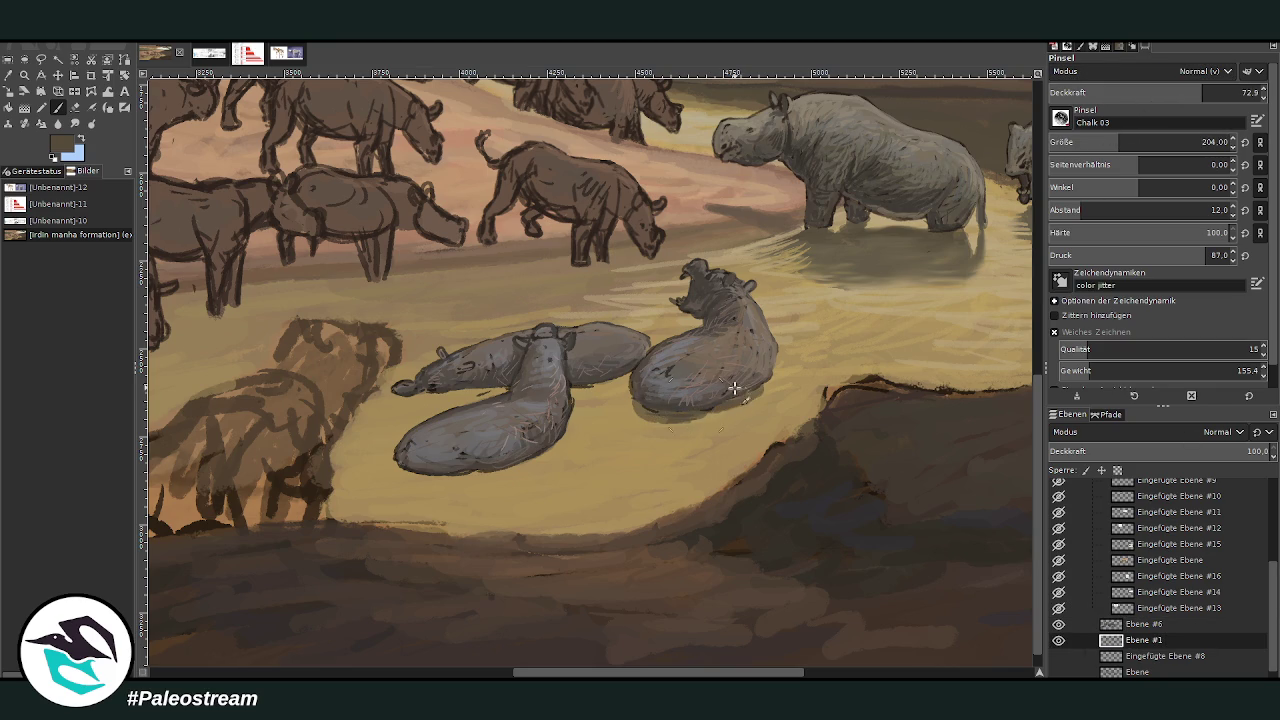
pyautogui.press('[')
pyautogui.moveTo(771, 357)
pyautogui.mouseDown()
pyautogui.moveTo(629, 374)
pyautogui.moveTo(465, 478)
pyautogui.mouseUp()
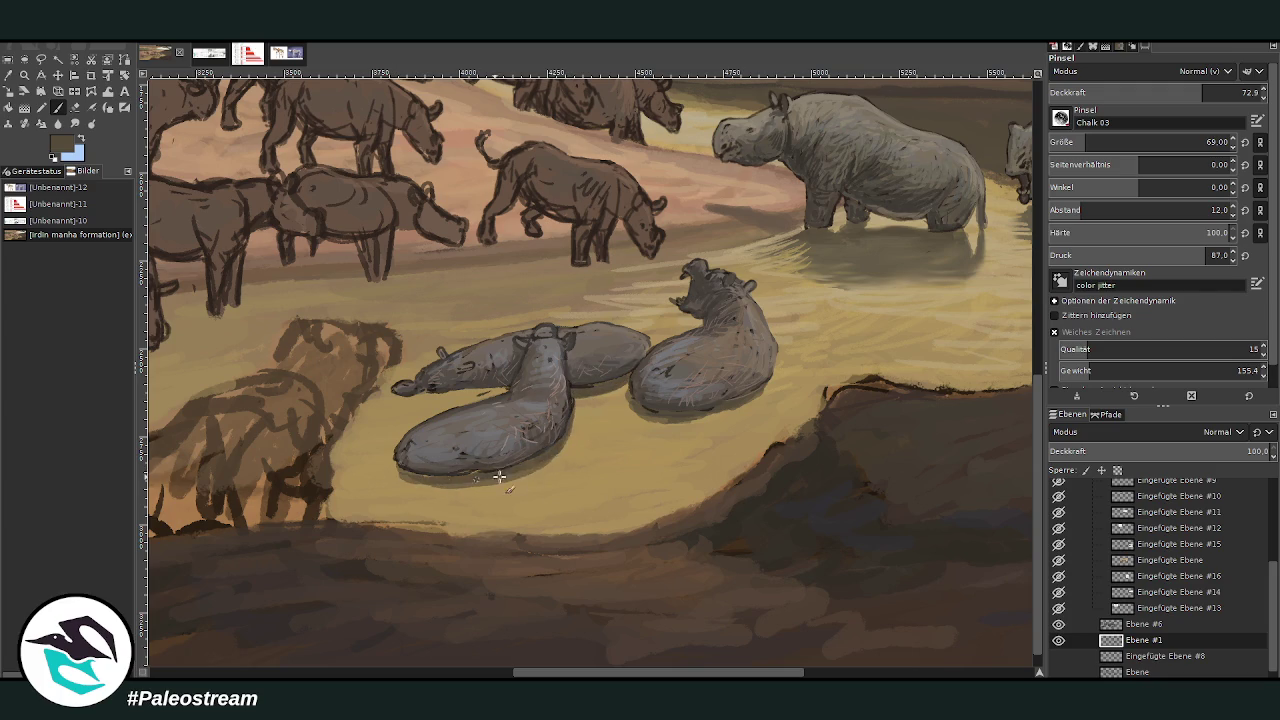
pyautogui.moveTo(537, 468); pyautogui.dragTo(572, 411)
pyautogui.moveTo(505, 386)
pyautogui.mouseDown()
pyautogui.moveTo(400, 392)
pyautogui.moveTo(456, 397)
pyautogui.moveTo(489, 377)
pyautogui.mouseUp()
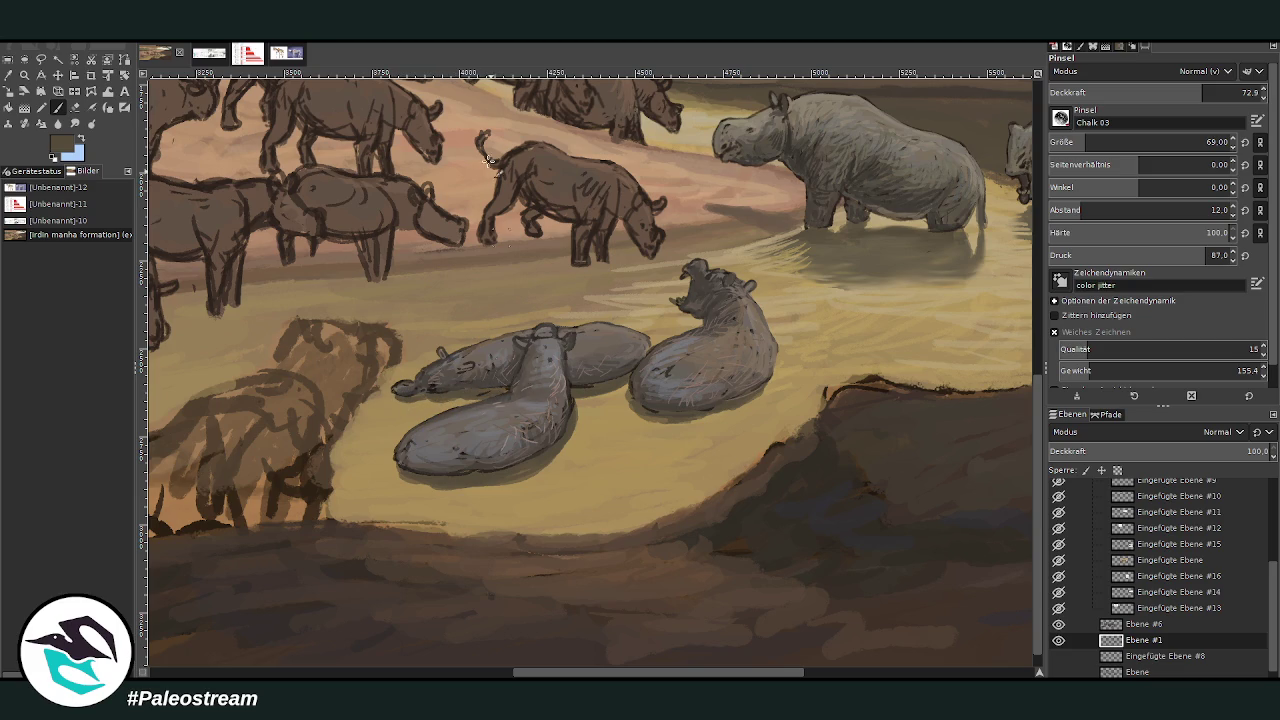
pyautogui.click(8, 75)
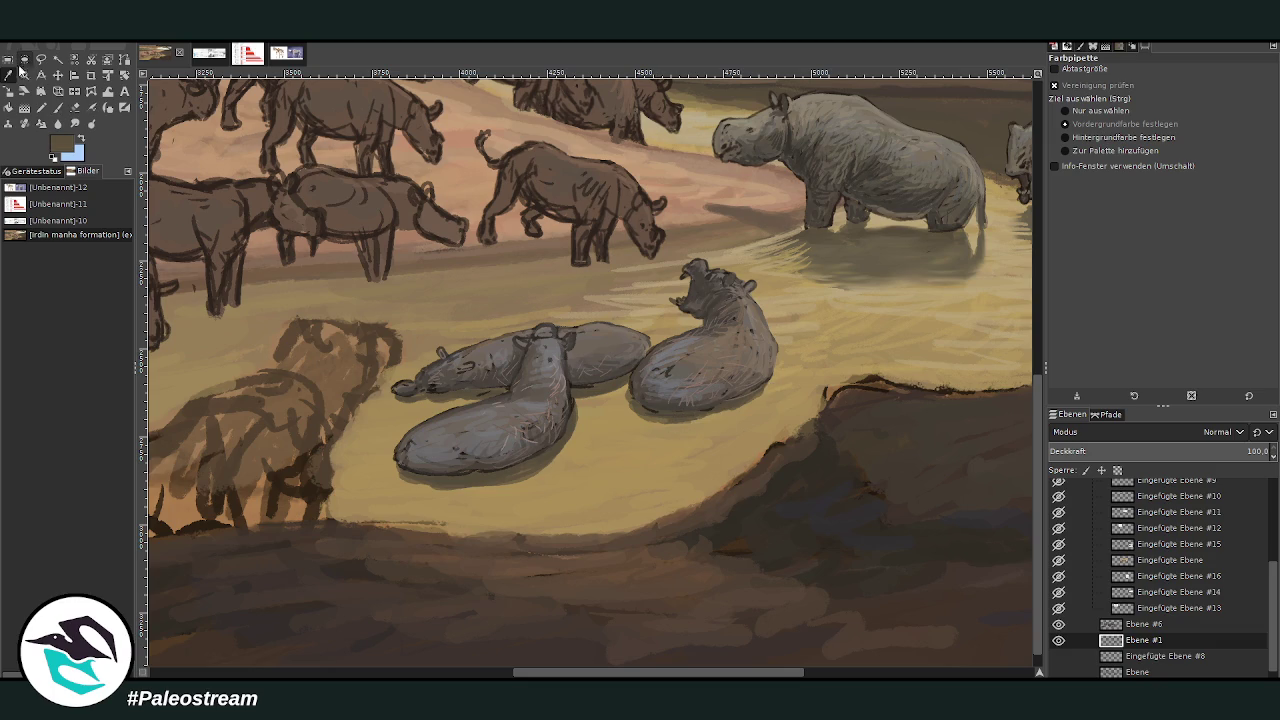
pyautogui.click(891, 269)
pyautogui.press('p')
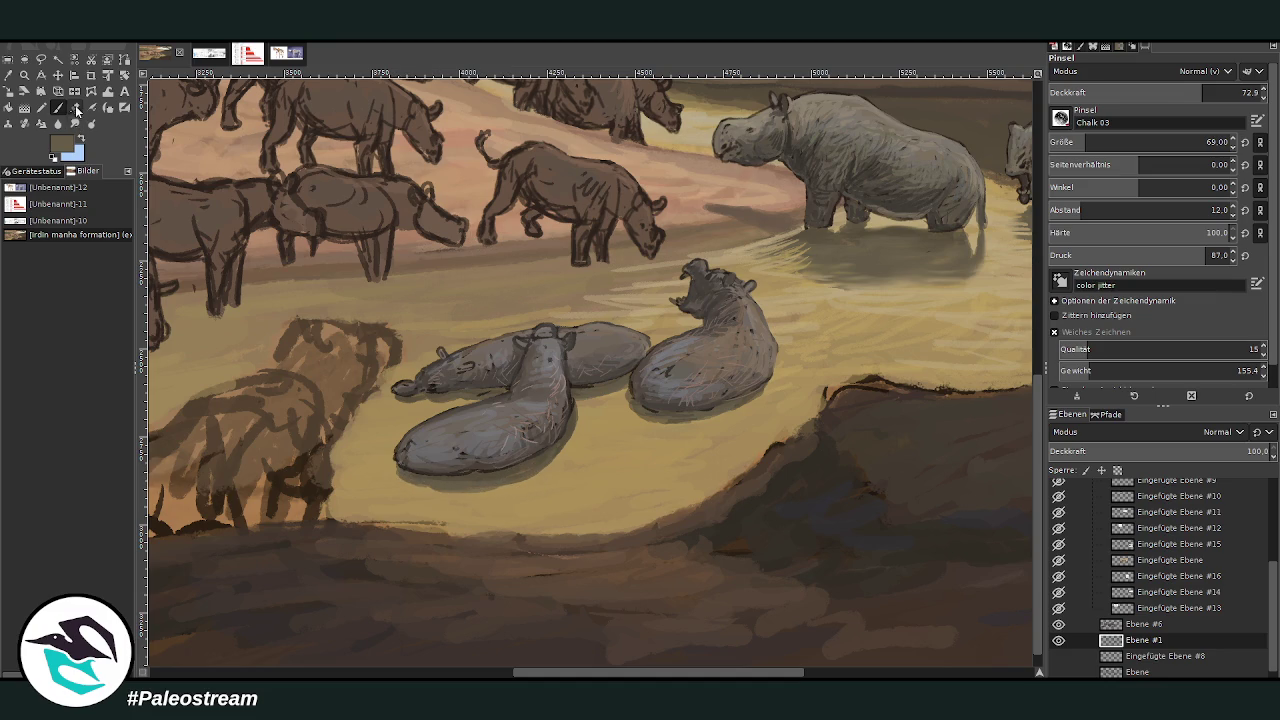
# Paint a faint shadow under the lower-left wading animal and ripples below the right one
pyautogui.click(74, 123)
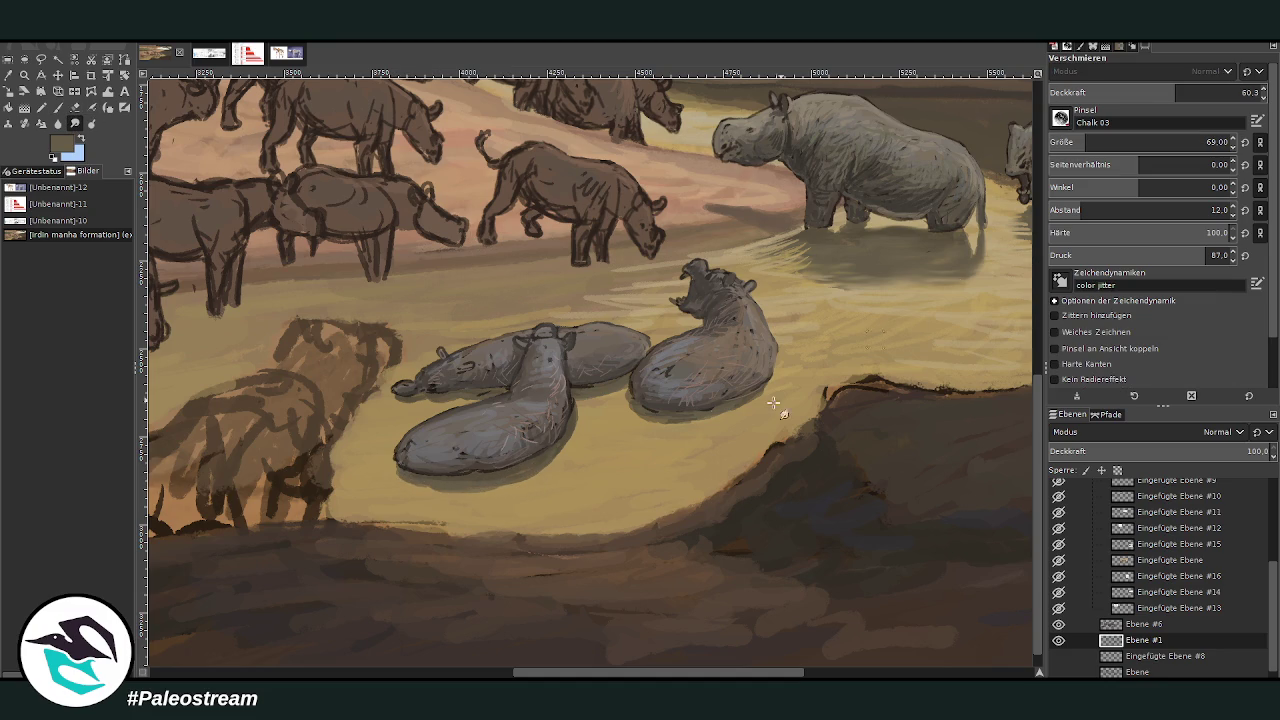
pyautogui.click(1090, 141)
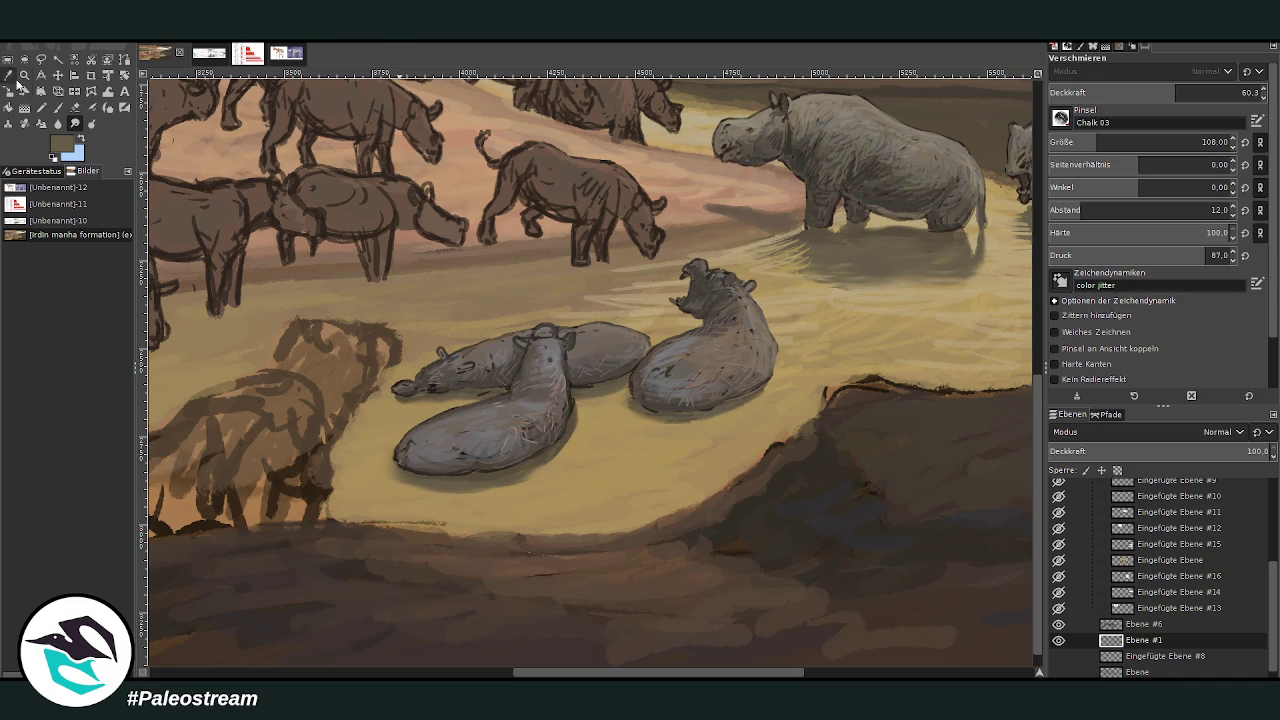
pyautogui.click(58, 107)
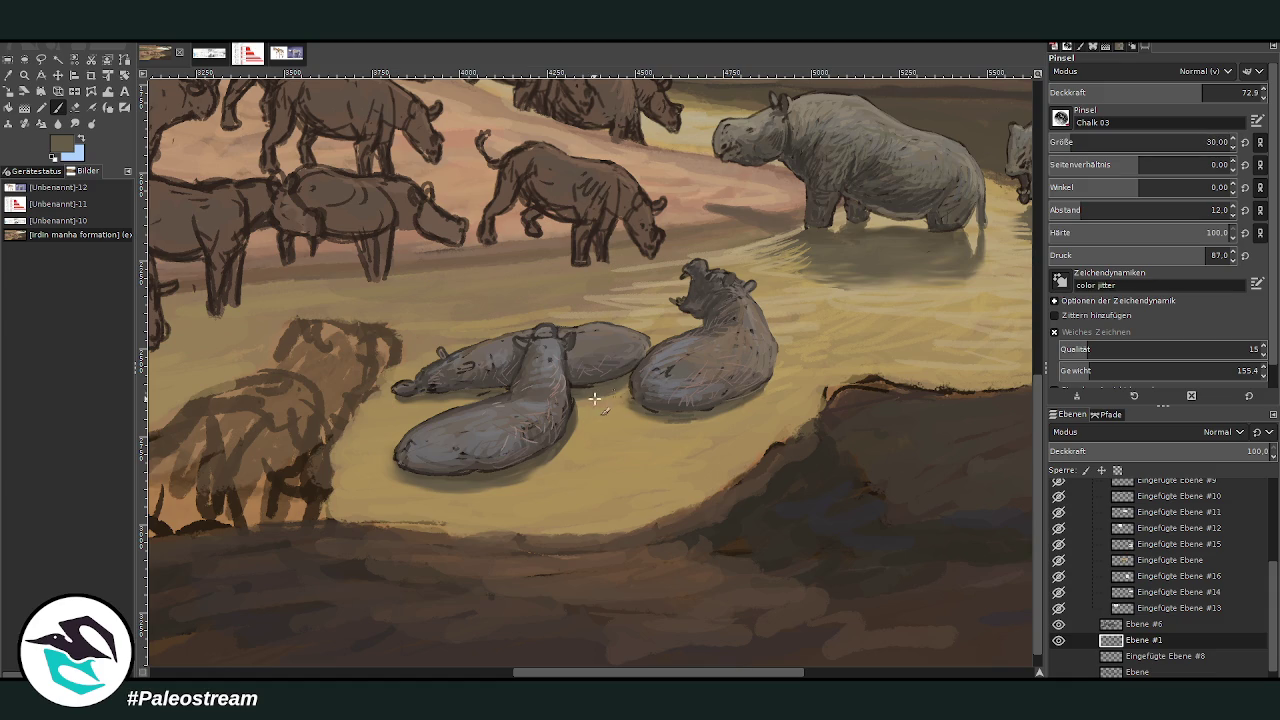
pyautogui.moveTo(420, 493)
pyautogui.mouseDown()
pyautogui.moveTo(487, 494)
pyautogui.moveTo(419, 490)
pyautogui.mouseUp()
pyautogui.moveTo(676, 425)
pyautogui.mouseDown()
pyautogui.moveTo(705, 420)
pyautogui.moveTo(670, 432)
pyautogui.moveTo(720, 434)
pyautogui.moveTo(652, 430)
pyautogui.mouseUp()
# Erase at higher opacity to lighten the dark shading under the front animal's belly
pyautogui.click(74, 123)
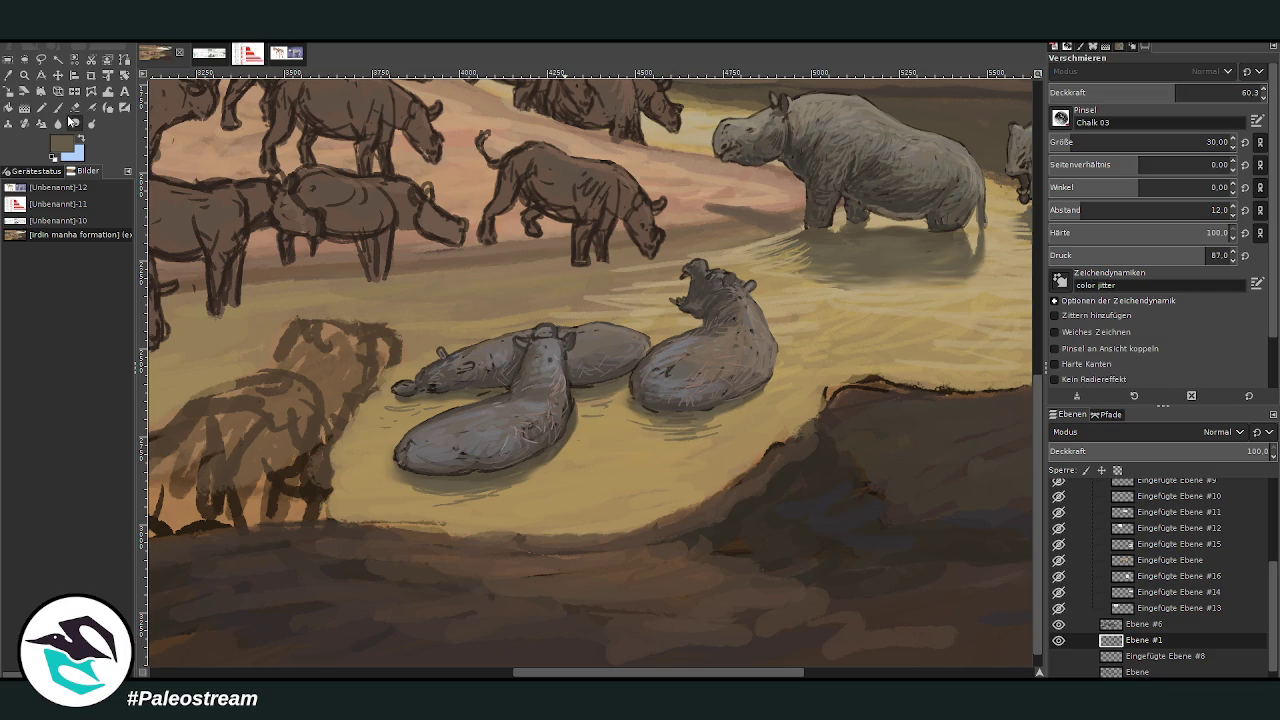
pyautogui.click(75, 107)
pyautogui.moveTo(1163, 101); pyautogui.dragTo(1228, 95)
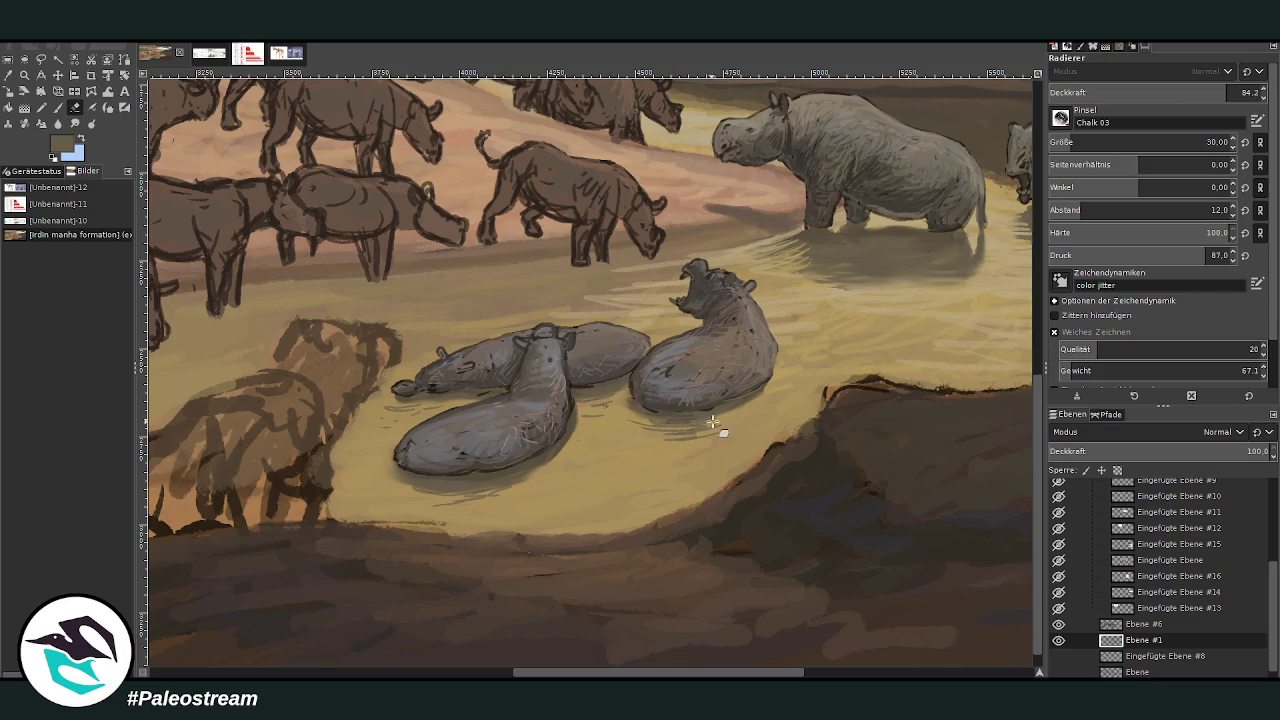
pyautogui.moveTo(469, 505); pyautogui.dragTo(399, 470)
# Blend the water around the animals with a larger, more opaque smudge brush
pyautogui.click(75, 123)
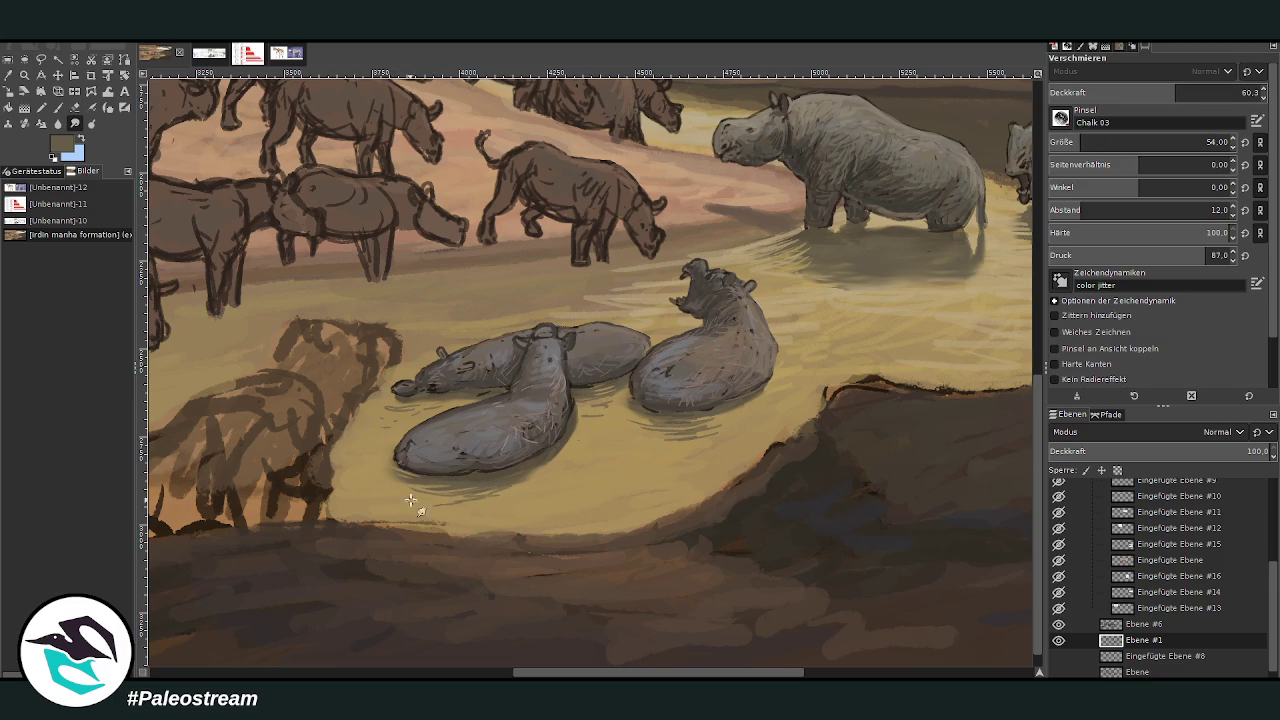
pyautogui.click(1100, 142)
pyautogui.click(1200, 92)
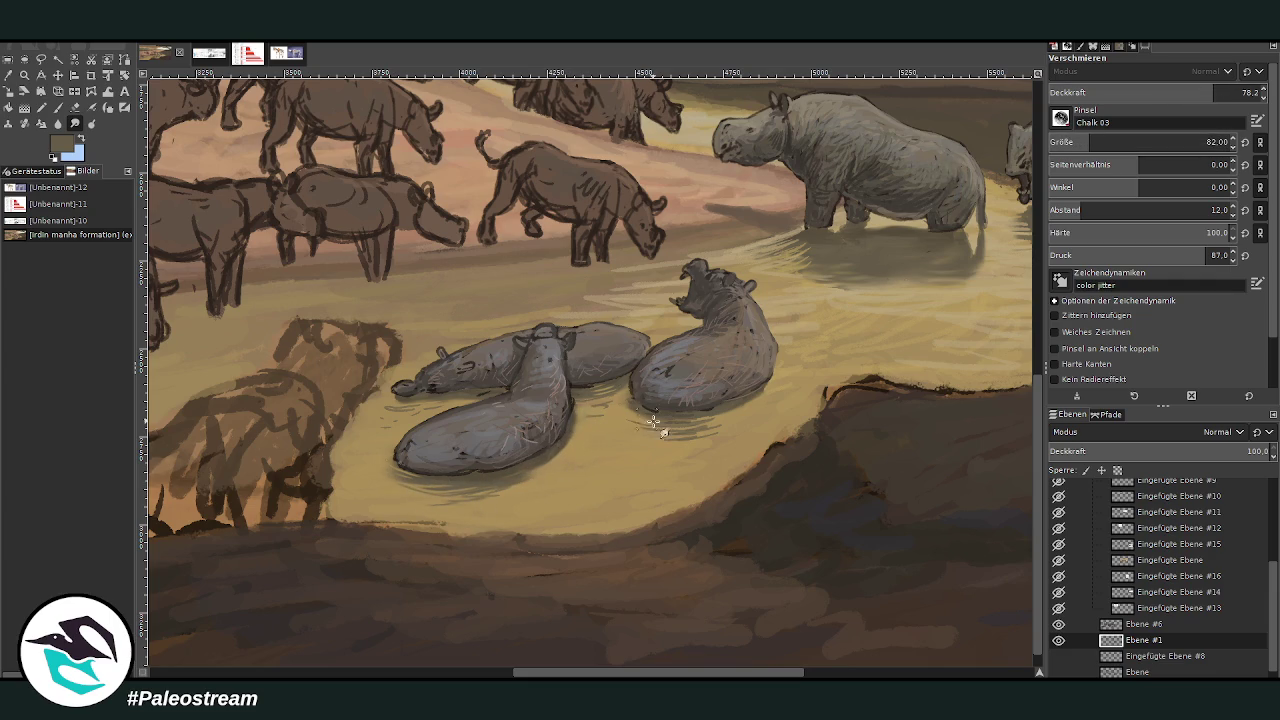
pyautogui.click(58, 107)
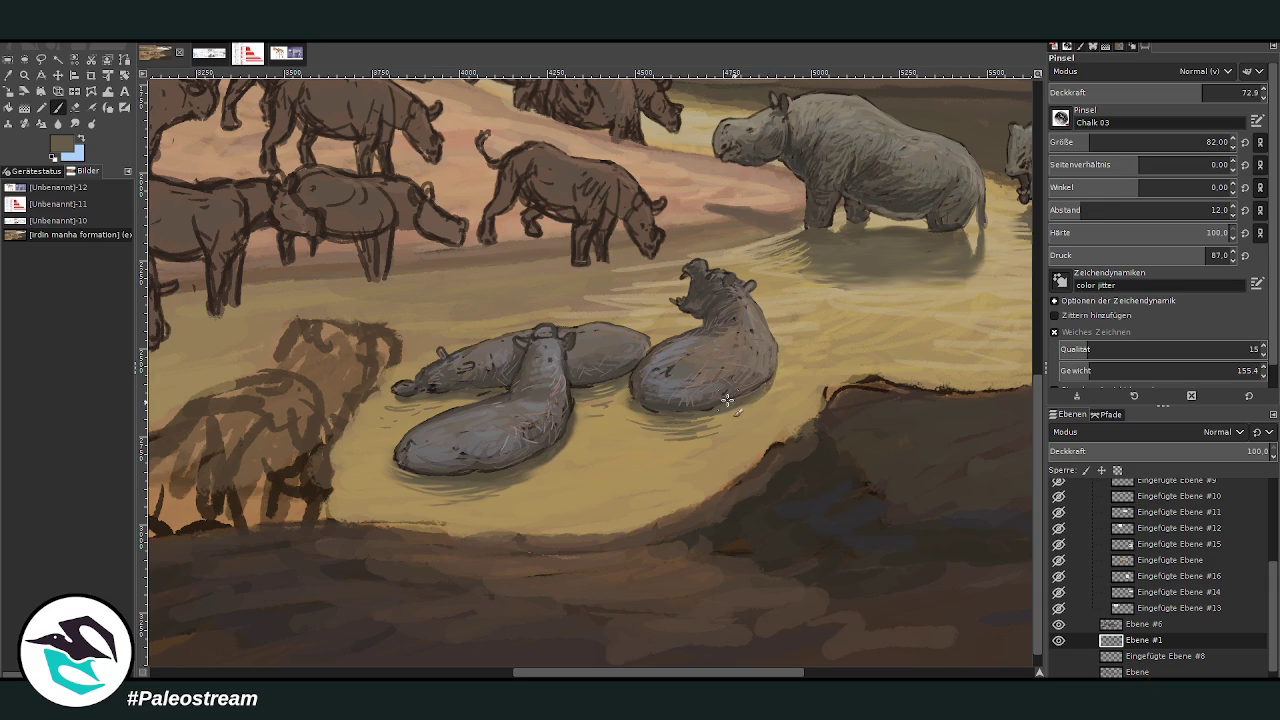
pyautogui.click(74, 123)
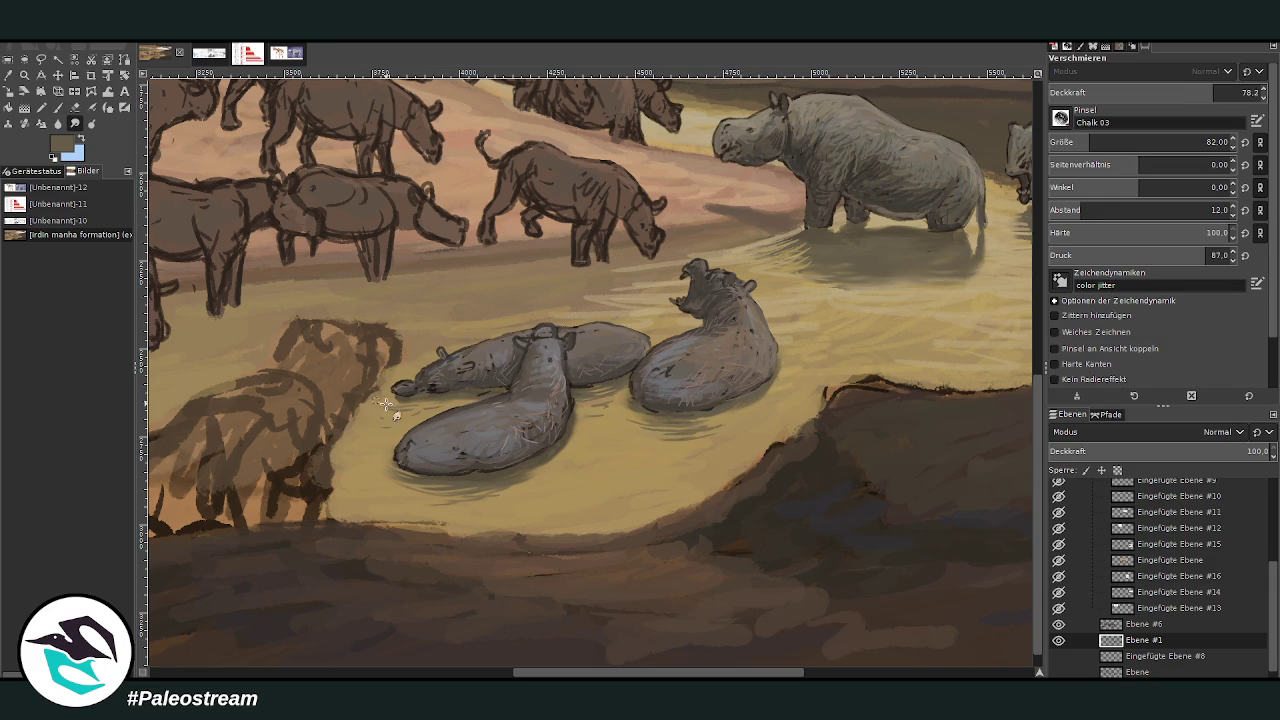
pyautogui.scroll(-1, 313, 447)
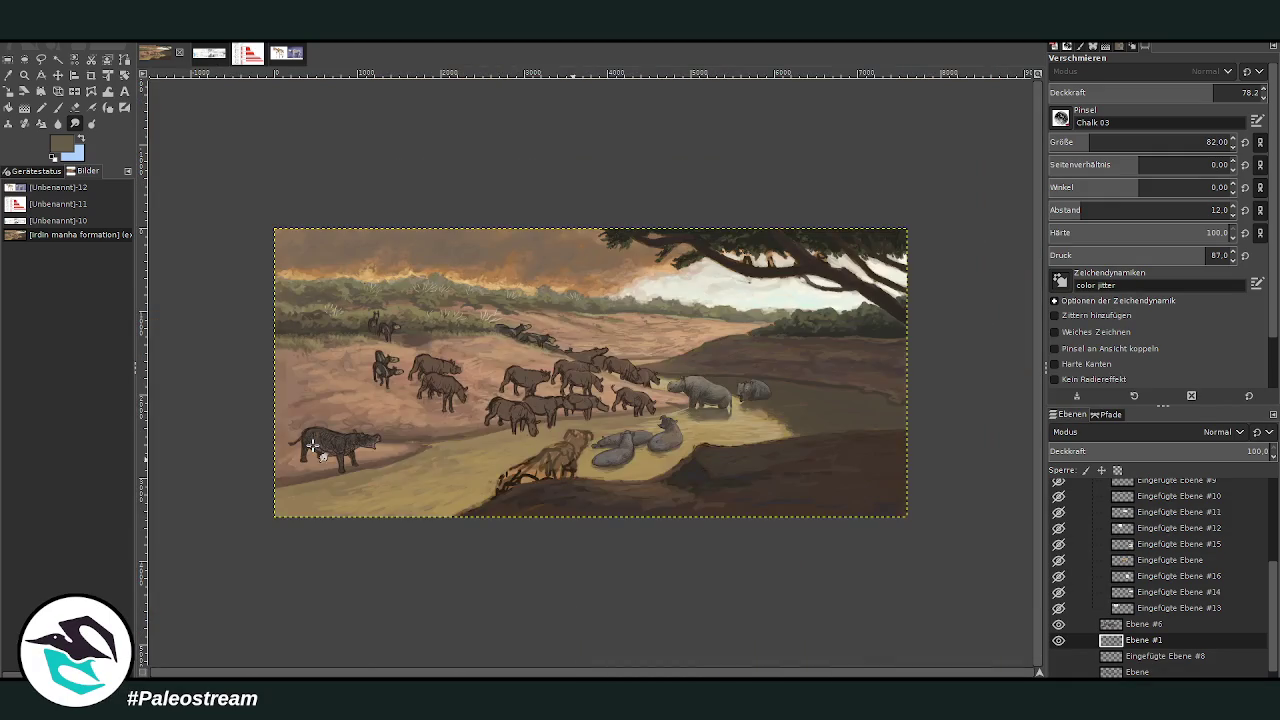
# Zoom in closely on the roaring animal on the left bank
pyautogui.click(24, 75)
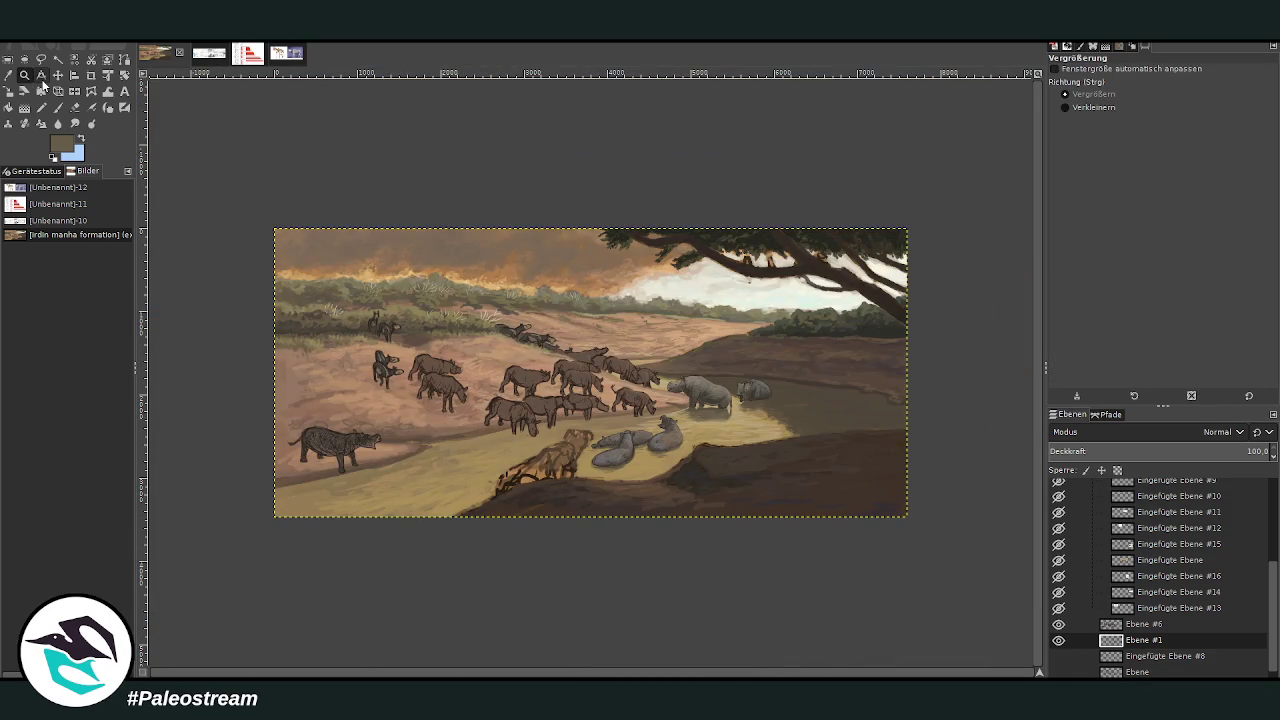
pyautogui.click(600, 430)
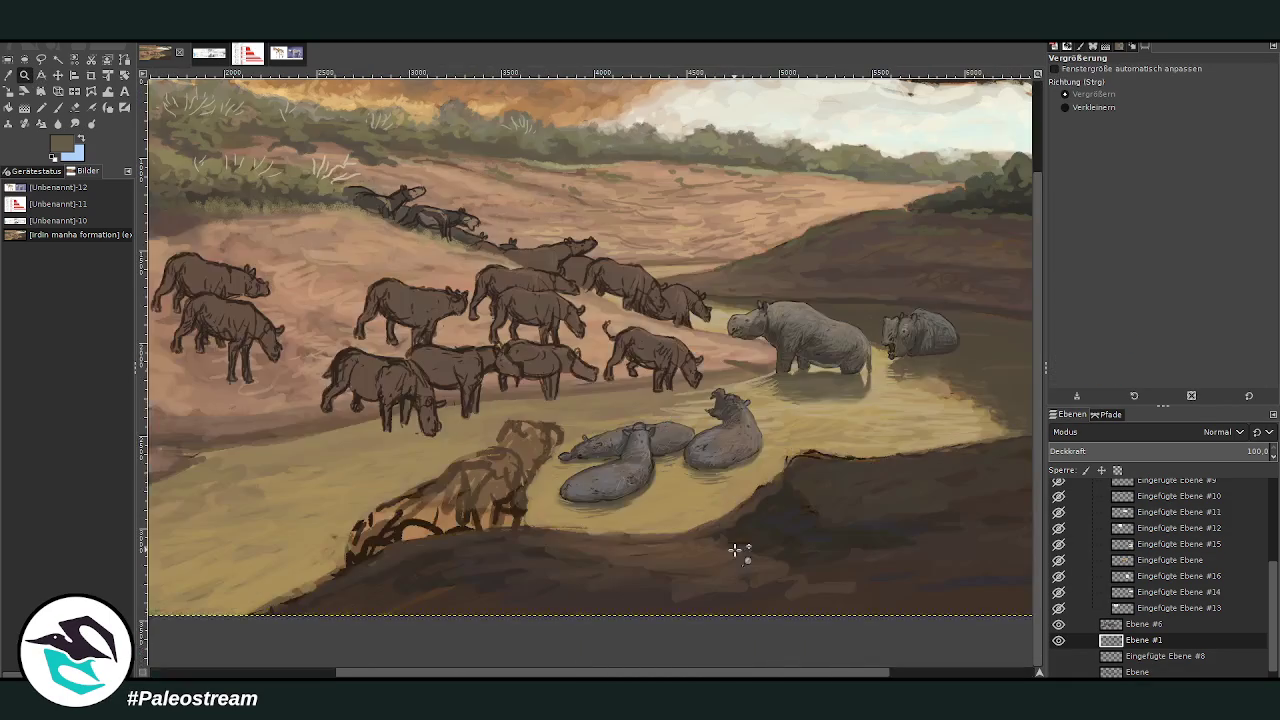
pyautogui.hscroll(-2, 300, 586)
pyautogui.hscroll(-2, 300, 586)
pyautogui.hscroll(-1, 300, 586)
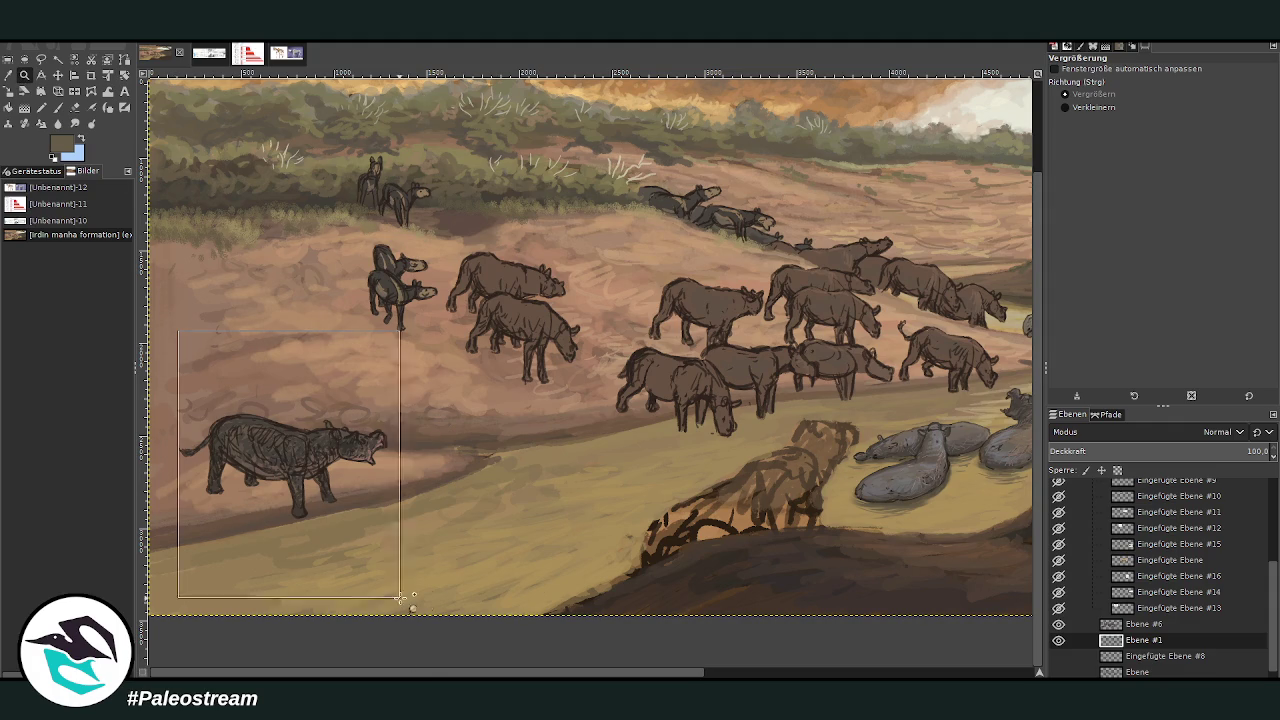
pyautogui.moveTo(172, 324); pyautogui.dragTo(434, 594)
pyautogui.moveTo(320, 143); pyautogui.dragTo(818, 595)
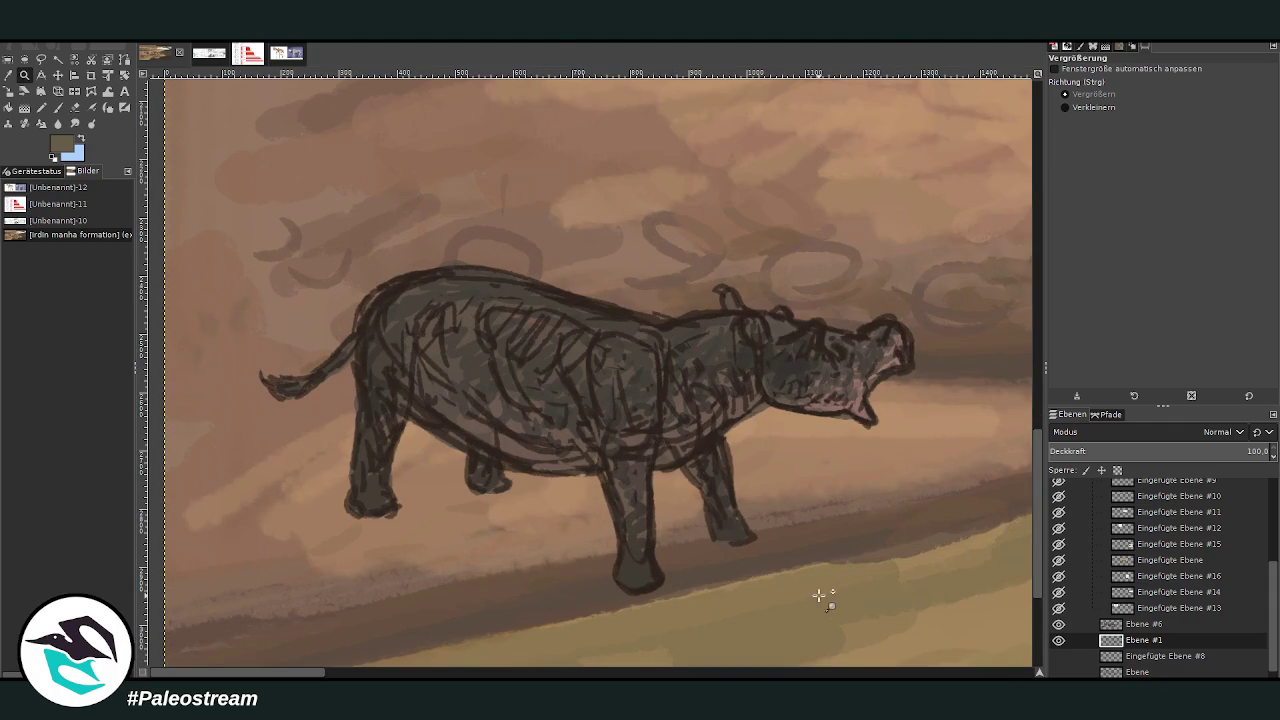
# Sample a canvas colour and set a smaller, more opaque brush on layer Ebene #6
pyautogui.click(8, 74)
pyautogui.click(1014, 391)
pyautogui.press('p')
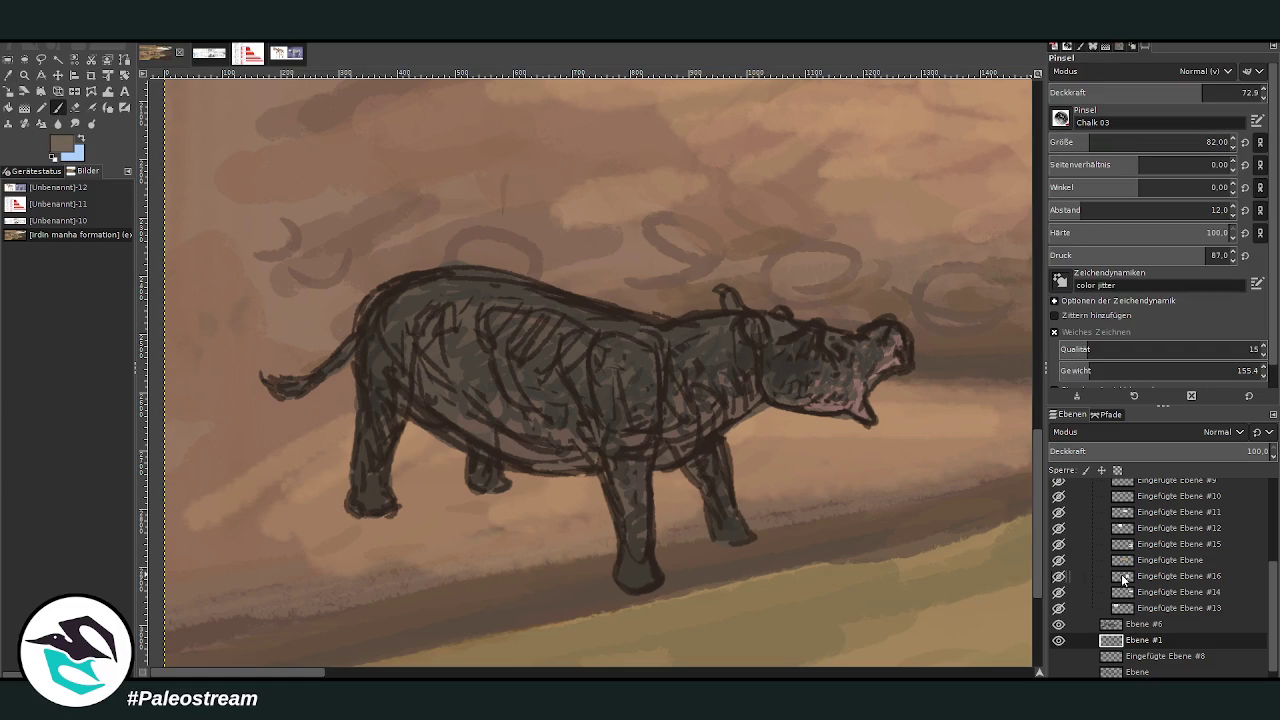
pyautogui.click(1135, 623)
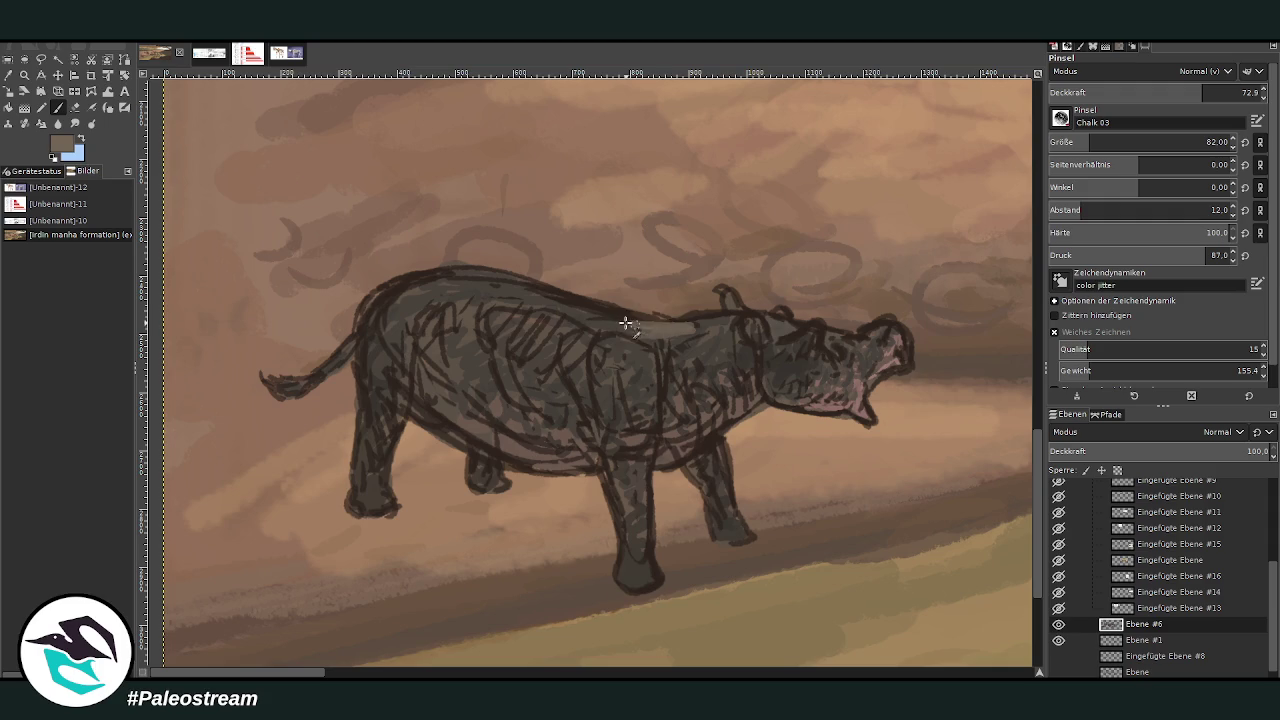
pyautogui.click(1208, 90)
pyautogui.click(1068, 140)
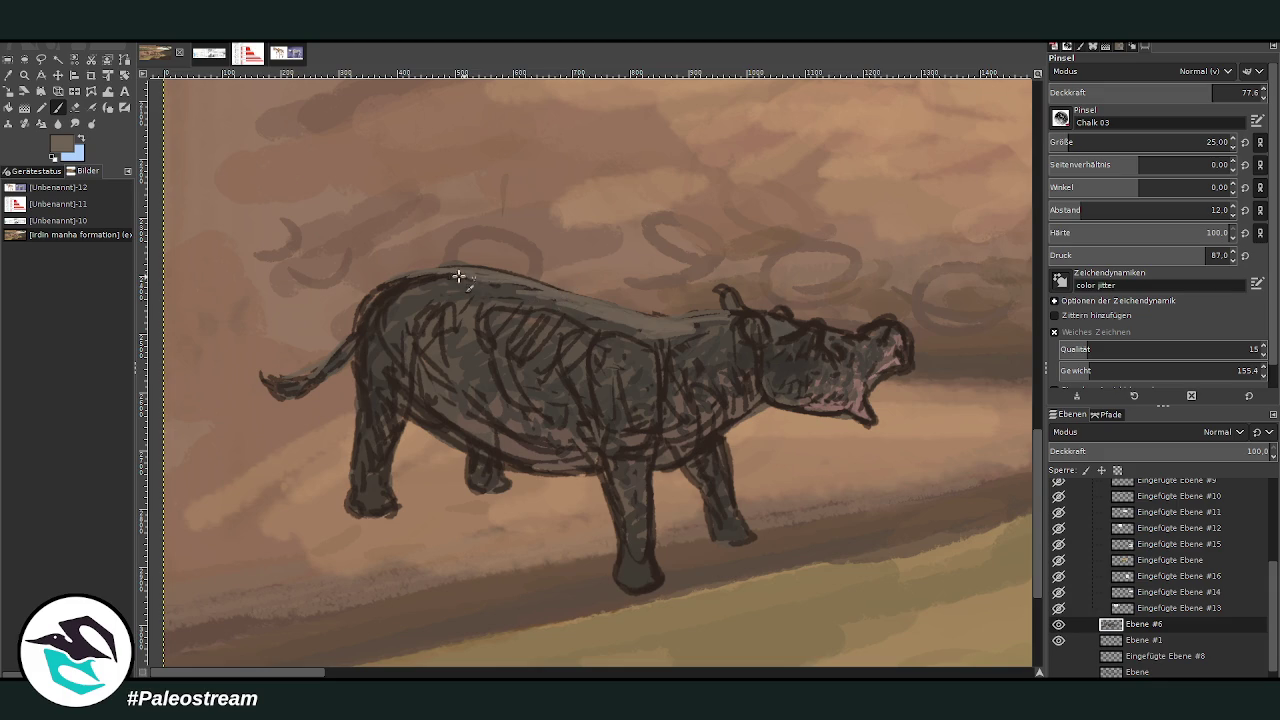
# Paint light grey highlights along the roaring animal's back and over its head
pyautogui.moveTo(510, 273); pyautogui.dragTo(378, 290)
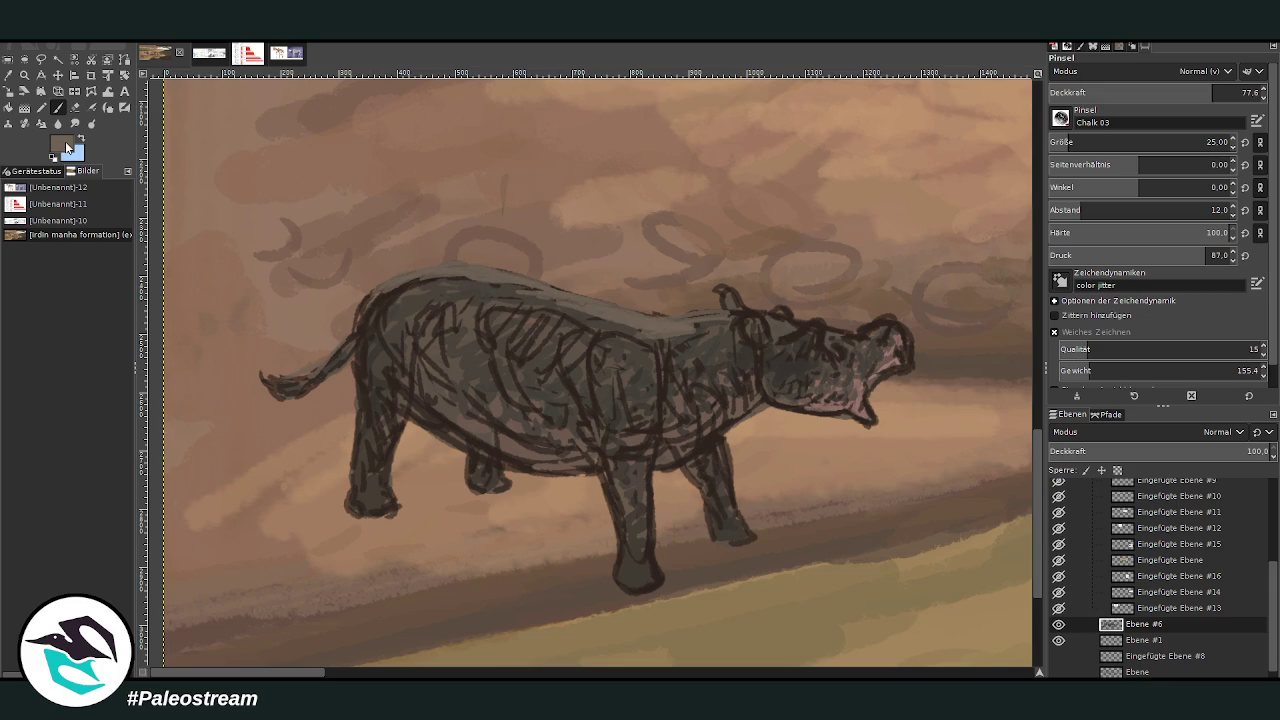
pyautogui.moveTo(704, 320); pyautogui.dragTo(466, 266)
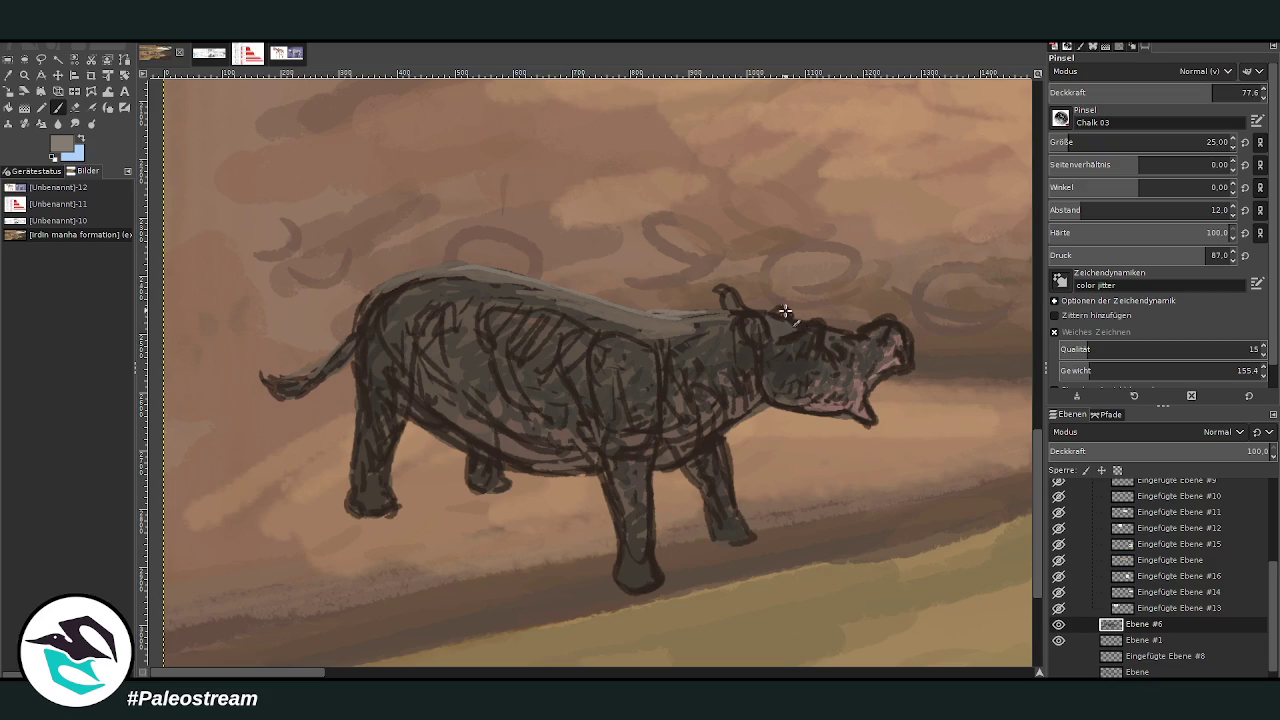
pyautogui.moveTo(812, 318)
pyautogui.mouseDown()
pyautogui.moveTo(825, 330)
pyautogui.moveTo(877, 308)
pyautogui.moveTo(905, 335)
pyautogui.moveTo(840, 332)
pyautogui.mouseUp()
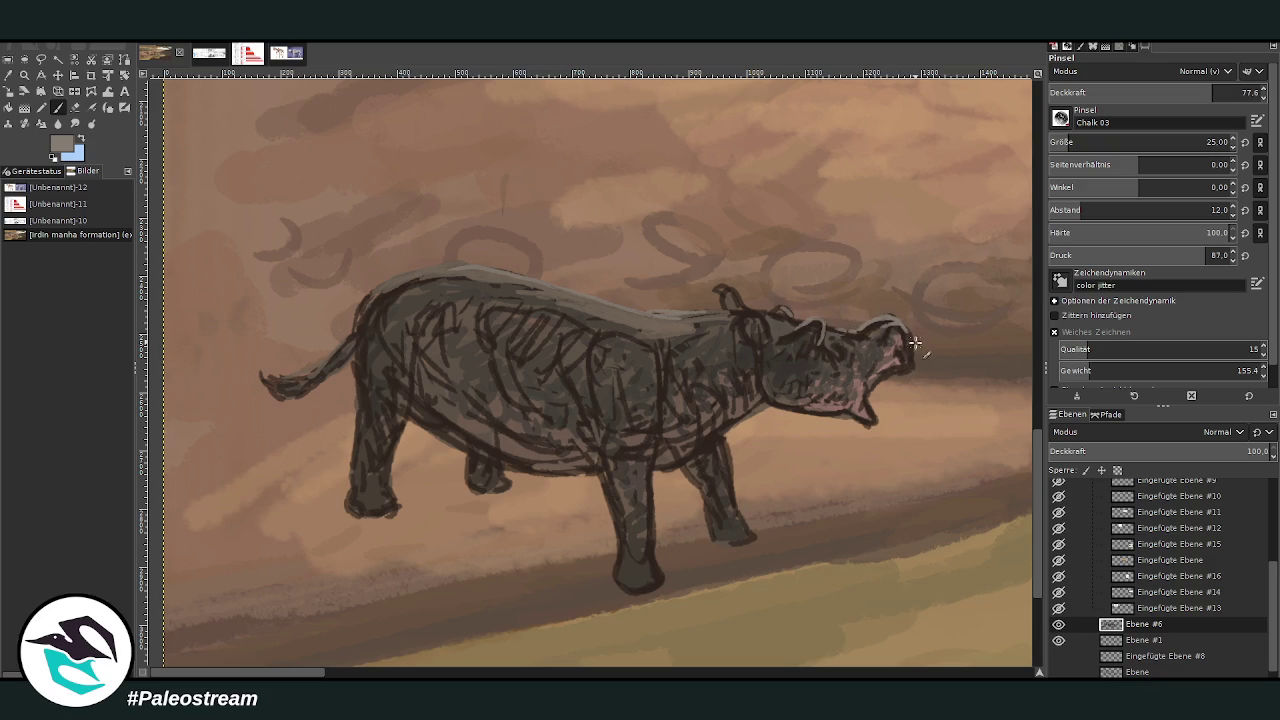
# Shade the lower jaw darker grey and lighten the snout and upper jaw with grey-pink
pyautogui.keyDown('ctrl'); pyautogui.click(1005, 383); pyautogui.keyUp('ctrl')
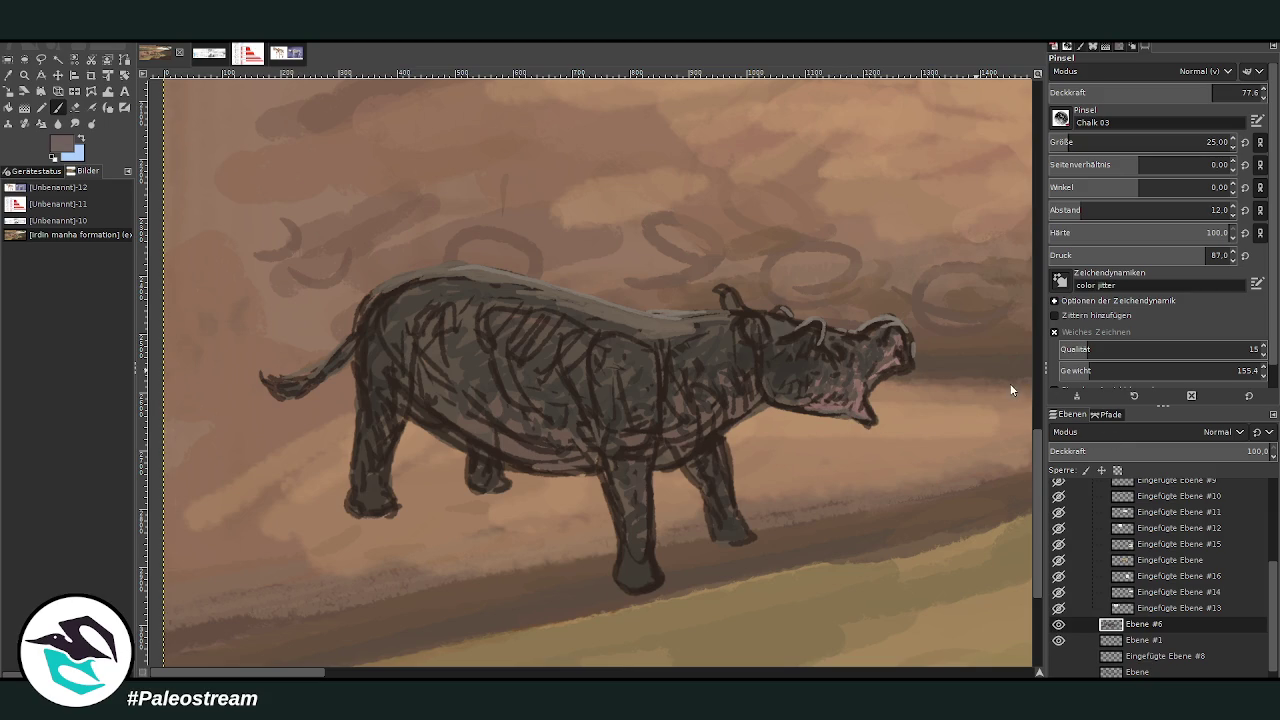
pyautogui.moveTo(862, 390); pyautogui.dragTo(785, 398)
pyautogui.moveTo(885, 372); pyautogui.dragTo(906, 358)
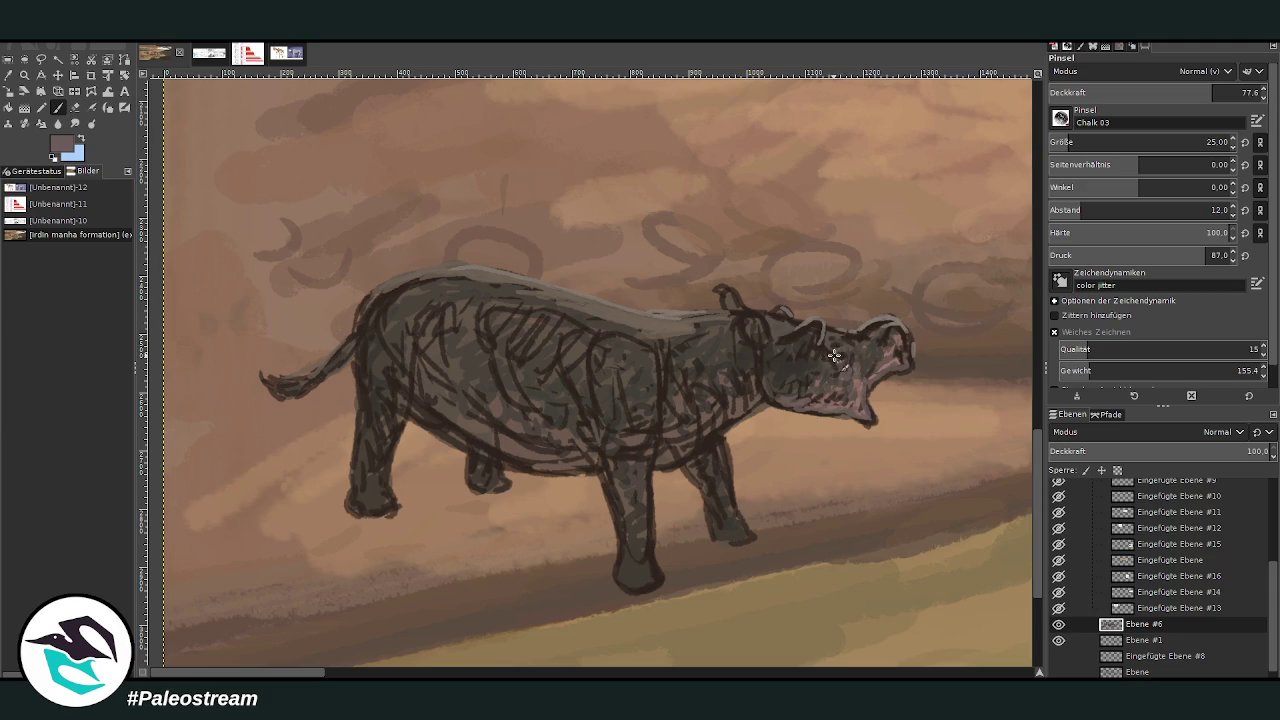
pyautogui.moveTo(830, 357); pyautogui.dragTo(858, 362)
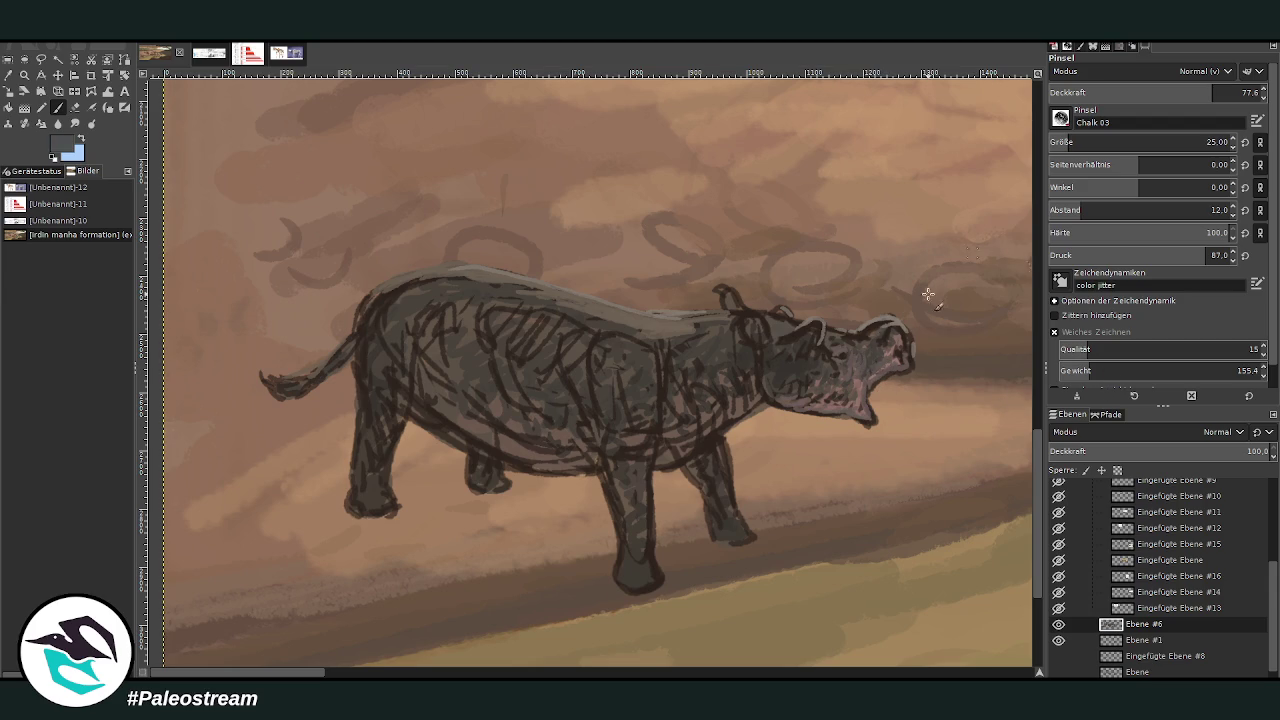
pyautogui.moveTo(857, 366); pyautogui.dragTo(876, 360)
pyautogui.moveTo(785, 332); pyautogui.dragTo(788, 338)
# Add blue-grey highlights across the back and shoulder, then zoom out
pyautogui.moveTo(629, 349)
pyautogui.mouseDown()
pyautogui.moveTo(595, 325)
pyautogui.moveTo(560, 330)
pyautogui.moveTo(450, 290)
pyautogui.moveTo(361, 308)
pyautogui.moveTo(386, 320)
pyautogui.moveTo(371, 357)
pyautogui.moveTo(316, 374)
pyautogui.mouseUp()
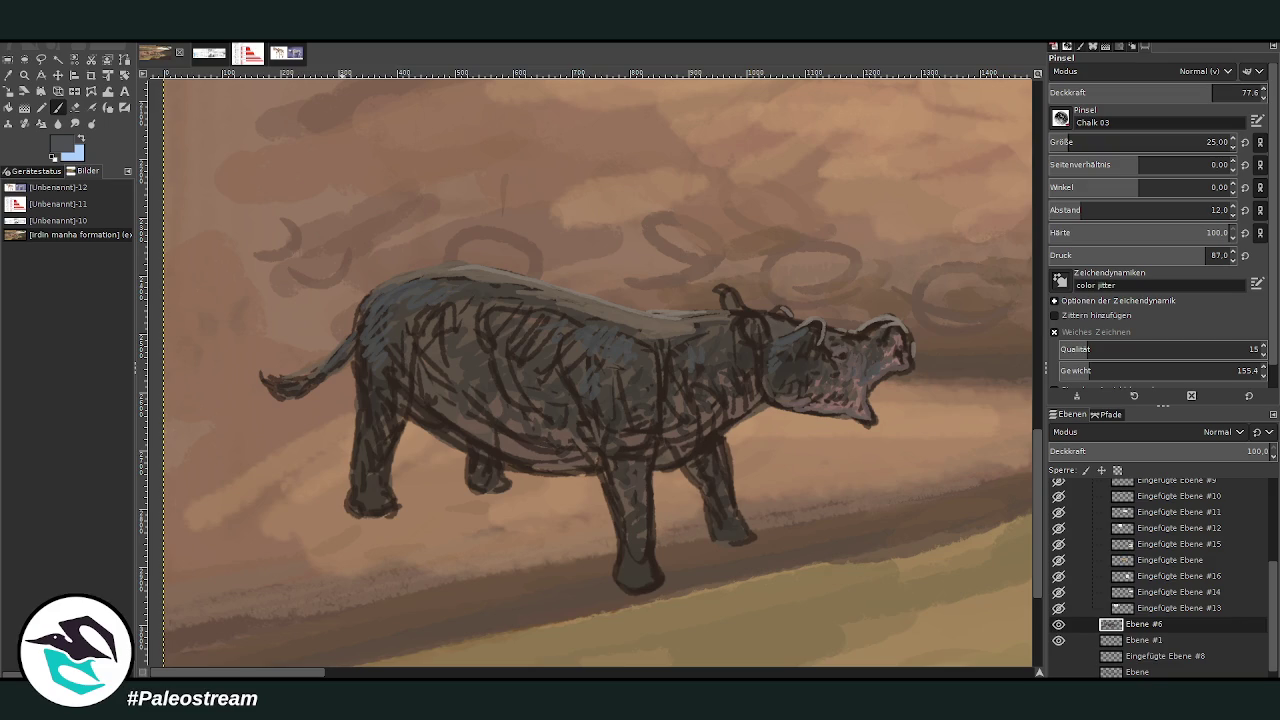
pyautogui.scroll(-3, 251, 657)
pyautogui.scroll(-2, 251, 657)
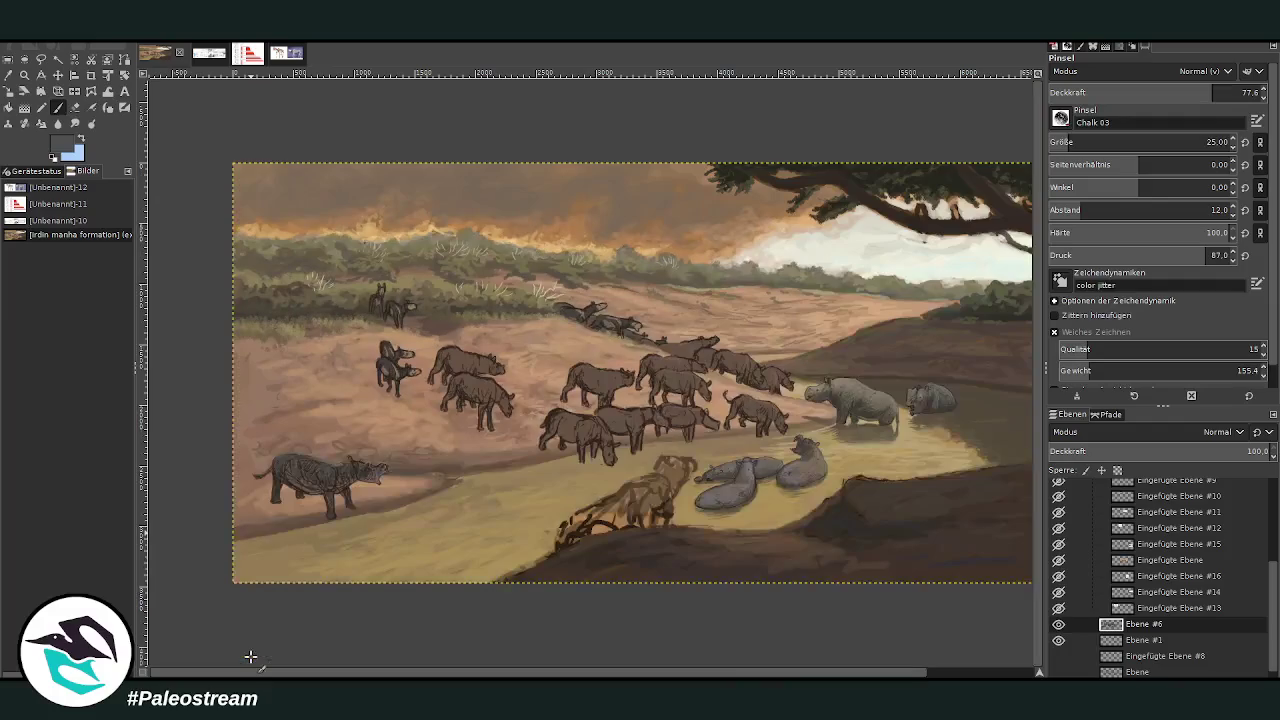
# Zoom in with two rectangles around the roaring animal and resume the Paintbrush
pyautogui.press('z')
pyautogui.moveTo(262, 413); pyautogui.dragTo(443, 537)
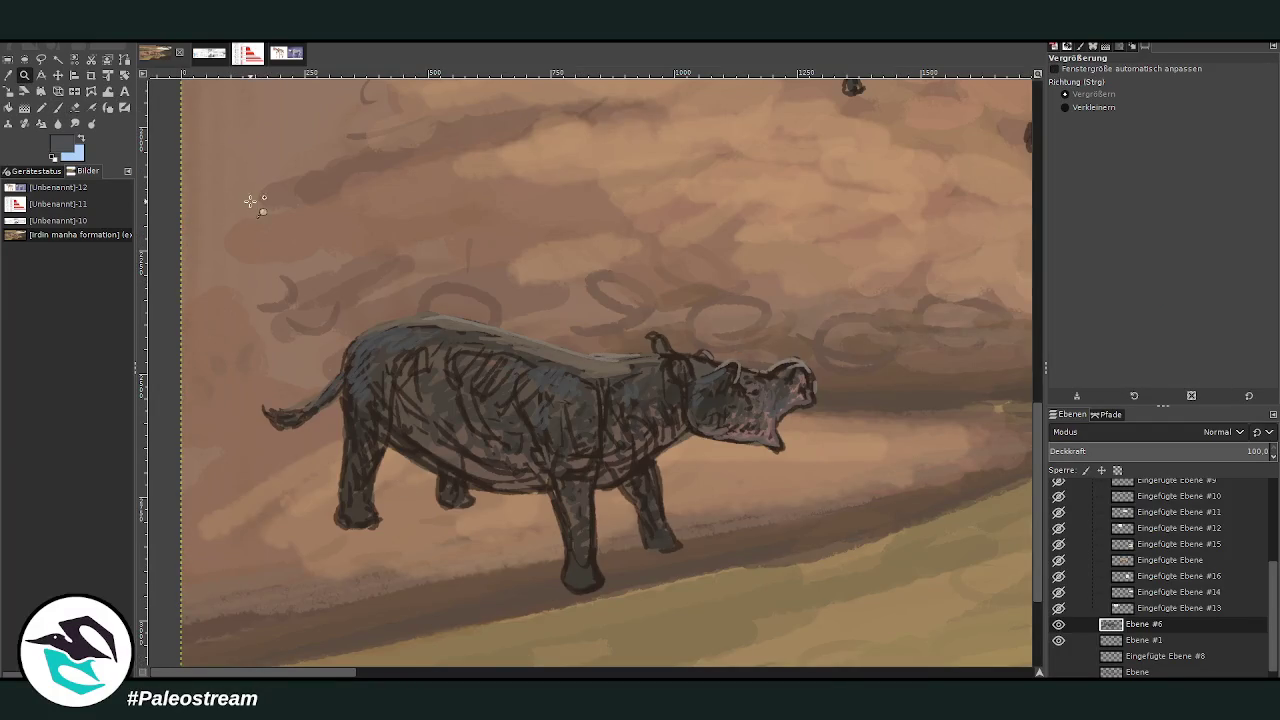
pyautogui.moveTo(251, 206); pyautogui.dragTo(819, 664)
pyautogui.press('p')
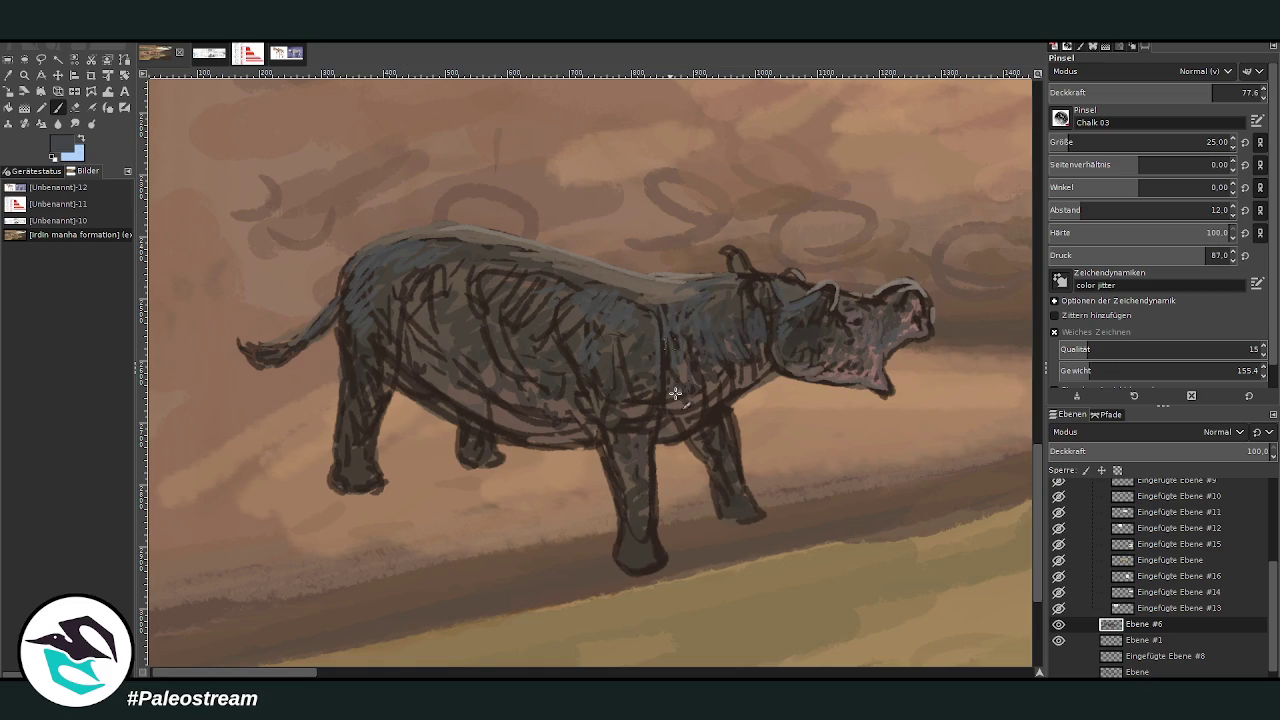
# Sample a darker brown-grey from the head and add a small dark mark there
pyautogui.keyDown('ctrl'); pyautogui.click(740, 380); pyautogui.keyUp('ctrl')
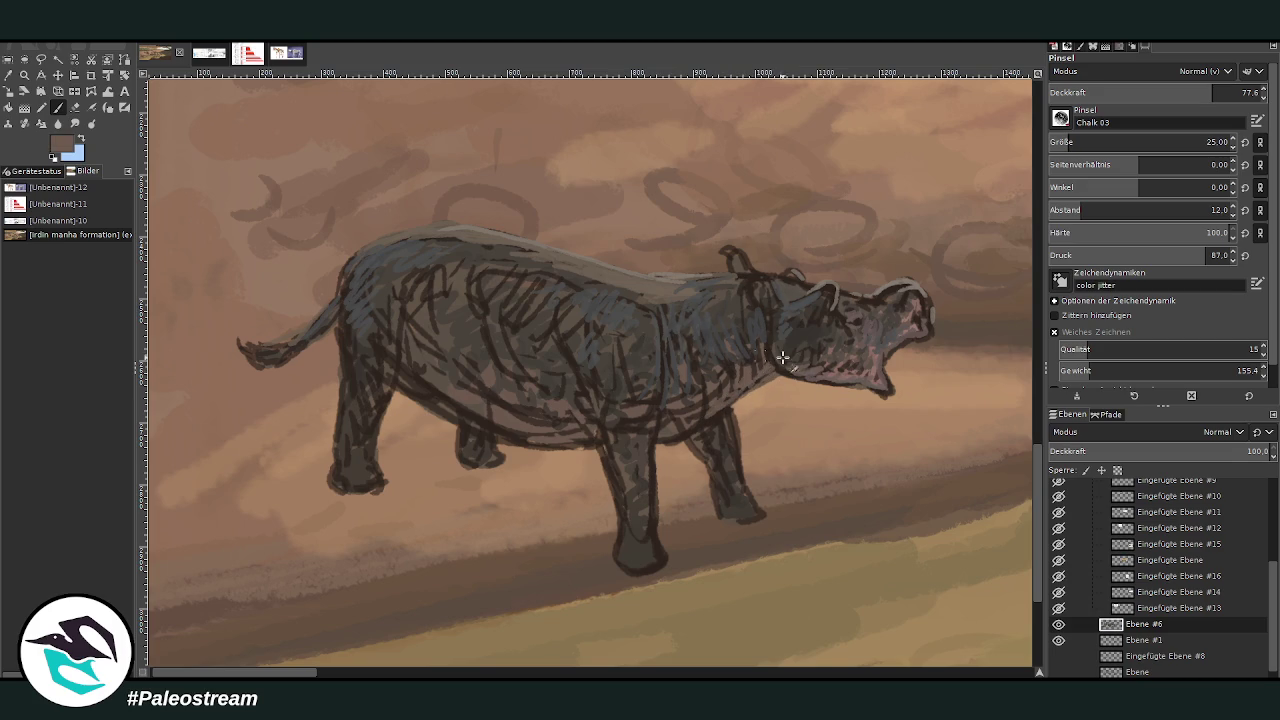
pyautogui.keyDown('ctrl'); pyautogui.click(925, 339); pyautogui.keyUp('ctrl')
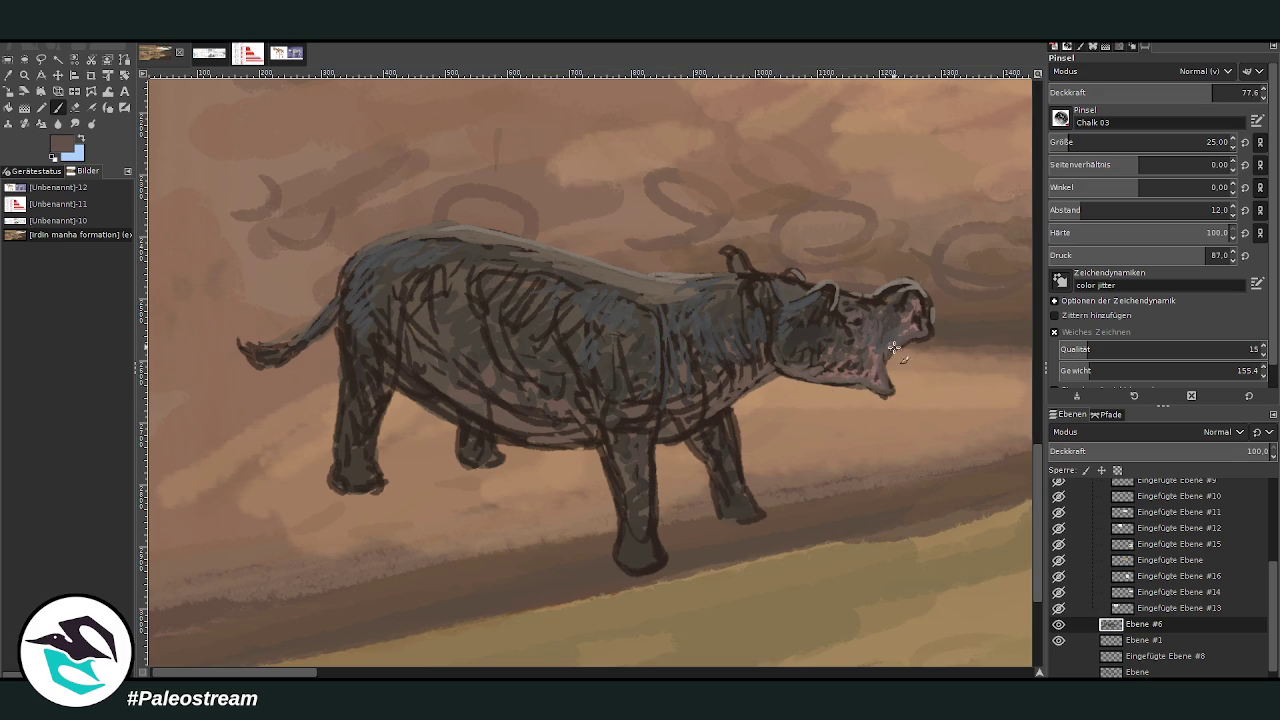
pyautogui.moveTo(911, 293)
pyautogui.mouseDown()
pyautogui.moveTo(893, 310)
pyautogui.moveTo(866, 298)
pyautogui.mouseUp()
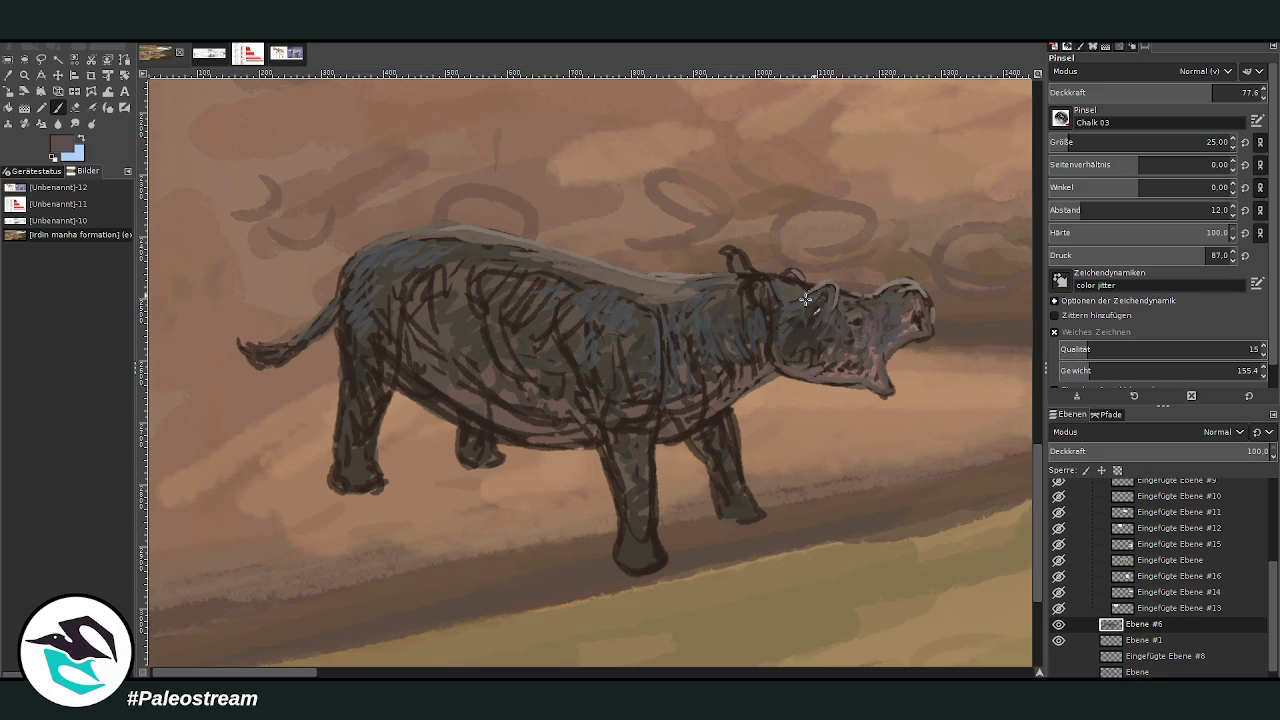
# Lighten the dark bump on the back with a lighter brownish grey from the head
pyautogui.keyDown('ctrl'); pyautogui.click(912, 325); pyautogui.keyUp('ctrl')
pyautogui.keyDown('ctrl'); pyautogui.click(912, 322); pyautogui.keyUp('ctrl')
pyautogui.keyDown('ctrl'); pyautogui.click(819, 301); pyautogui.keyUp('ctrl')
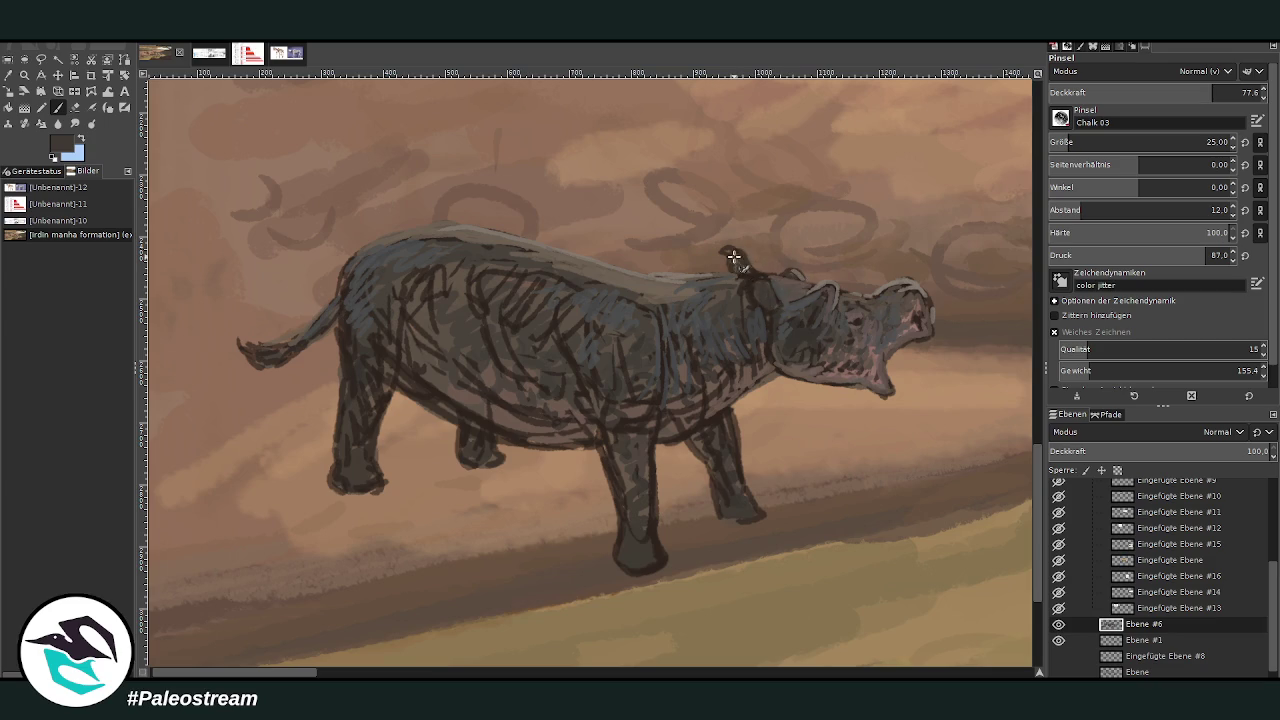
pyautogui.keyDown('ctrl'); pyautogui.click(794, 288); pyautogui.keyUp('ctrl')
pyautogui.moveTo(743, 261)
pyautogui.mouseDown()
pyautogui.moveTo(737, 286)
pyautogui.moveTo(743, 300)
pyautogui.moveTo(749, 286)
pyautogui.moveTo(775, 303)
pyautogui.moveTo(766, 337)
pyautogui.moveTo(785, 360)
pyautogui.moveTo(808, 349)
pyautogui.moveTo(783, 335)
pyautogui.moveTo(791, 366)
pyautogui.moveTo(824, 358)
pyautogui.moveTo(857, 379)
pyautogui.moveTo(718, 370)
pyautogui.moveTo(738, 372)
pyautogui.moveTo(696, 416)
pyautogui.mouseUp()
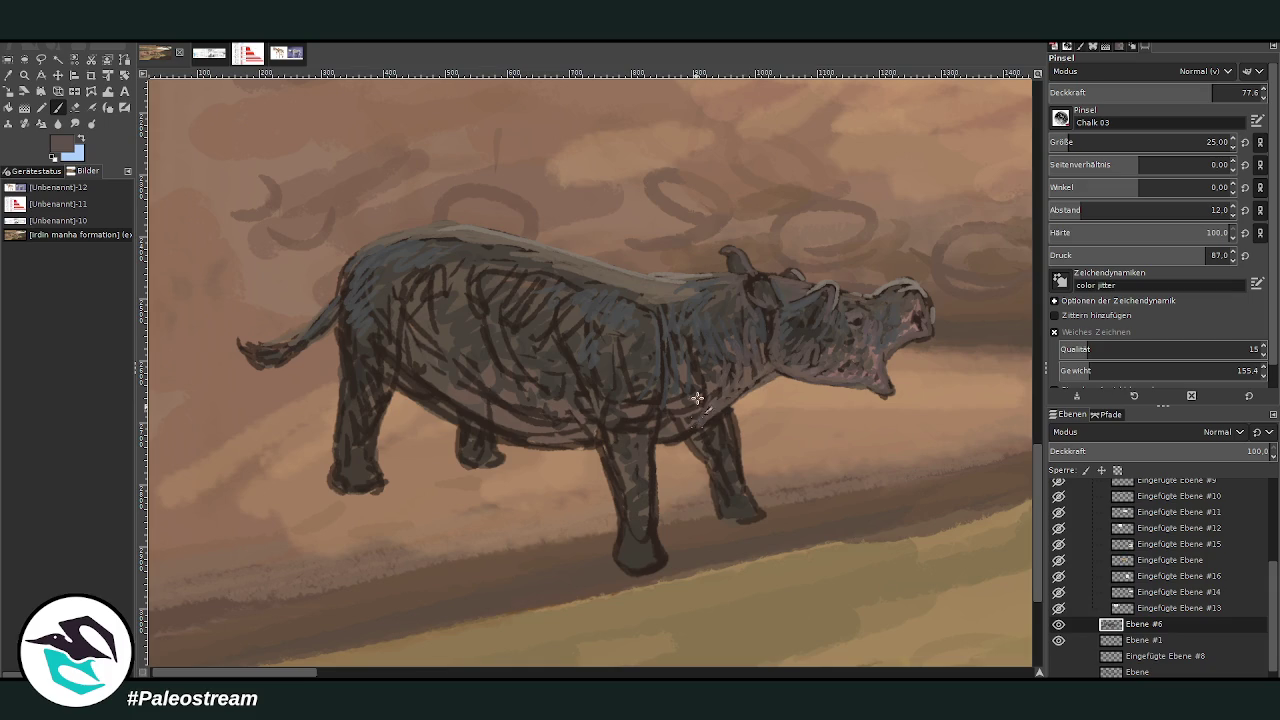
pyautogui.keyDown('ctrl'); pyautogui.click(702, 390); pyautogui.keyUp('ctrl')
pyautogui.keyDown('ctrl'); pyautogui.click(730, 350); pyautogui.keyUp('ctrl')
pyautogui.keyDown('ctrl'); pyautogui.click(645, 423); pyautogui.keyUp('ctrl')
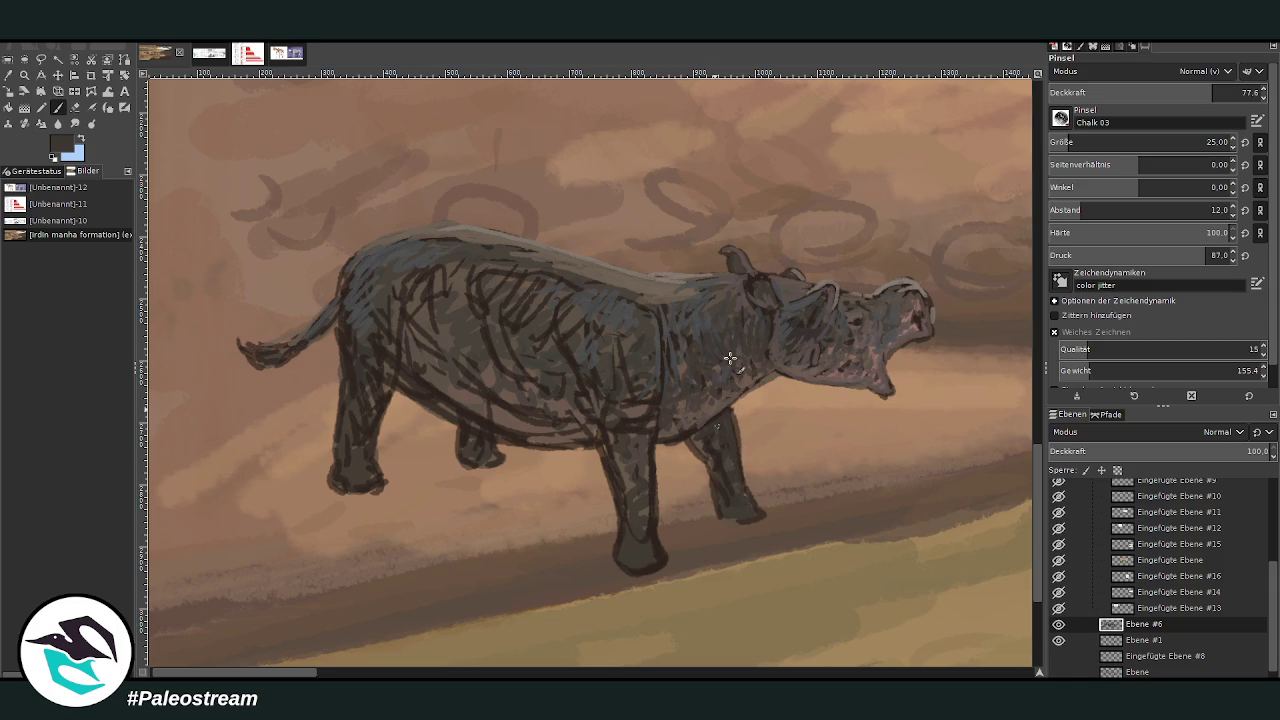
# Paint lighter grey down the front leg and onto the foot
pyautogui.keyDown('ctrl'); pyautogui.click(806, 371); pyautogui.keyUp('ctrl')
pyautogui.moveTo(736, 443)
pyautogui.mouseDown()
pyautogui.moveTo(744, 500)
pyautogui.moveTo(729, 520)
pyautogui.mouseUp()
pyautogui.moveTo(649, 535)
pyautogui.mouseDown()
pyautogui.moveTo(666, 563)
pyautogui.moveTo(645, 531)
pyautogui.mouseUp()
# Add dark brown strokes on the shoulder and along the front leg
pyautogui.keyDown('ctrl'); pyautogui.click(630, 440); pyautogui.keyUp('ctrl')
pyautogui.keyDown('ctrl'); pyautogui.click(668, 404); pyautogui.keyUp('ctrl')
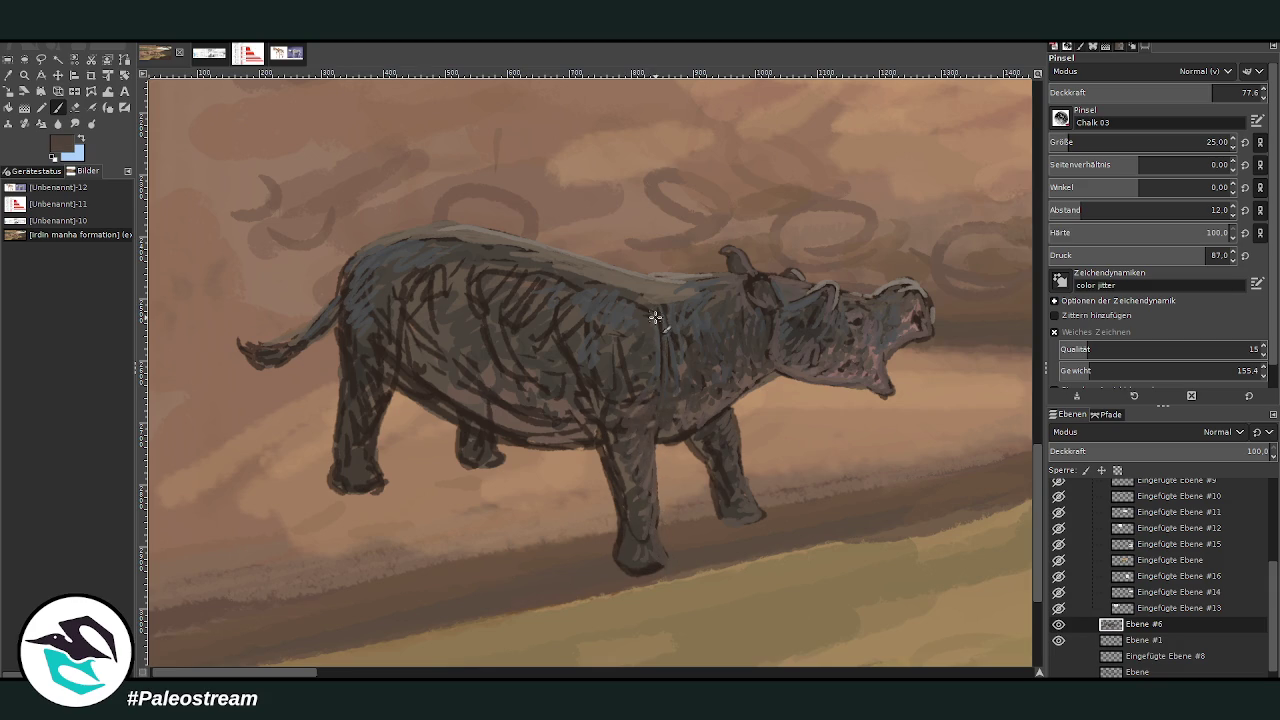
pyautogui.keyDown('ctrl'); pyautogui.click(699, 406); pyautogui.keyUp('ctrl')
pyautogui.moveTo(699, 406); pyautogui.dragTo(692, 380)
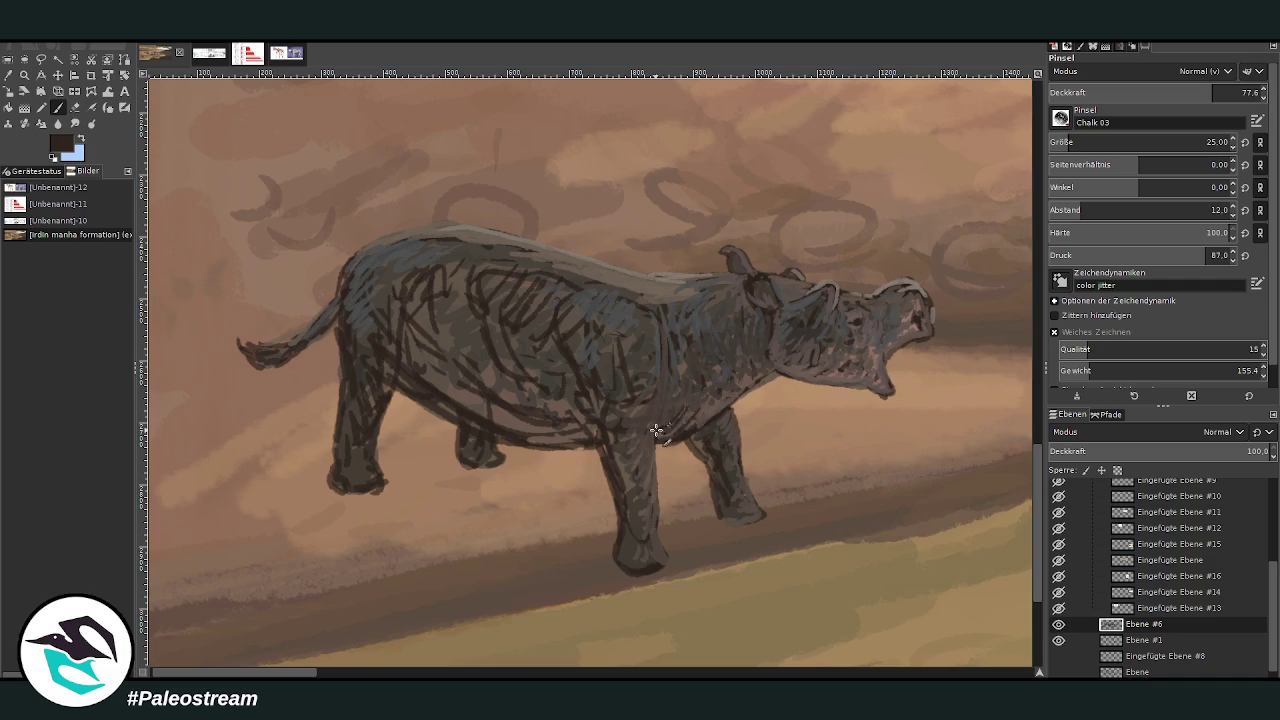
pyautogui.keyDown('ctrl'); pyautogui.click(713, 381); pyautogui.keyUp('ctrl')
pyautogui.keyDown('ctrl'); pyautogui.click(698, 397); pyautogui.keyUp('ctrl')
pyautogui.moveTo(660, 426); pyautogui.dragTo(658, 512)
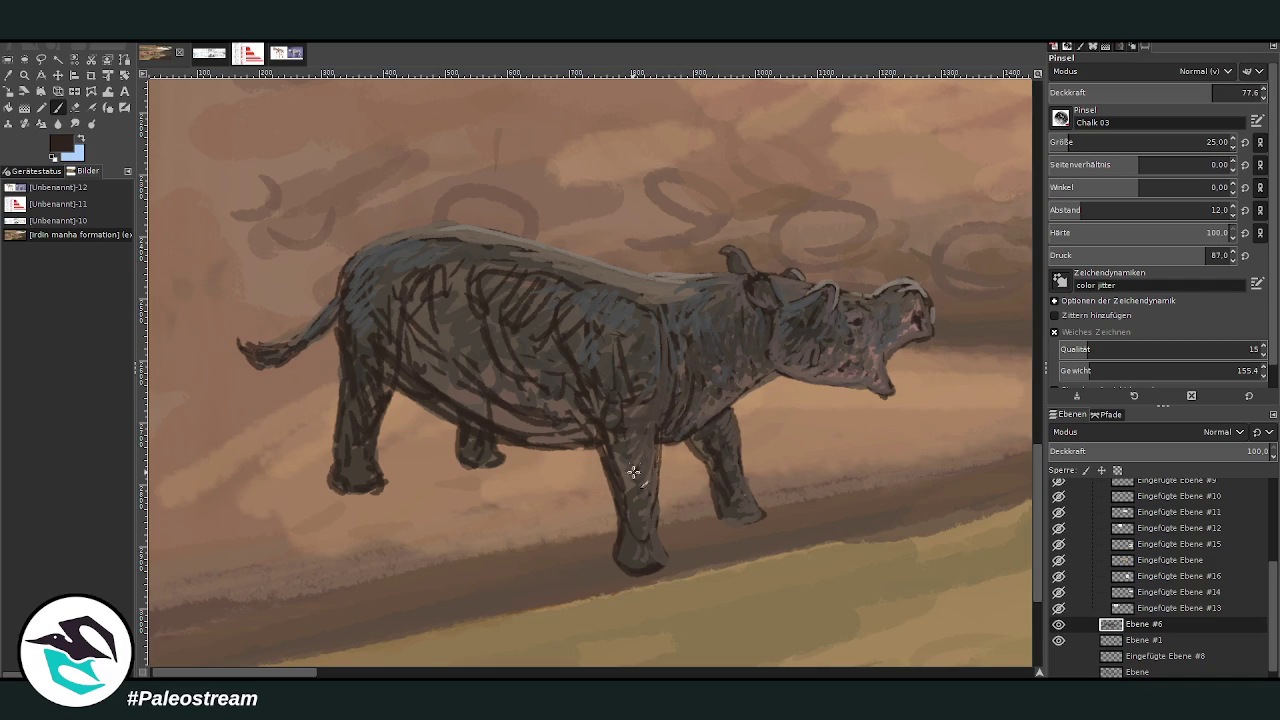
# Lighten the foot's lower edge, shoulder and upper leg, then enlarge the brush to 76
pyautogui.keyDown('ctrl'); pyautogui.click(604, 370); pyautogui.keyUp('ctrl')
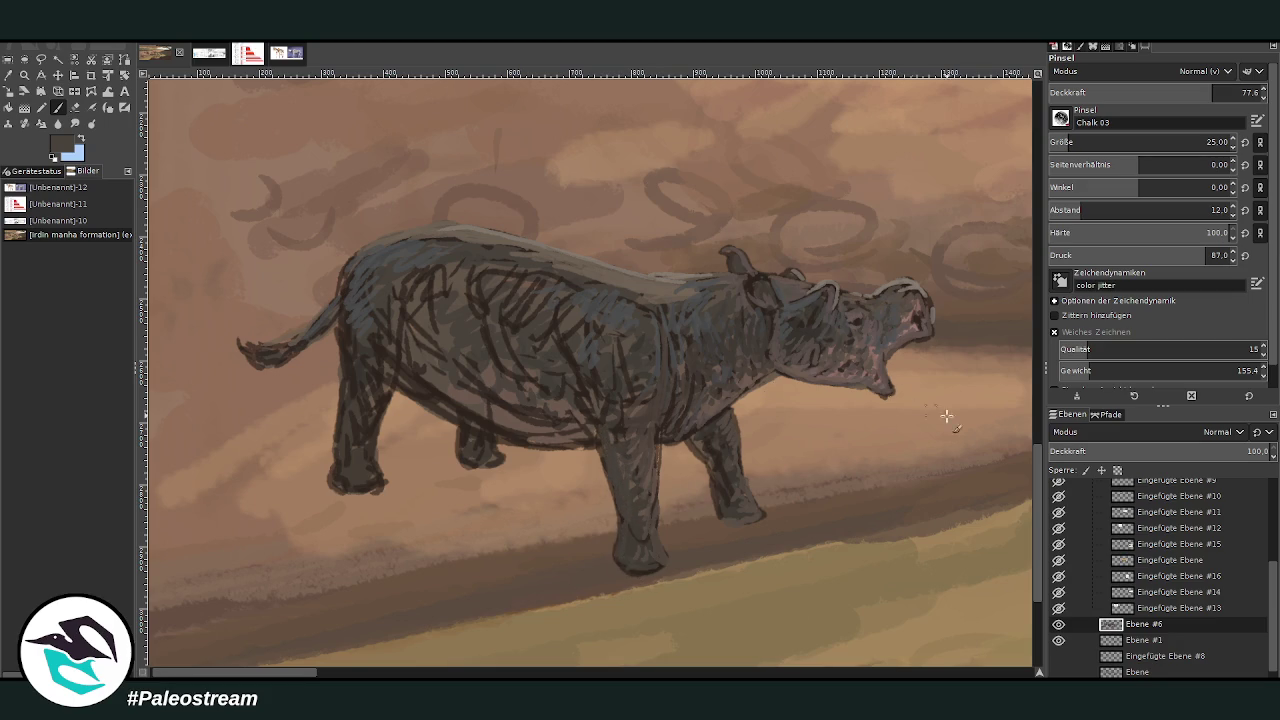
pyautogui.moveTo(652, 563); pyautogui.dragTo(620, 541)
pyautogui.moveTo(613, 472)
pyautogui.mouseDown()
pyautogui.moveTo(623, 423)
pyautogui.moveTo(586, 389)
pyautogui.moveTo(612, 364)
pyautogui.moveTo(580, 320)
pyautogui.mouseUp()
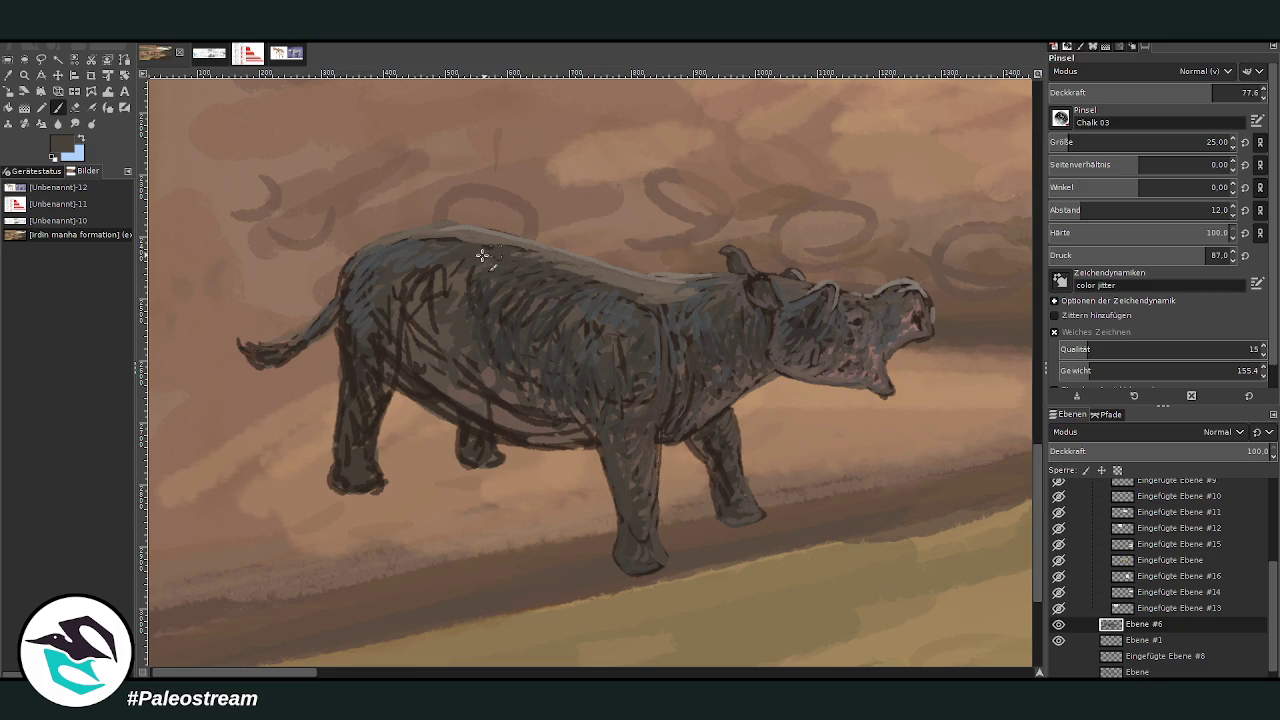
pyautogui.keyDown('ctrl'); pyautogui.click(740, 285); pyautogui.keyUp('ctrl')
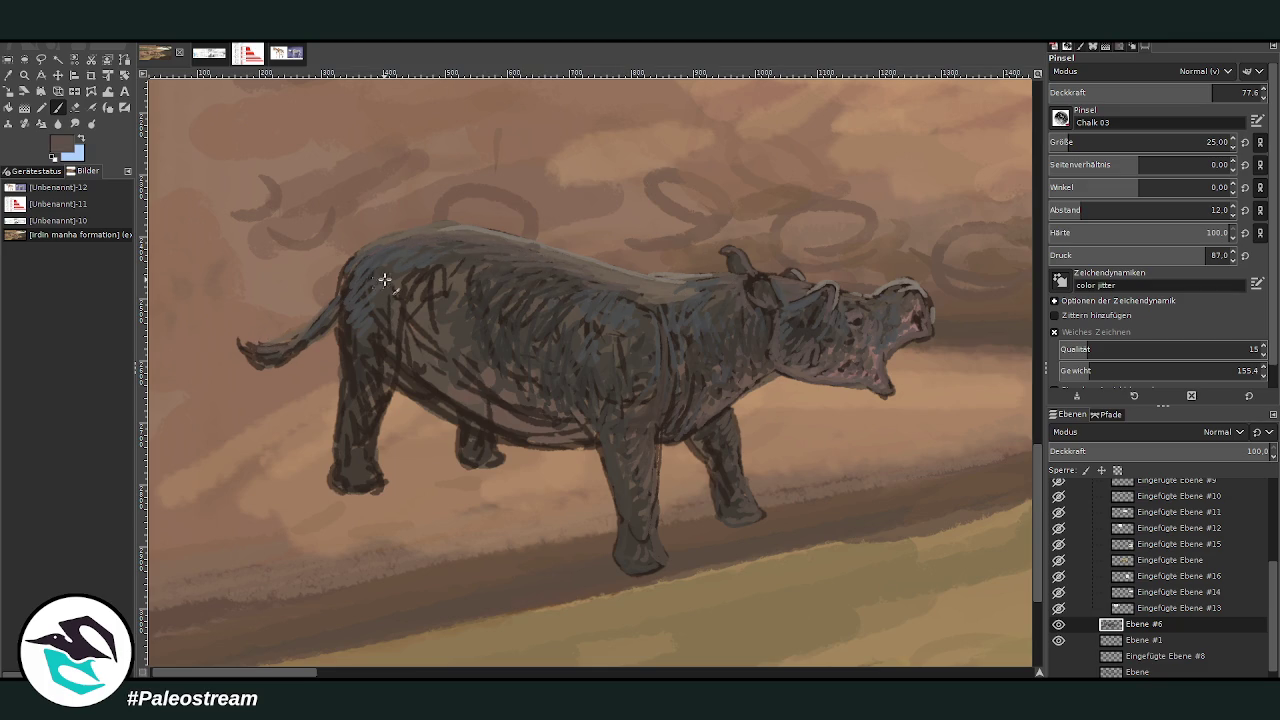
pyautogui.keyDown('ctrl'); pyautogui.click(471, 328); pyautogui.keyUp('ctrl')
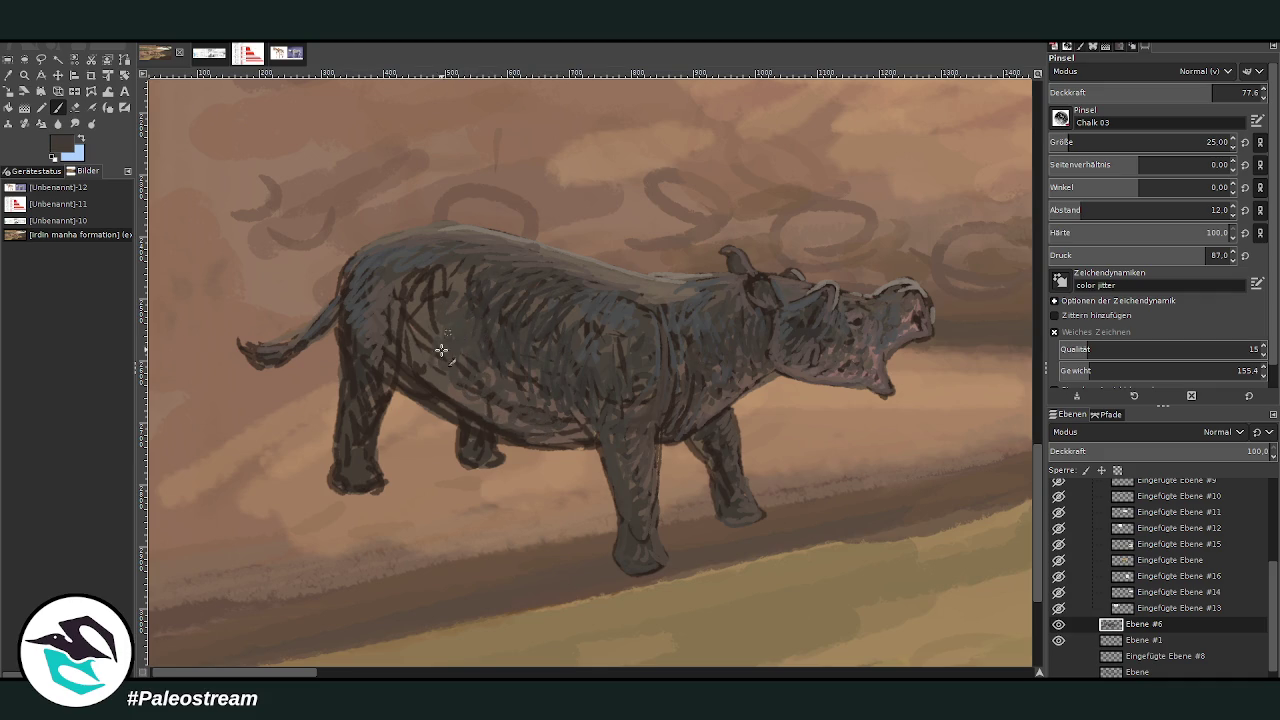
pyautogui.press(']')
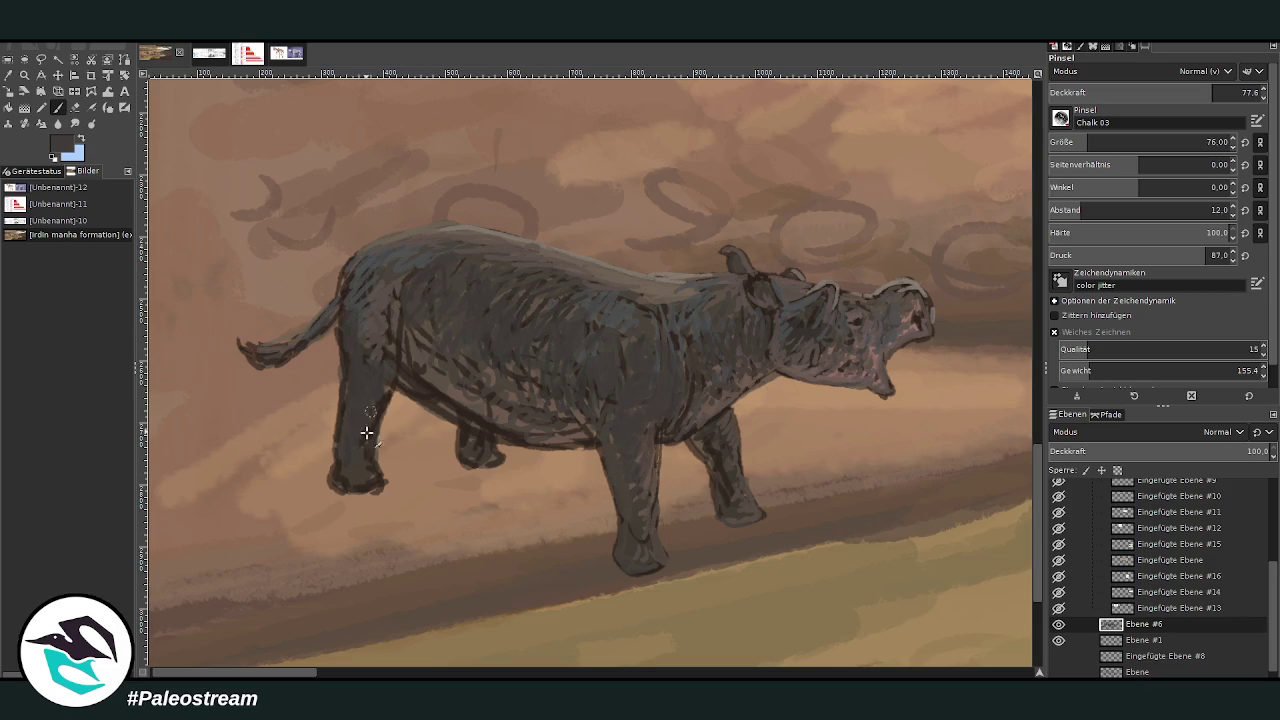
# Smudge the animal's body strokes smooth, then set the Charcoal 01 paintbrush to size 50
pyautogui.click(74, 123)
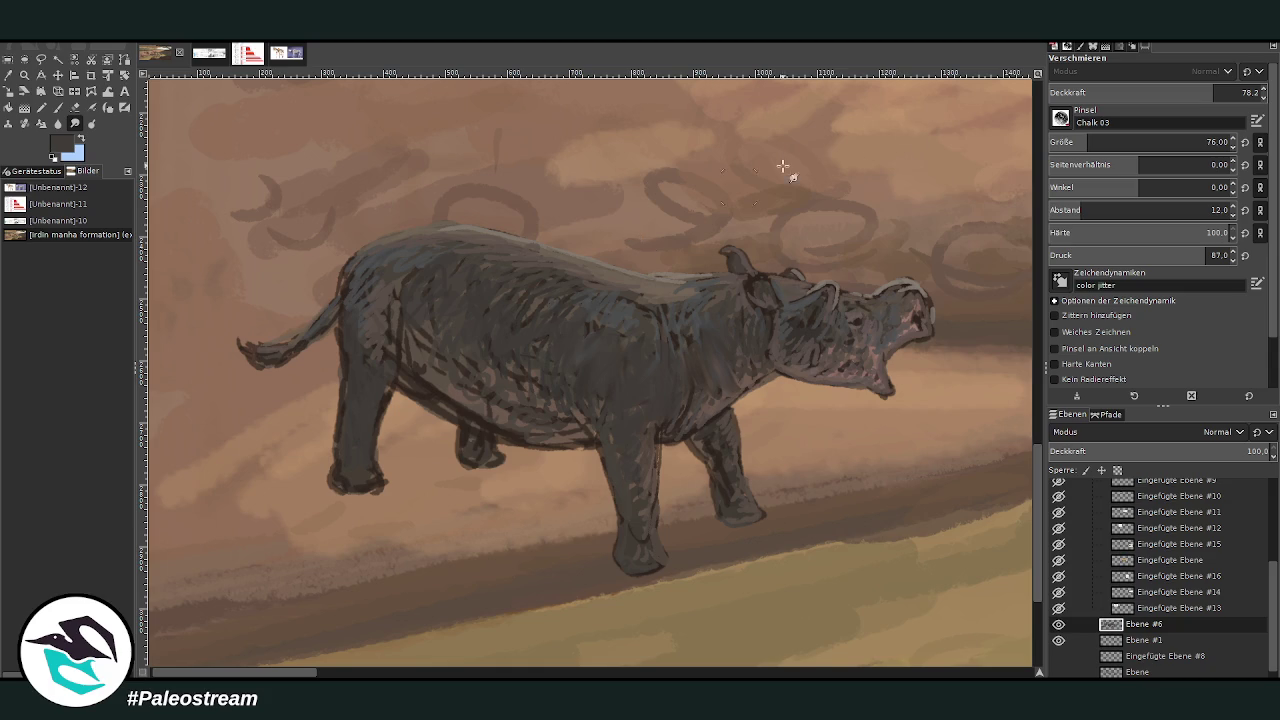
pyautogui.scroll(-1, 1111, 121)
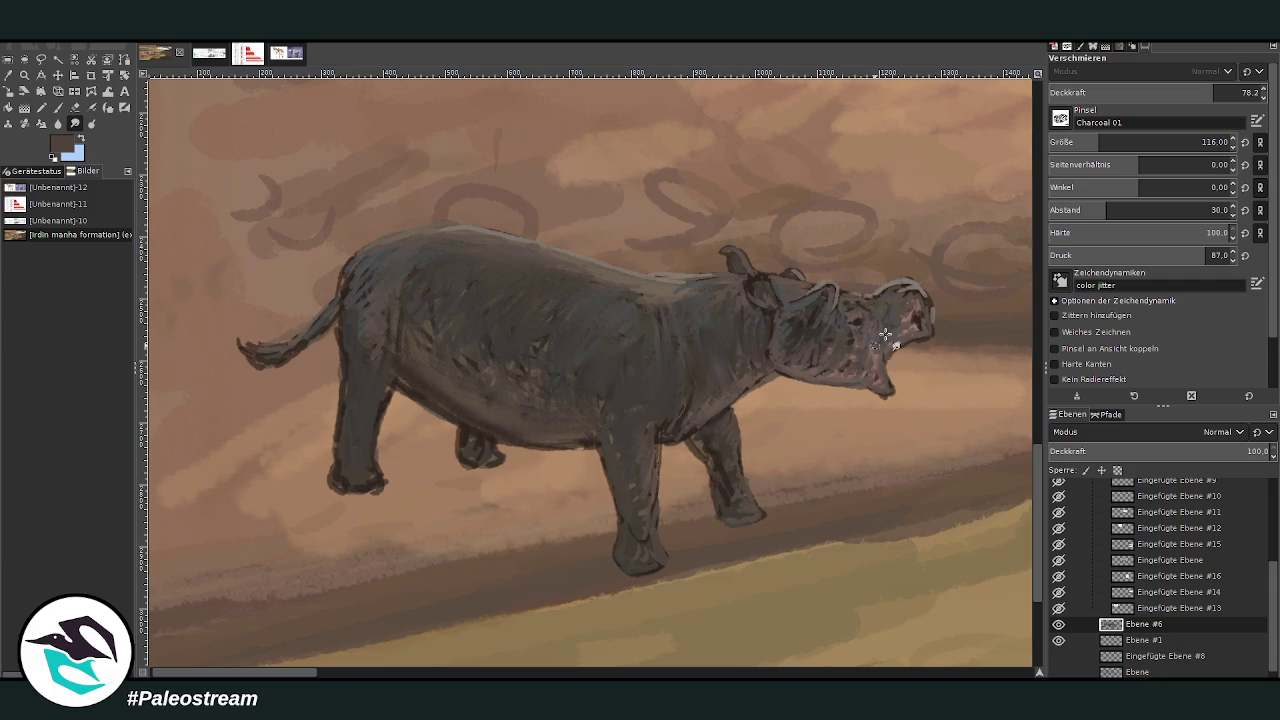
pyautogui.click(58, 108)
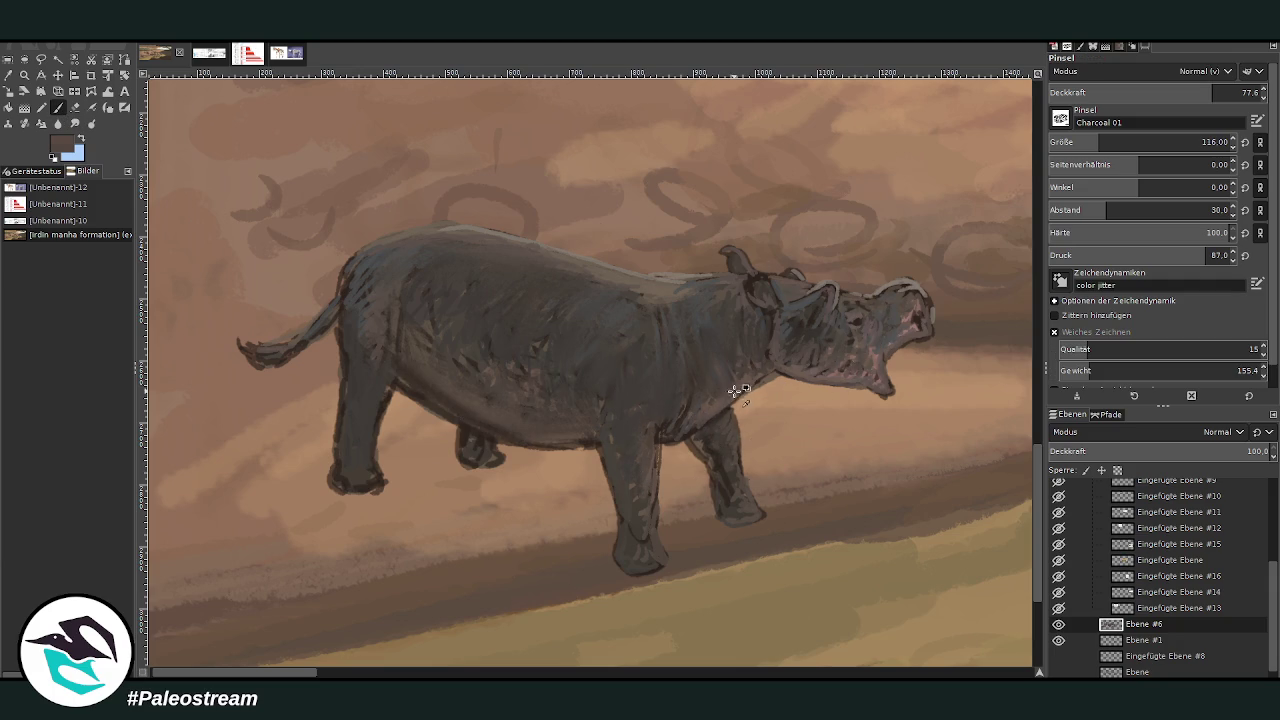
pyautogui.click(1215, 142)
pyautogui.write('50')
pyautogui.press('Return')
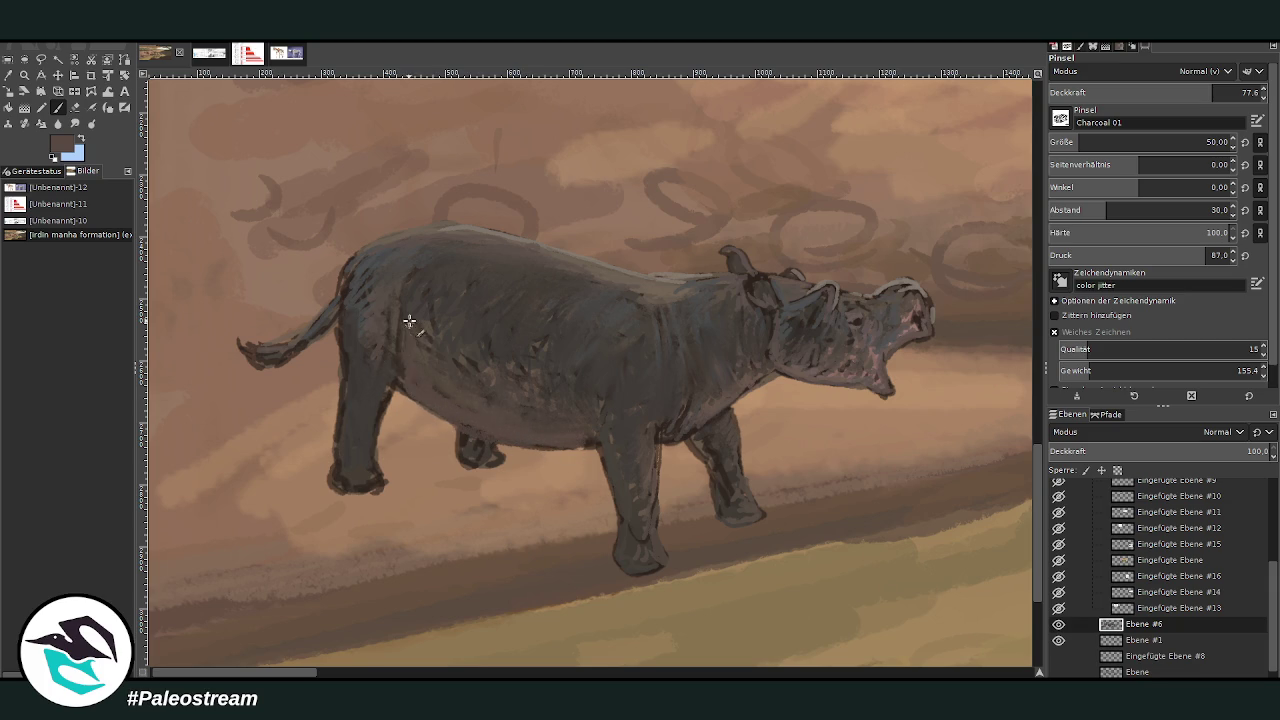
# Paint lighter grey strokes along the rear leg and rear foot
pyautogui.moveTo(375, 386); pyautogui.dragTo(372, 478)
pyautogui.keyDown('ctrl'); pyautogui.click(655, 283); pyautogui.keyUp('ctrl')
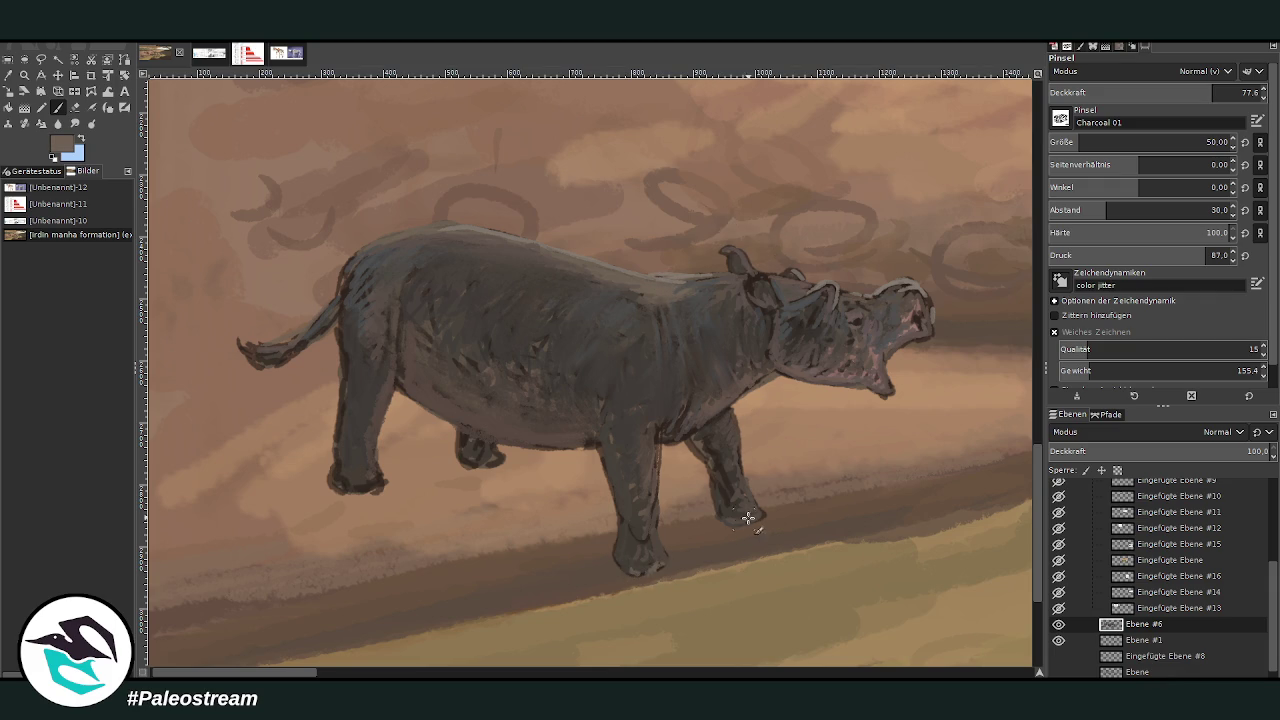
pyautogui.moveTo(365, 487); pyautogui.dragTo(330, 480)
# Dab dark ground-brown texture on the bank around and between the animal's feet
pyautogui.keyDown('ctrl'); pyautogui.click(587, 573); pyautogui.keyUp('ctrl')
pyautogui.moveTo(602, 543)
pyautogui.mouseDown()
pyautogui.moveTo(540, 535)
pyautogui.moveTo(600, 518)
pyautogui.mouseUp()
pyautogui.moveTo(680, 522)
pyautogui.mouseDown()
pyautogui.moveTo(710, 510)
pyautogui.moveTo(764, 527)
pyautogui.mouseUp()
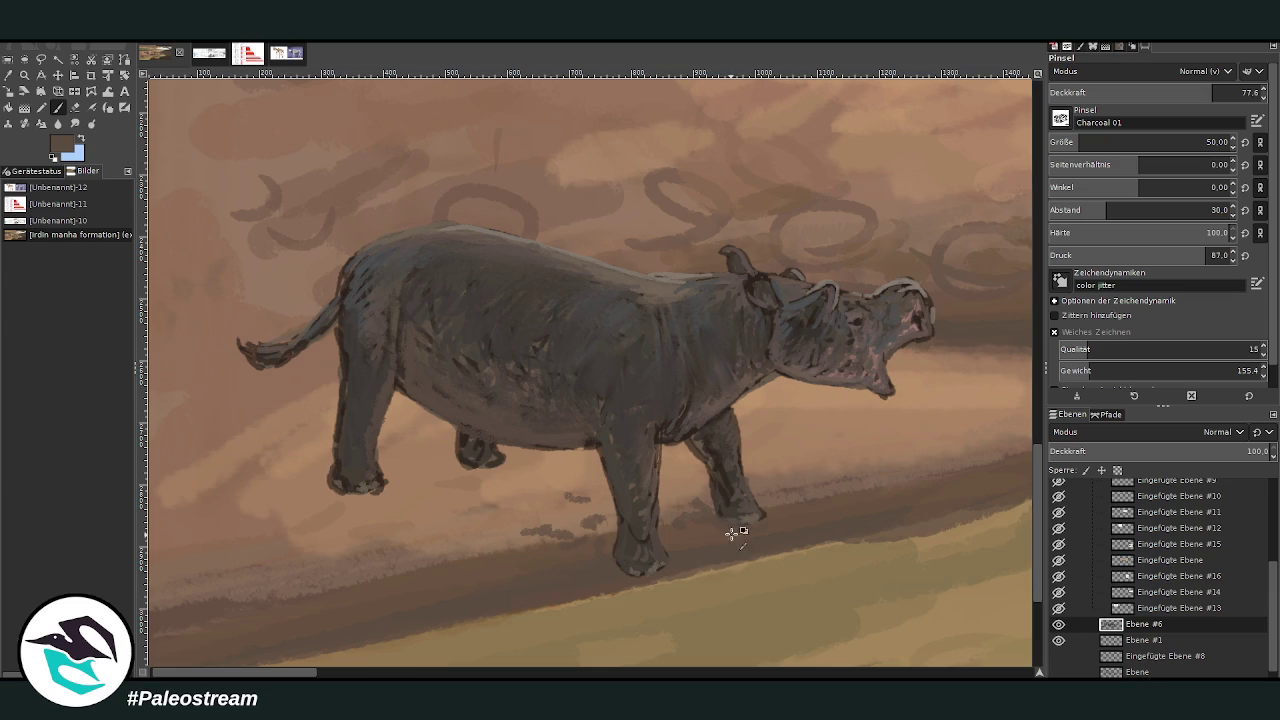
pyautogui.moveTo(500, 528); pyautogui.dragTo(470, 520)
pyautogui.moveTo(480, 470); pyautogui.dragTo(425, 480)
pyautogui.moveTo(330, 520)
pyautogui.mouseDown()
pyautogui.moveTo(272, 510)
pyautogui.moveTo(245, 478)
pyautogui.moveTo(200, 500)
pyautogui.mouseUp()
pyautogui.moveTo(225, 440); pyautogui.dragTo(255, 412)
pyautogui.moveTo(796, 465)
pyautogui.mouseDown()
pyautogui.moveTo(835, 495)
pyautogui.moveTo(920, 460)
pyautogui.moveTo(880, 471)
pyautogui.mouseUp()
pyautogui.moveTo(869, 532); pyautogui.dragTo(678, 574)
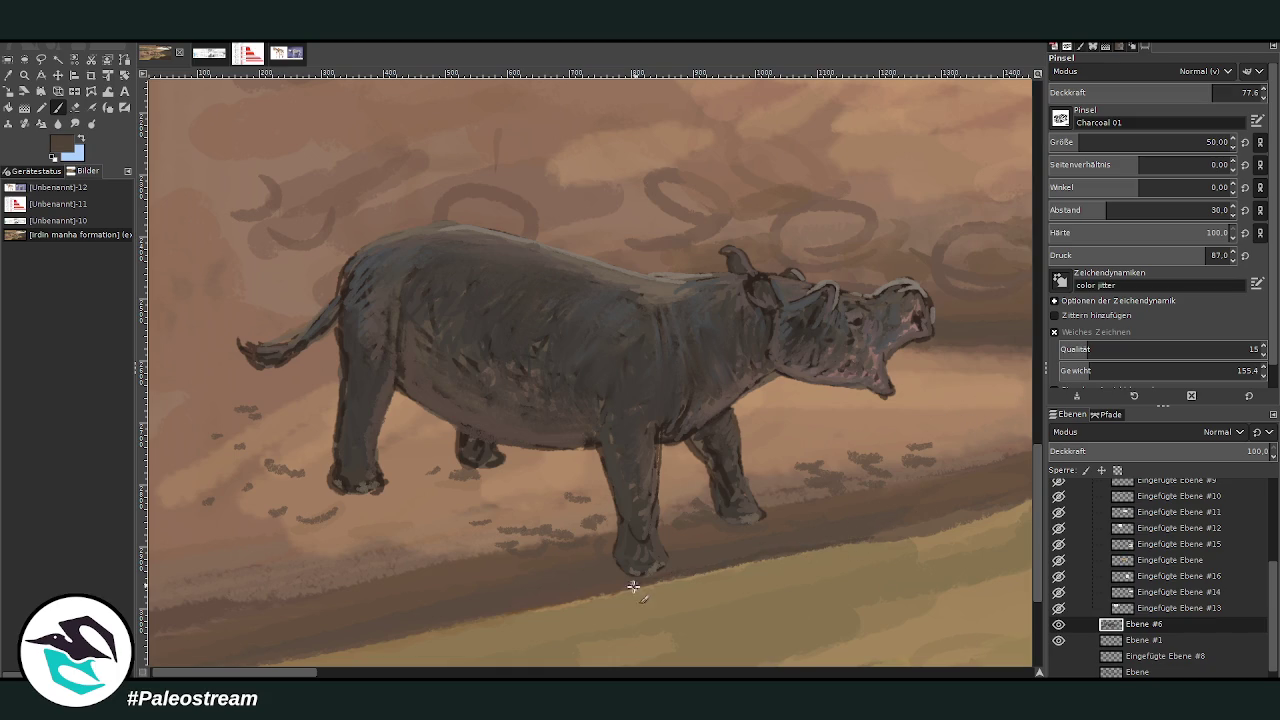
pyautogui.scroll(-2, 235, 633)
# Zoom in on the roaring animal on the left bank
pyautogui.scroll(-2, 235, 633)
pyautogui.scroll(-1, 235, 633)
pyautogui.click(24, 75)
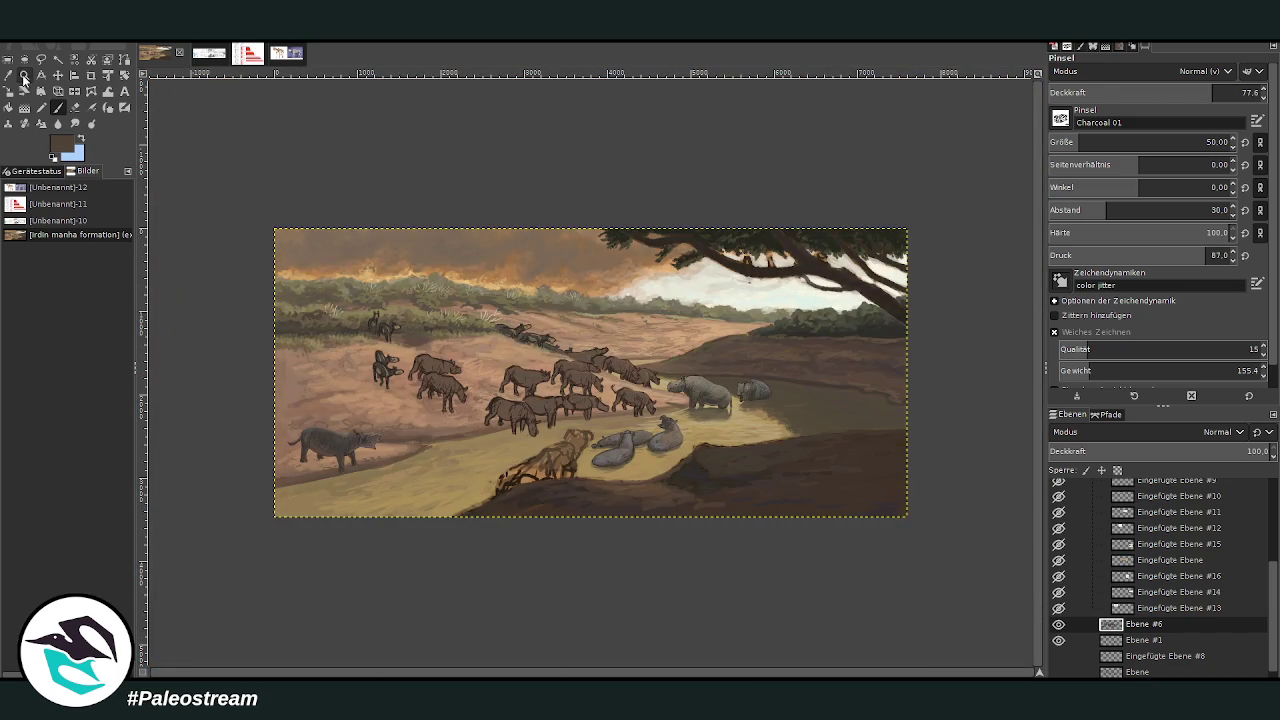
pyautogui.moveTo(346, 336); pyautogui.dragTo(280, 402)
pyautogui.moveTo(328, 252); pyautogui.dragTo(661, 546)
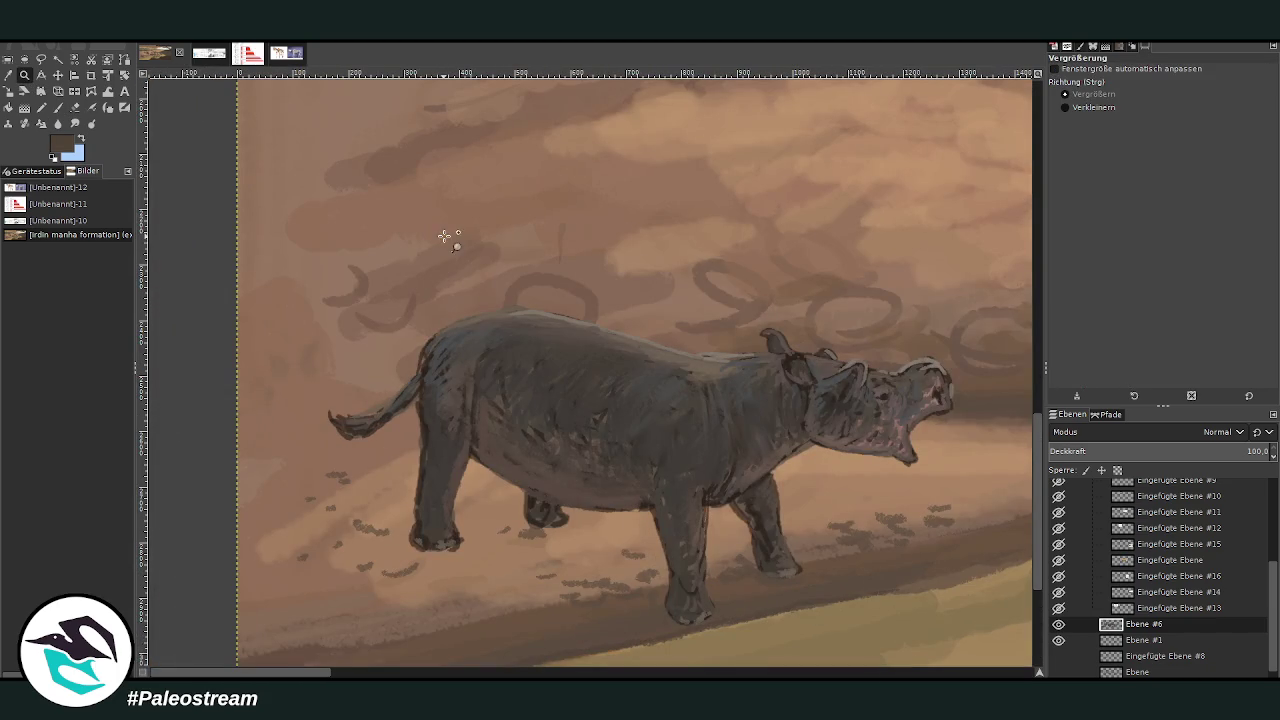
# Sample a light grey and brush faint, larger blue-grey strokes across the flank
pyautogui.click(8, 75)
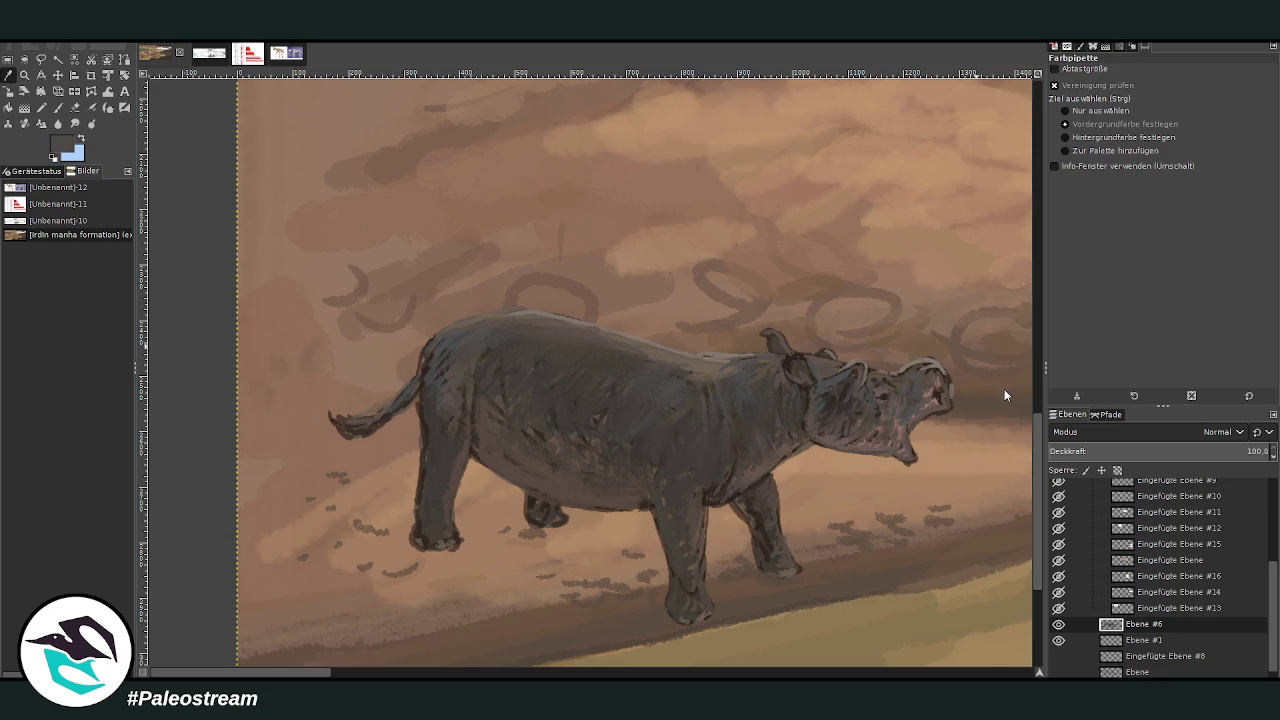
pyautogui.press('p')
pyautogui.moveTo(685, 440); pyautogui.dragTo(685, 420)
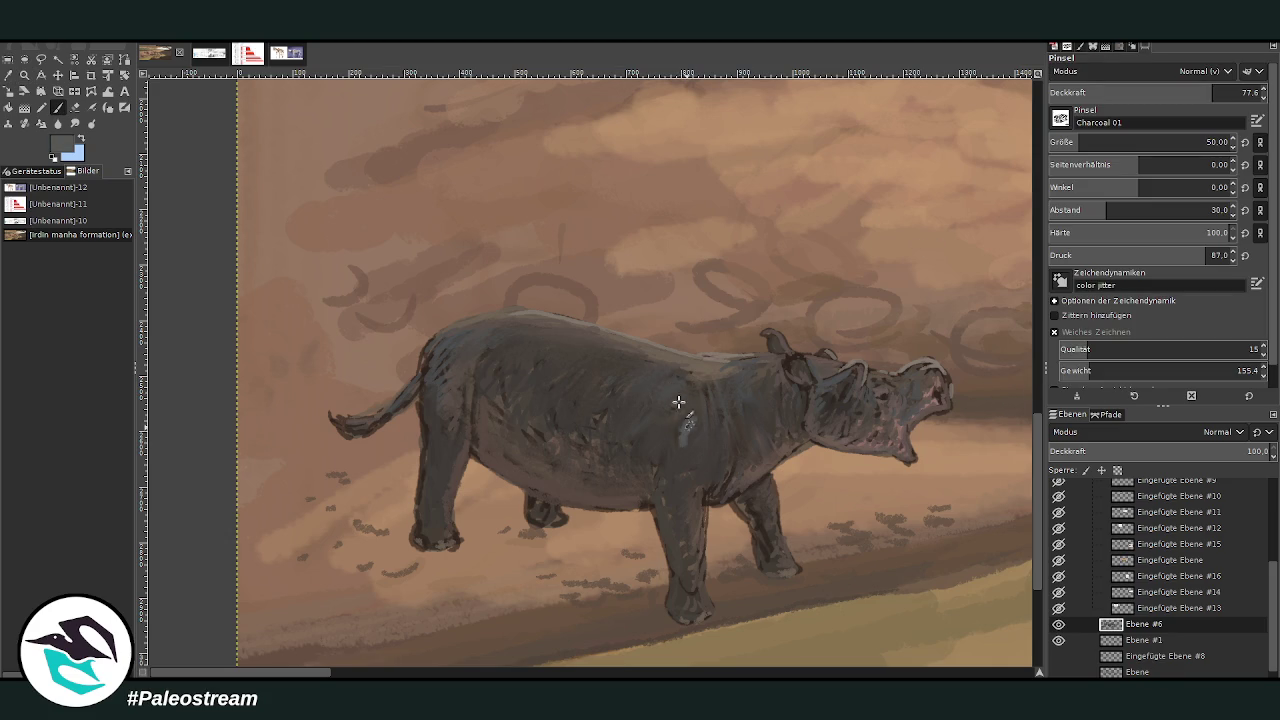
pyautogui.press(']')
pyautogui.press(']')
pyautogui.press(']')
pyautogui.press('less')
pyautogui.press('less')
pyautogui.press('less')
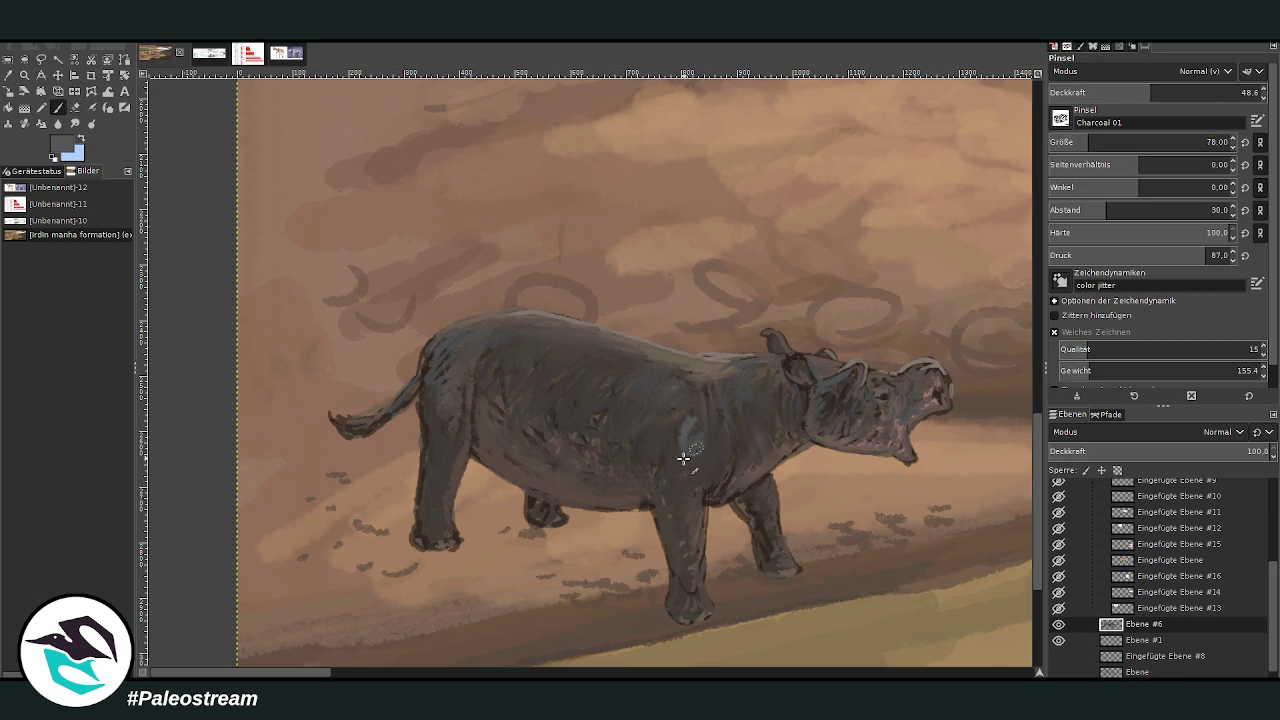
pyautogui.moveTo(669, 406)
pyautogui.mouseDown()
pyautogui.moveTo(584, 400)
pyautogui.moveTo(571, 363)
pyautogui.moveTo(531, 383)
pyautogui.moveTo(605, 398)
pyautogui.moveTo(511, 346)
pyautogui.moveTo(438, 365)
pyautogui.mouseUp()
# Sample a new colour and raise the brush to size 32, then 46, with higher opacity
pyautogui.click(8, 84)
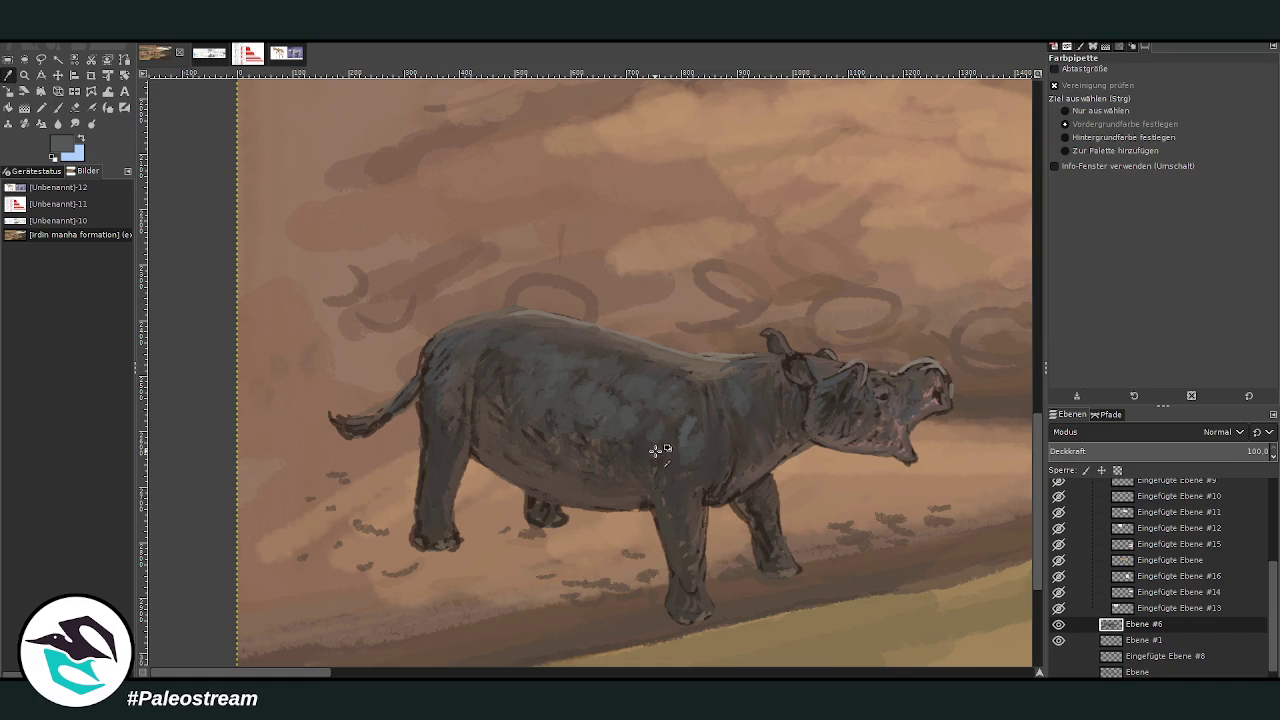
pyautogui.press('p')
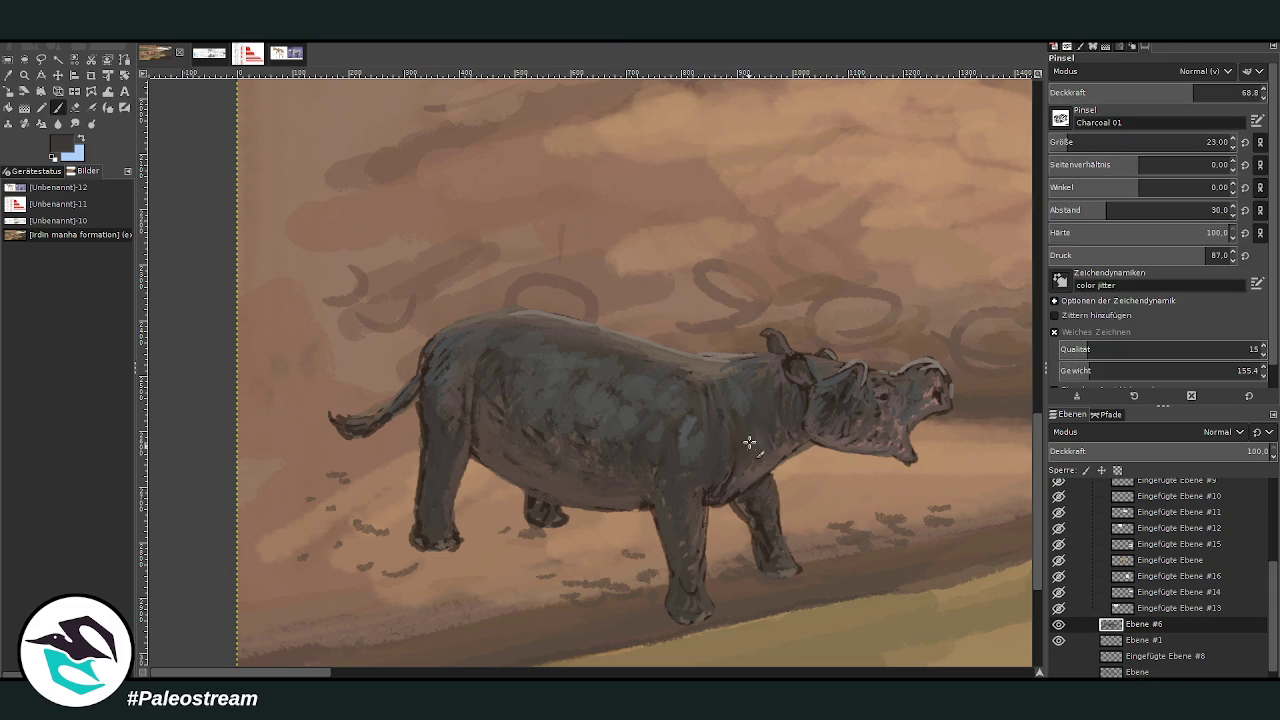
pyautogui.click(1068, 143)
pyautogui.click(1210, 92)
pyautogui.click(1075, 143)
pyautogui.click(1221, 92)
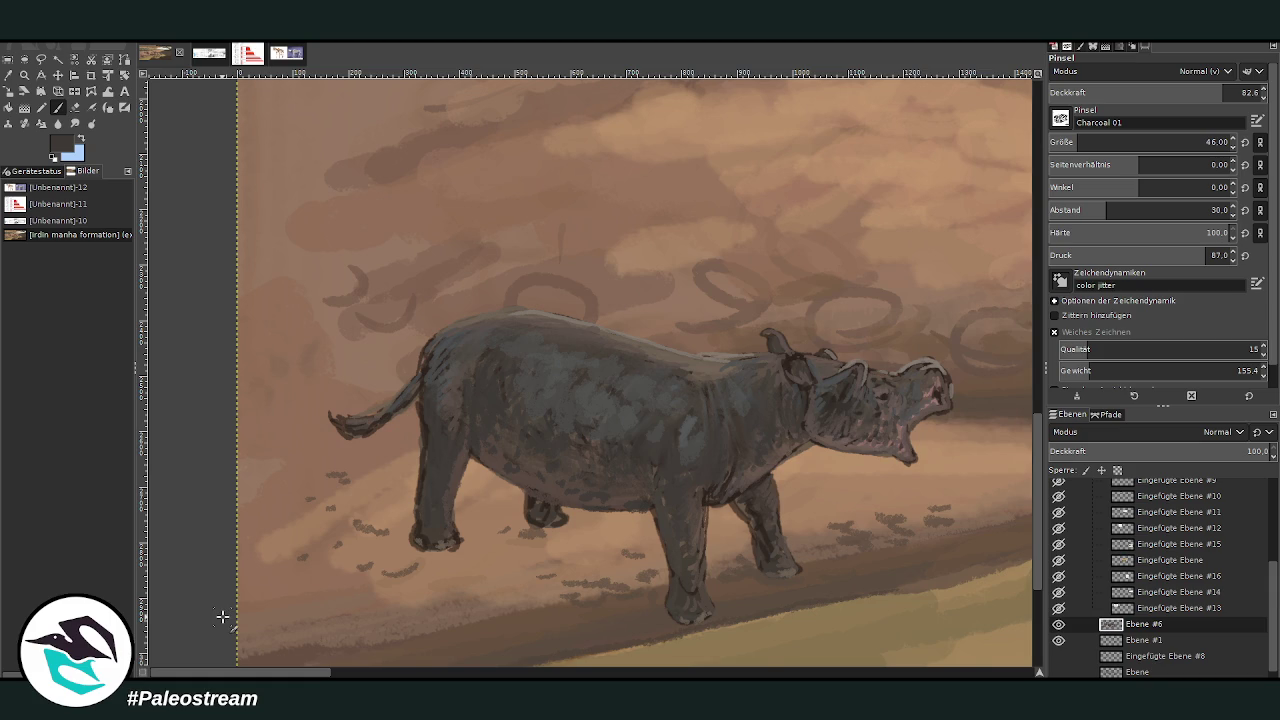
# Add grey-brown touches on the ear and head, then adjust brush opacity around 48.9
pyautogui.press('o')
pyautogui.click(718, 358)
pyautogui.press('p')
pyautogui.moveTo(848, 378); pyautogui.dragTo(818, 364)
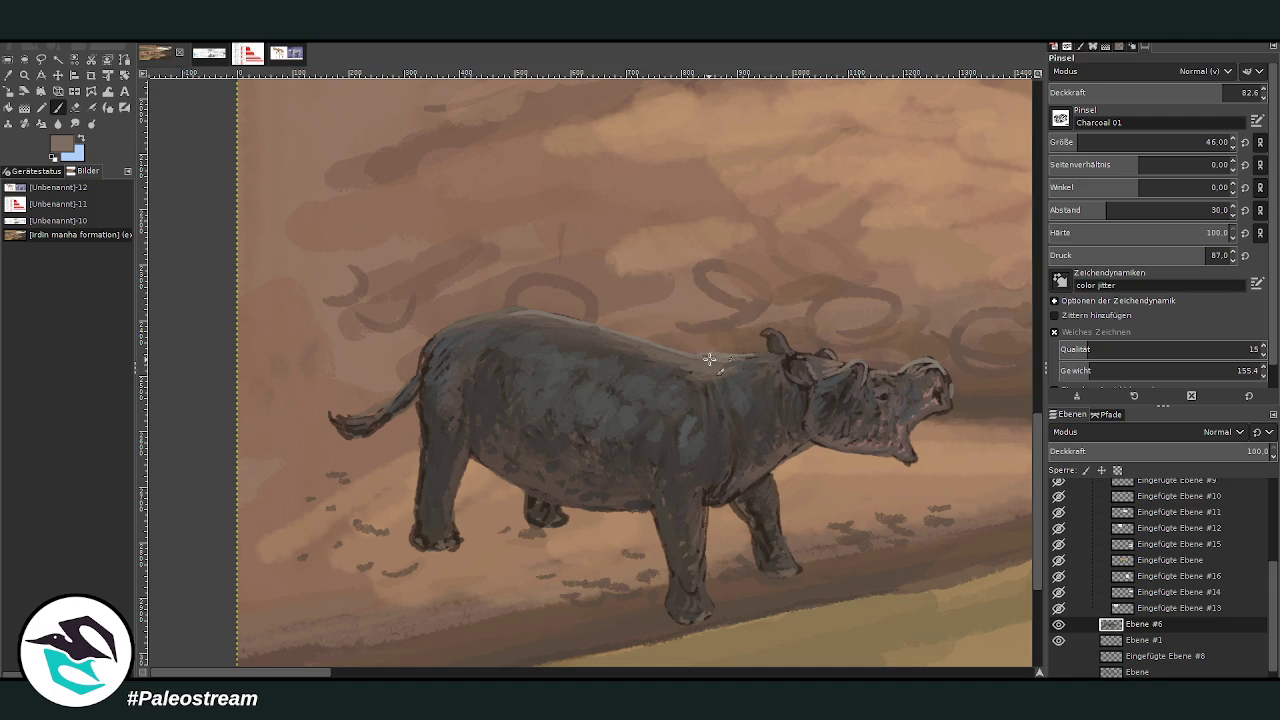
pyautogui.click(1138, 88)
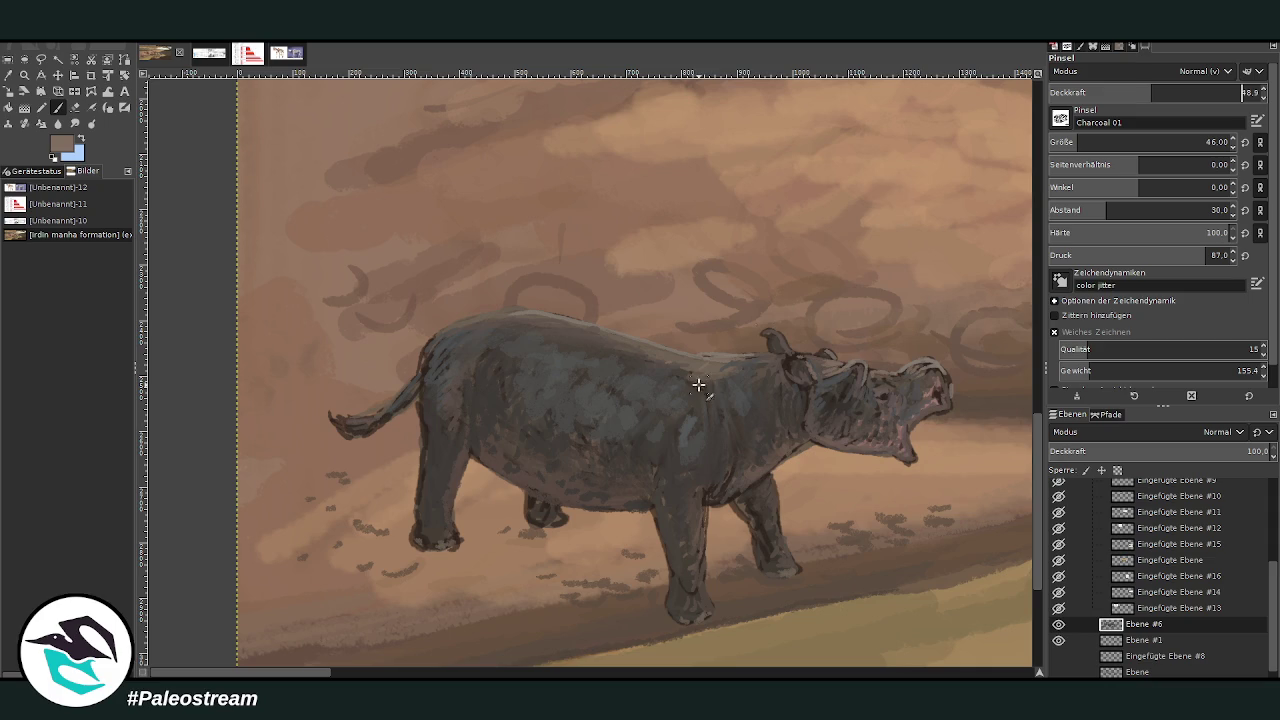
pyautogui.click(1224, 92)
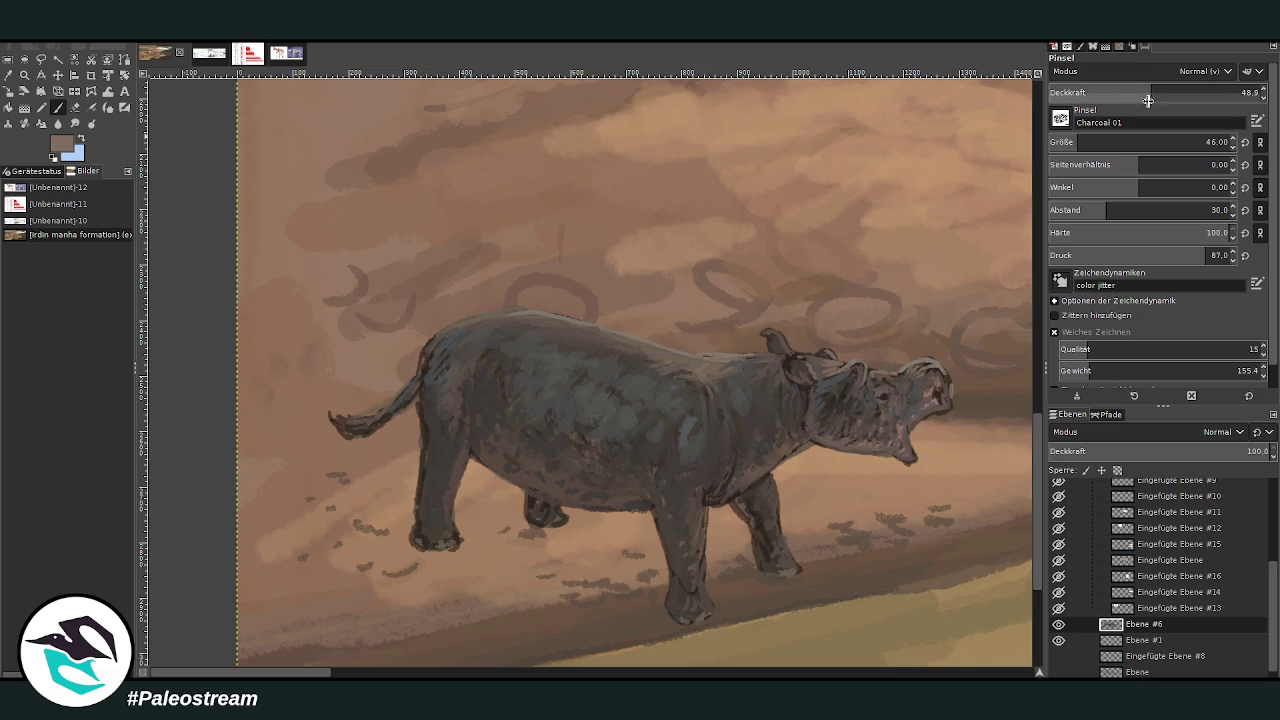
pyautogui.write('32.5')
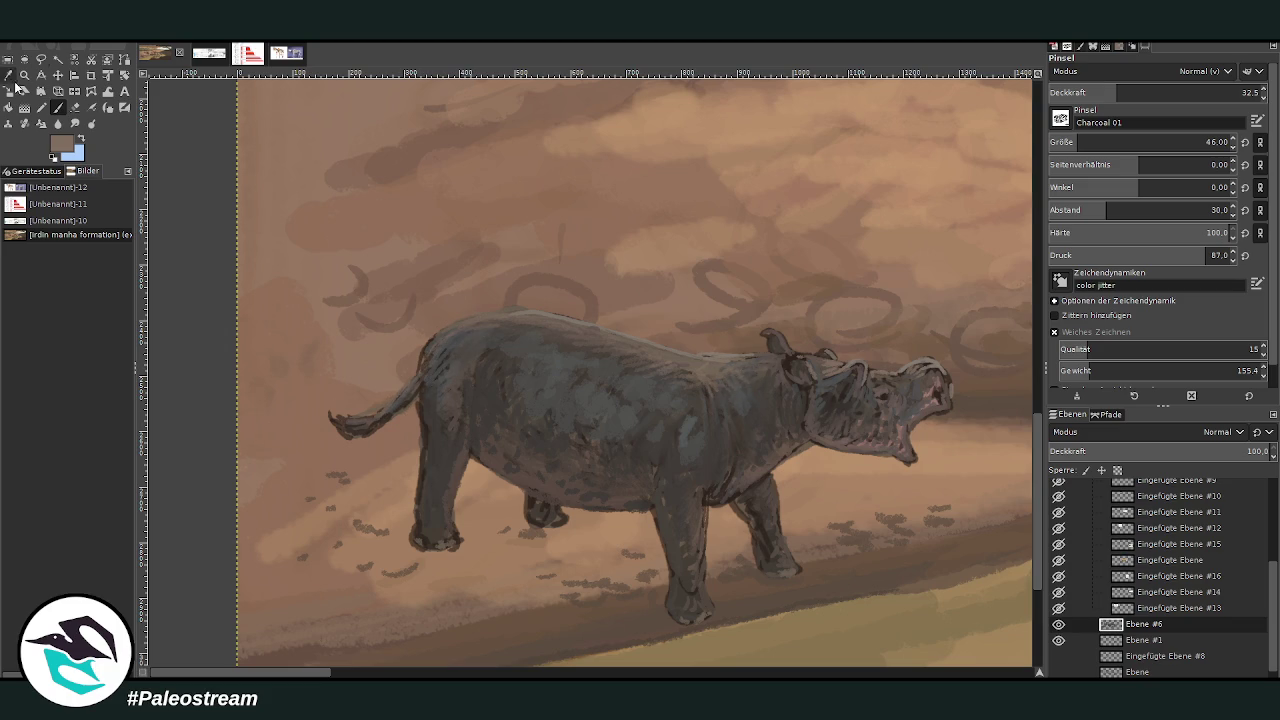
# Sample darker greys from the body, raise opacity to about 78, and darken the rump and hind leg
pyautogui.click(8, 75)
pyautogui.click(611, 375)
pyautogui.press('p')
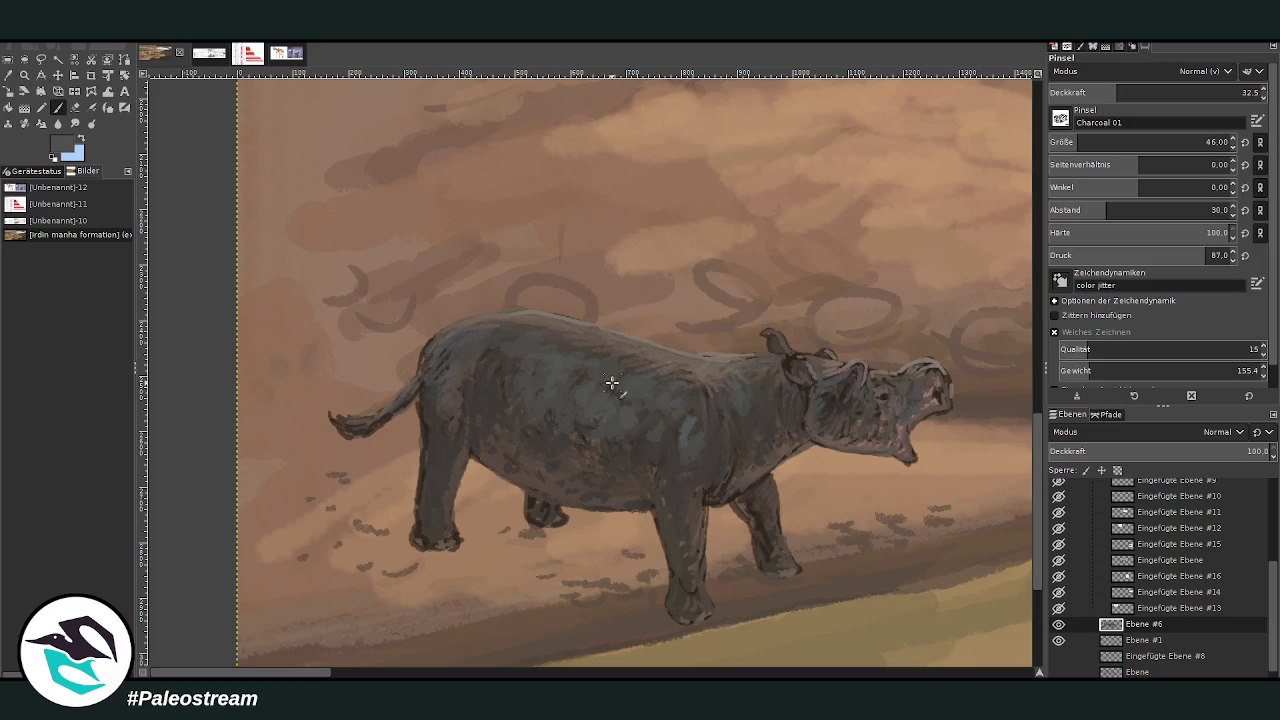
pyautogui.click(8, 75)
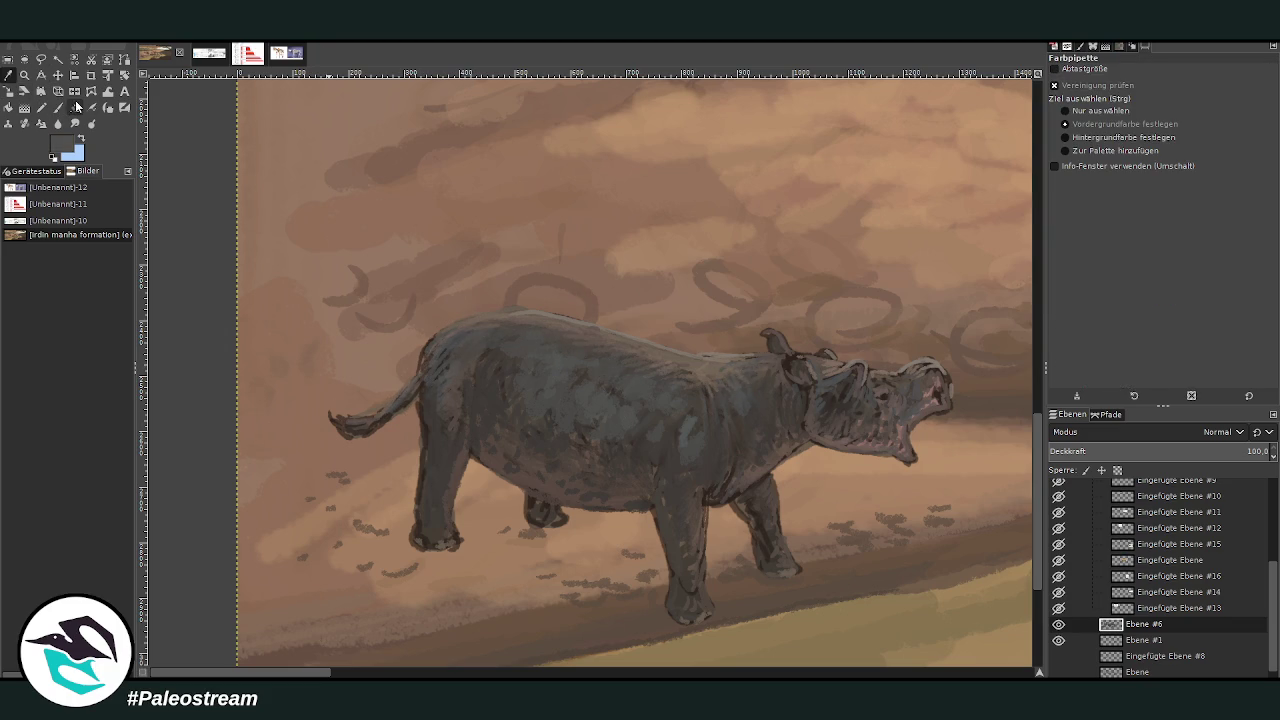
pyautogui.click(722, 462)
pyautogui.press('p')
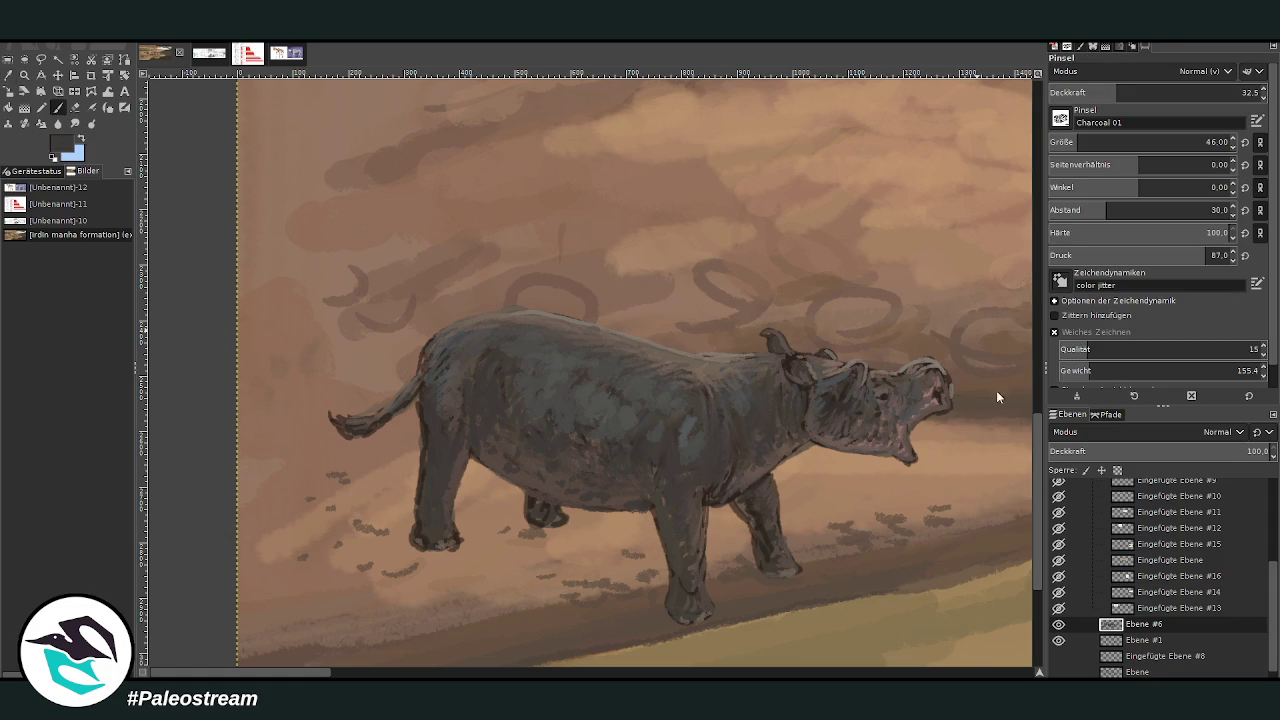
pyautogui.click(1176, 92)
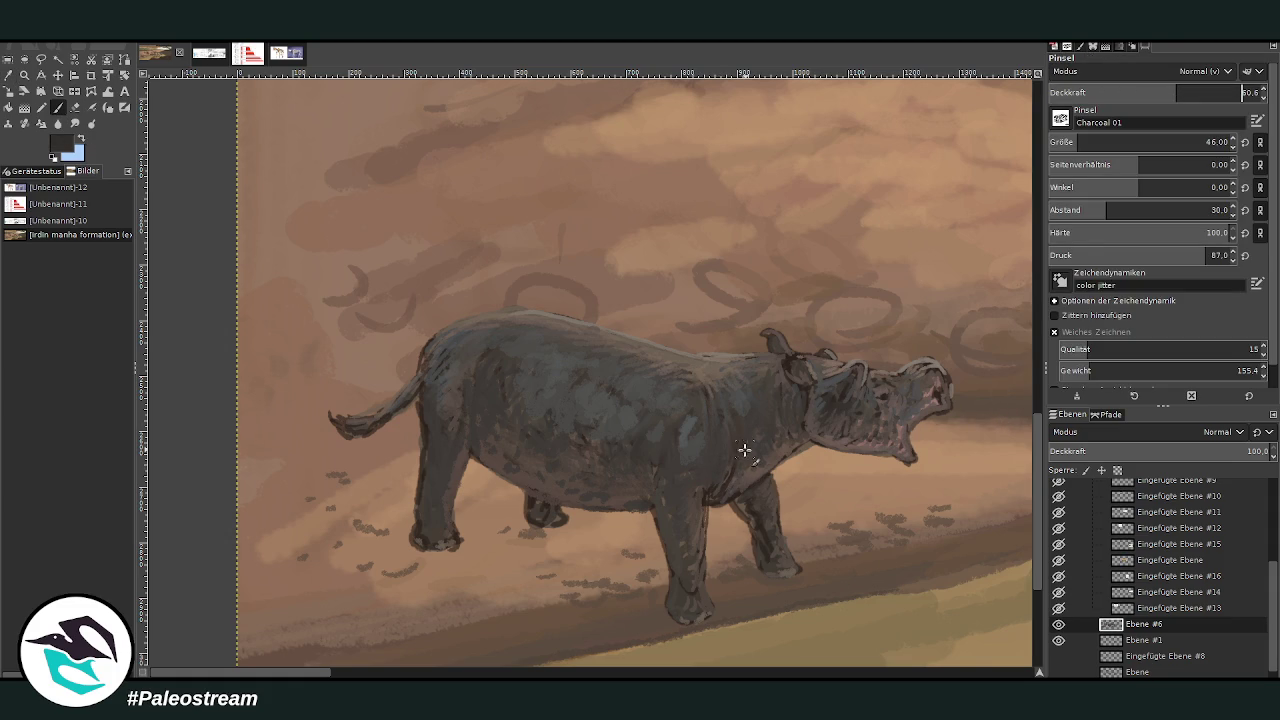
pyautogui.moveTo(1190, 92); pyautogui.dragTo(1217, 90)
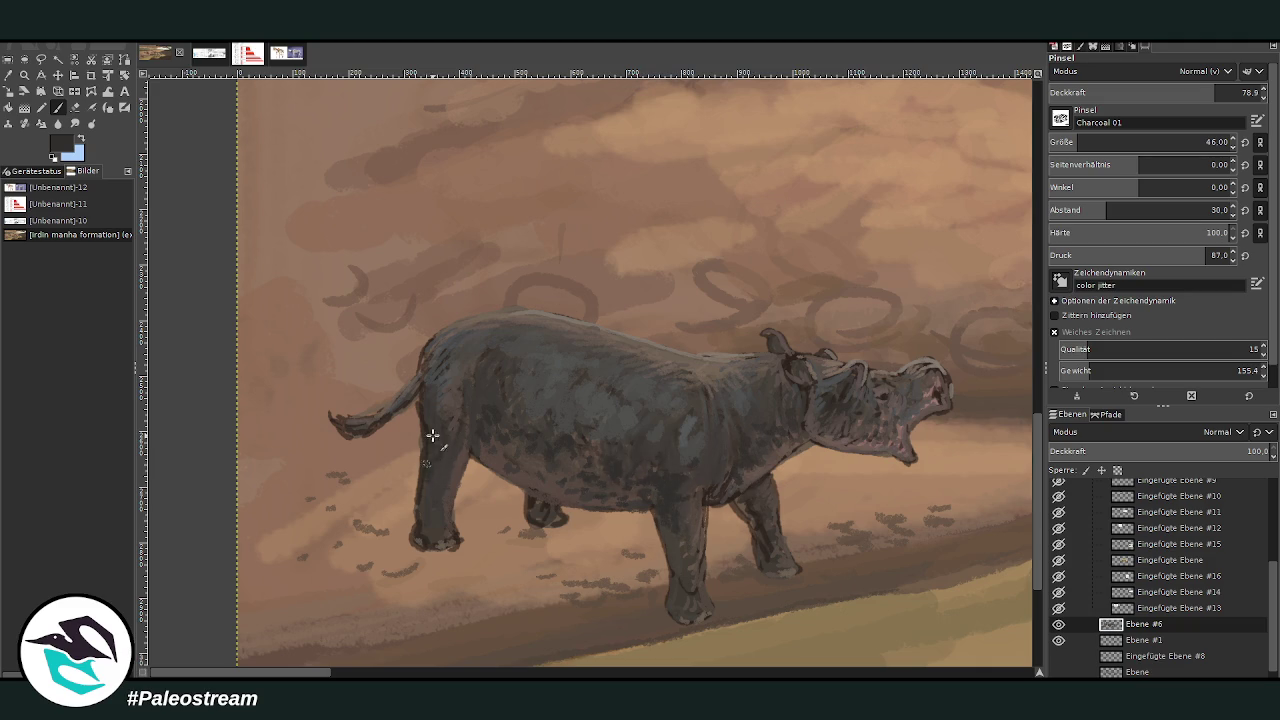
pyautogui.moveTo(426, 403)
pyautogui.mouseDown()
pyautogui.moveTo(423, 354)
pyautogui.moveTo(431, 397)
pyautogui.mouseUp()
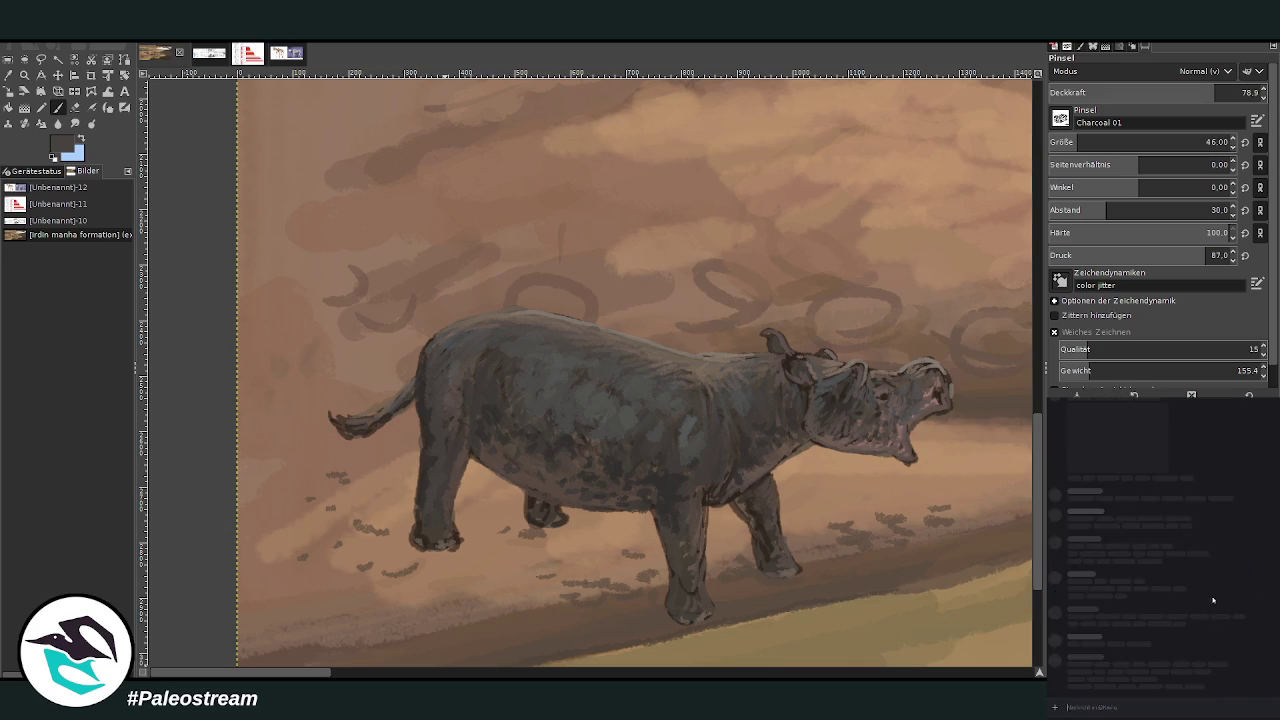
# Enlarge a shared photo in the chat and send an attached image
pyautogui.click(1107, 470)
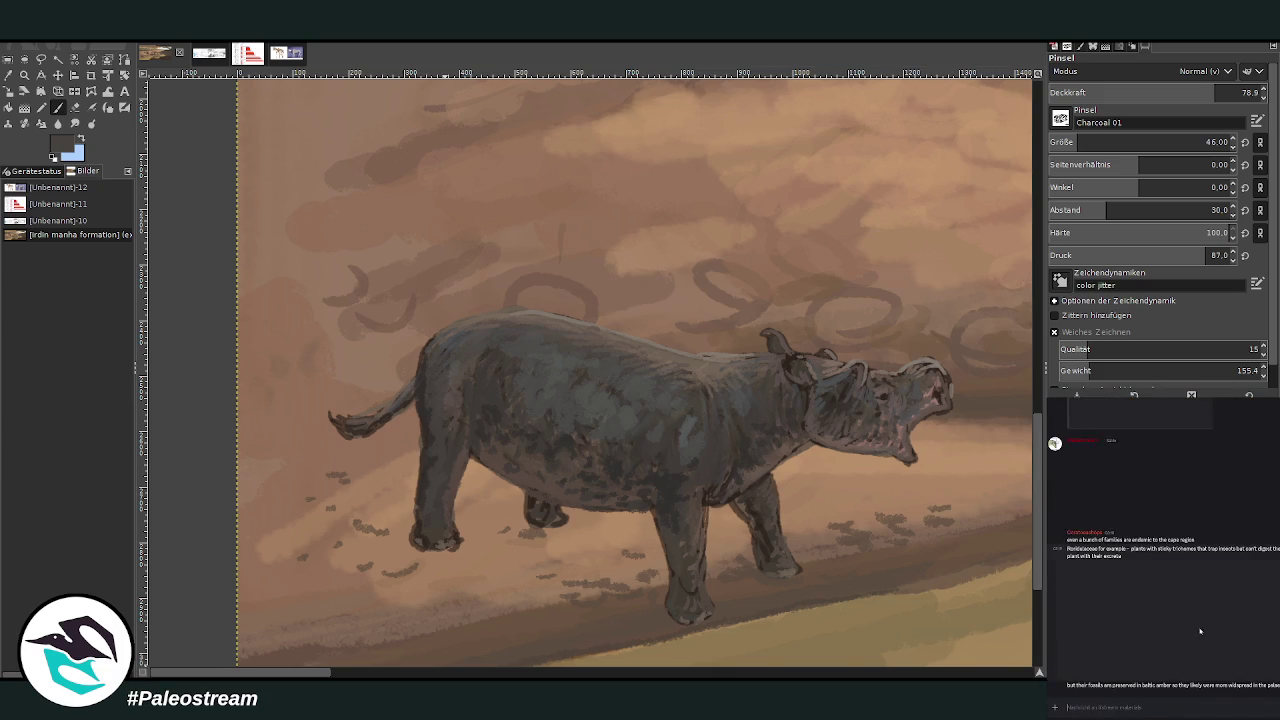
pyautogui.hotkey('ctrl', 'v')
pyautogui.press('Return')
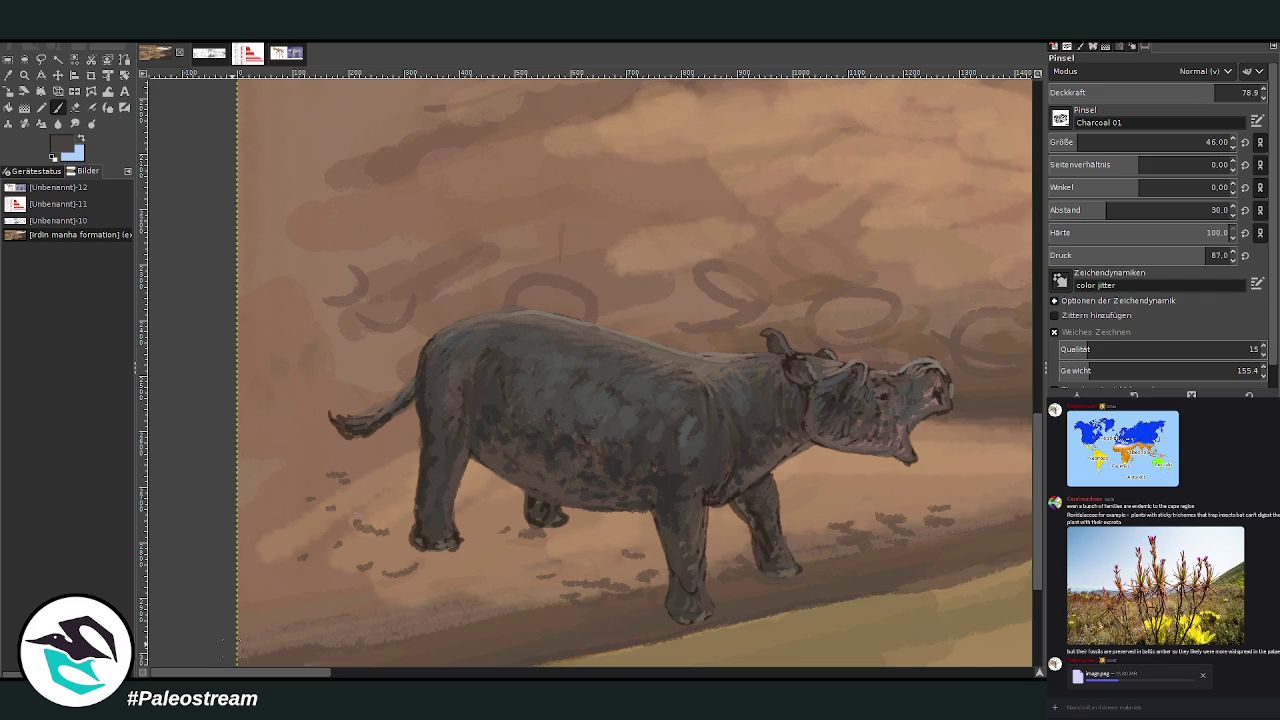
# Sample a fresh colour from the canvas and shrink the brush to size 22
pyautogui.press('o')
pyautogui.click(760, 468)
pyautogui.click(58, 107)
pyautogui.press('x')
pyautogui.click(1068, 142)
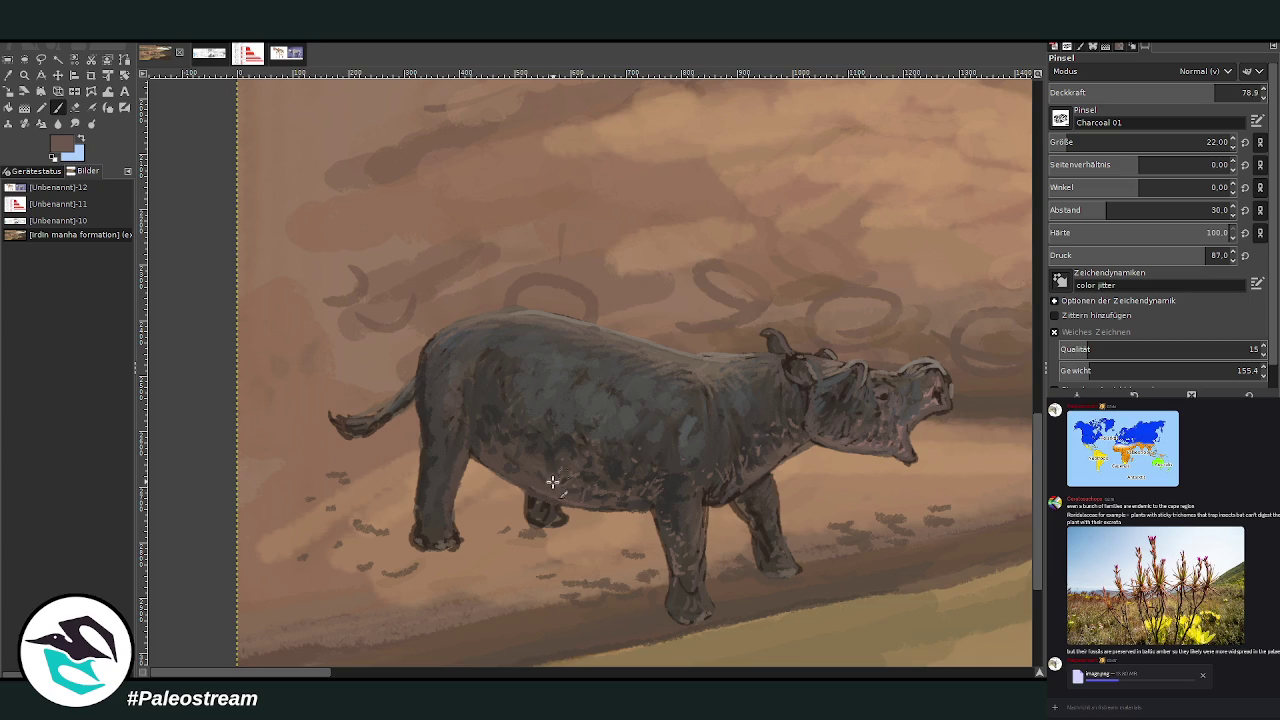
pyautogui.scroll(-4, 683, 432)
pyautogui.scroll(-1, 683, 432)
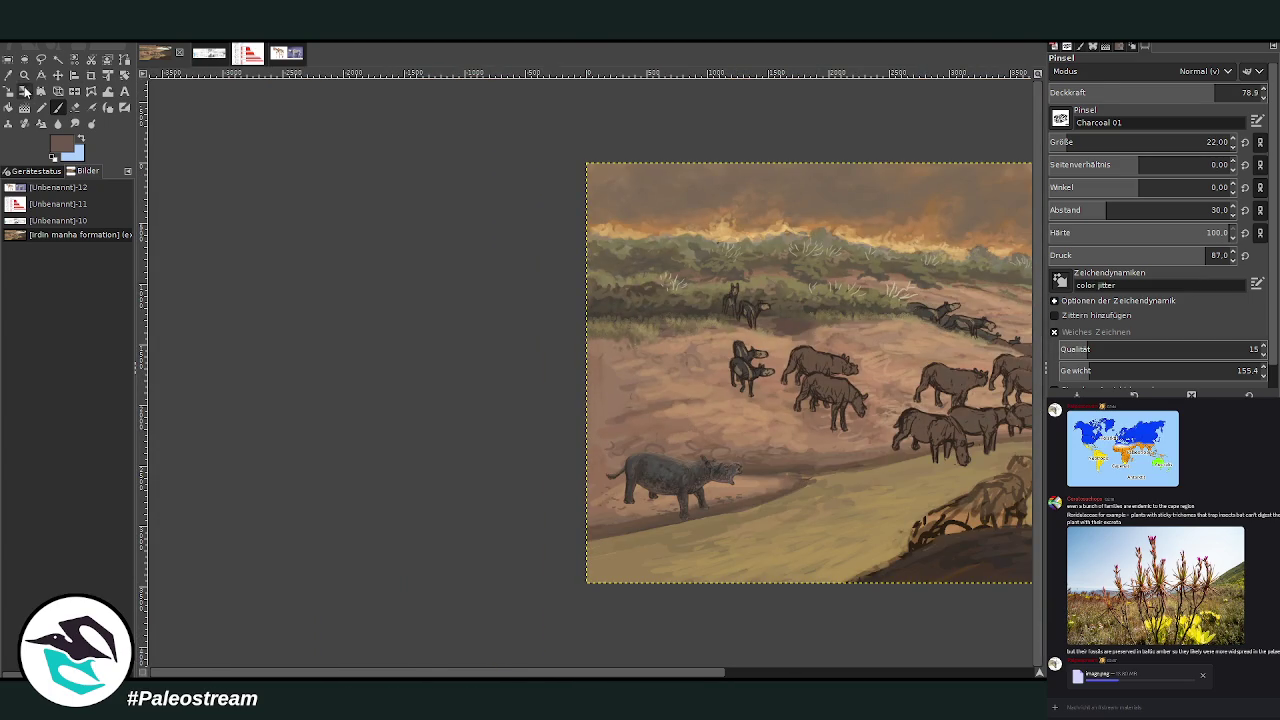
# Sample a dark shadow tone from the water near the wading animals and enlarge the brush to 72
pyautogui.click(25, 75)
pyautogui.moveTo(567, 334); pyautogui.dragTo(782, 585)
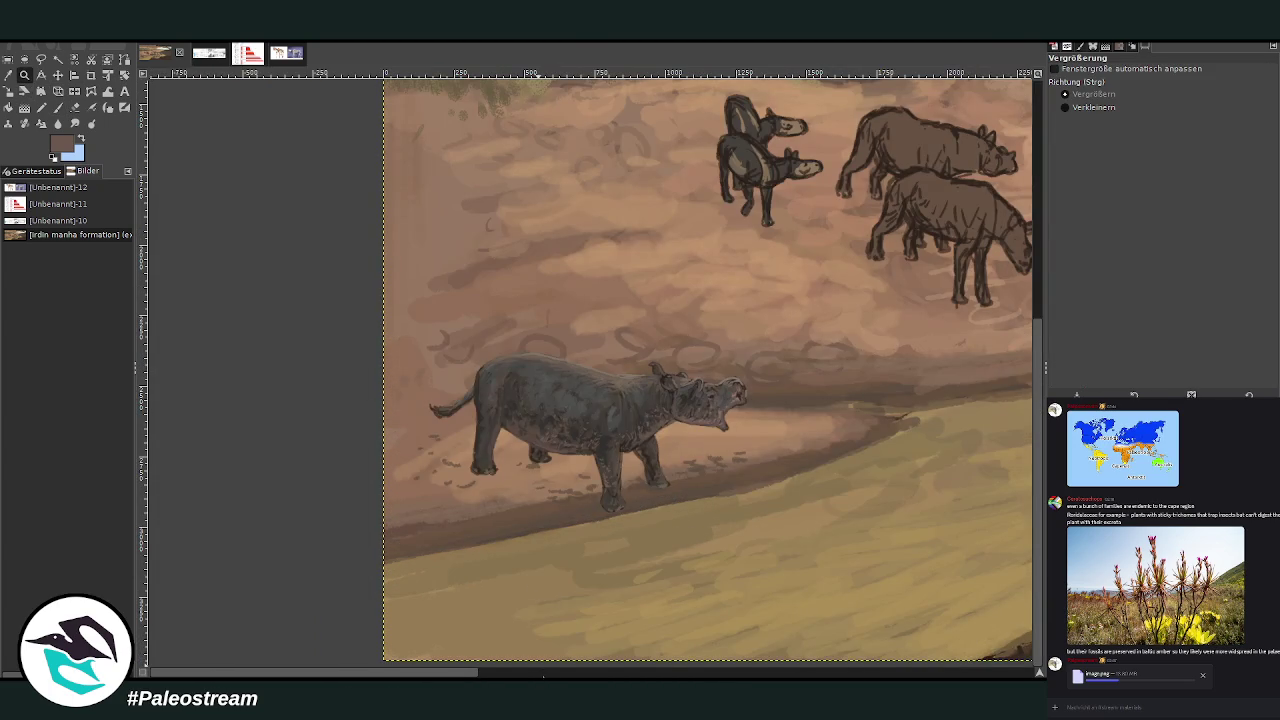
pyautogui.moveTo(512, 677); pyautogui.dragTo(734, 534)
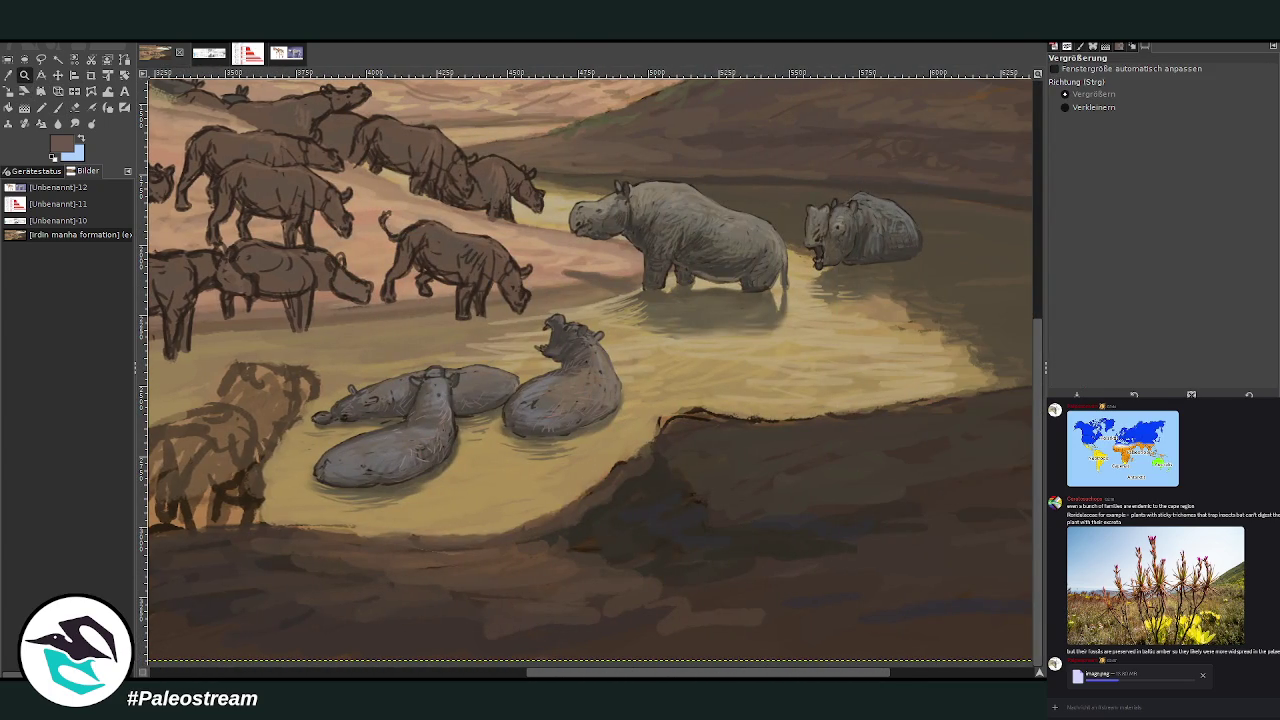
pyautogui.click(39, 76)
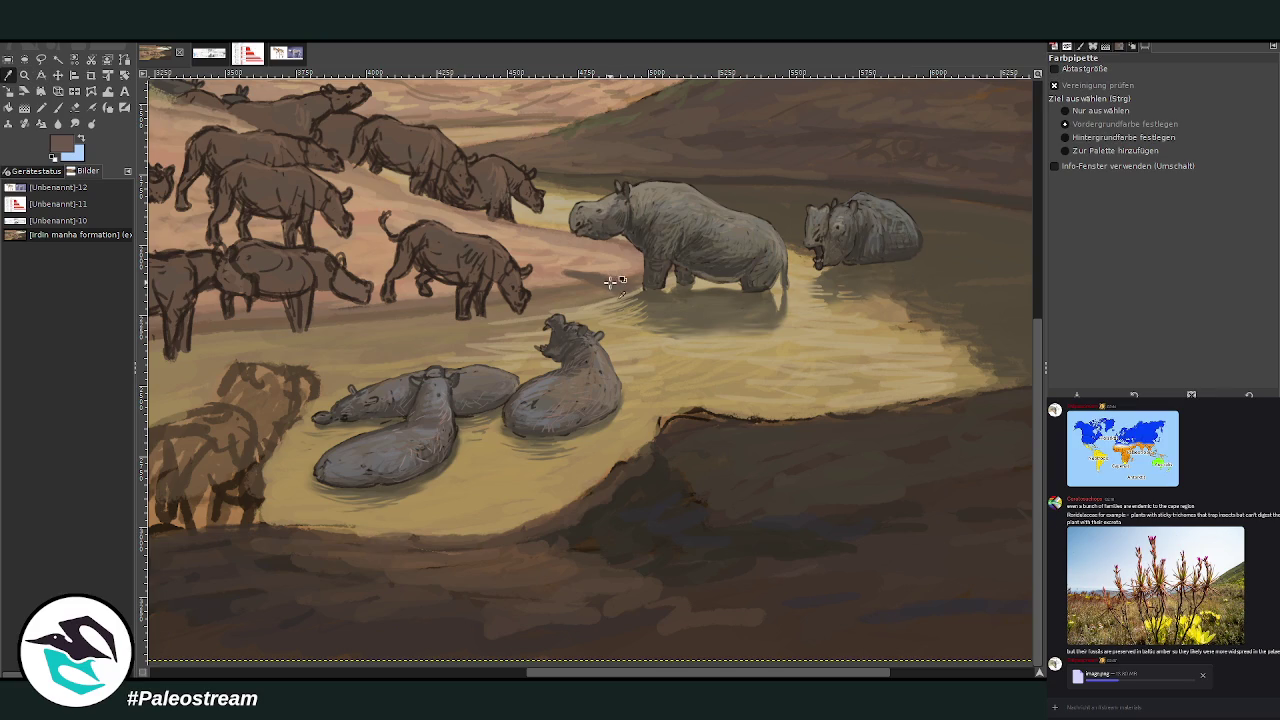
pyautogui.click(57, 107)
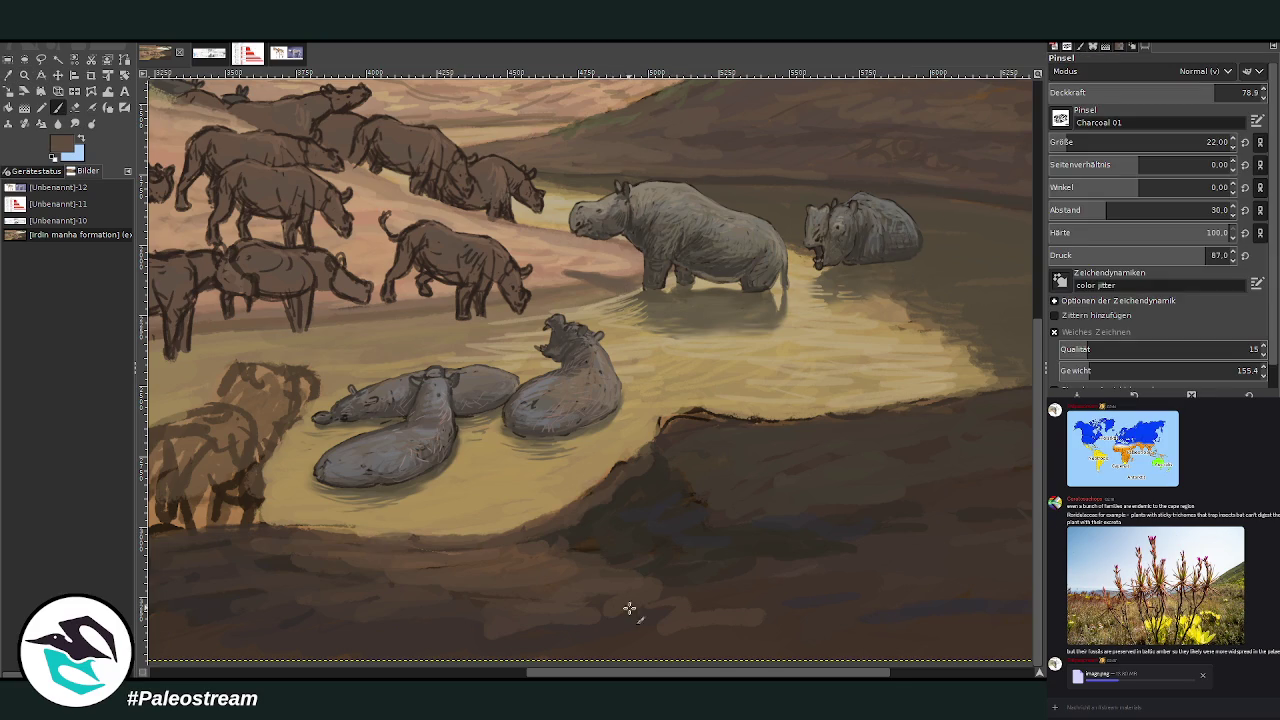
pyautogui.click(507, 676)
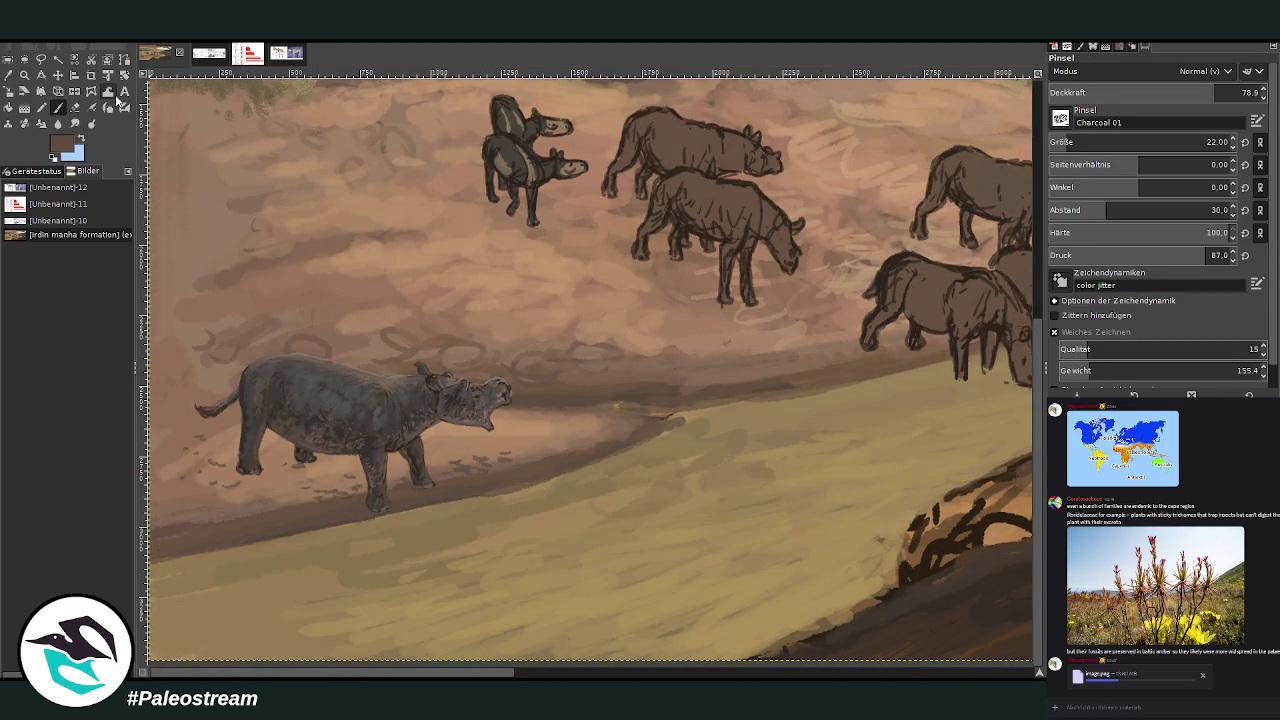
pyautogui.moveTo(1076, 146); pyautogui.dragTo(1088, 146)
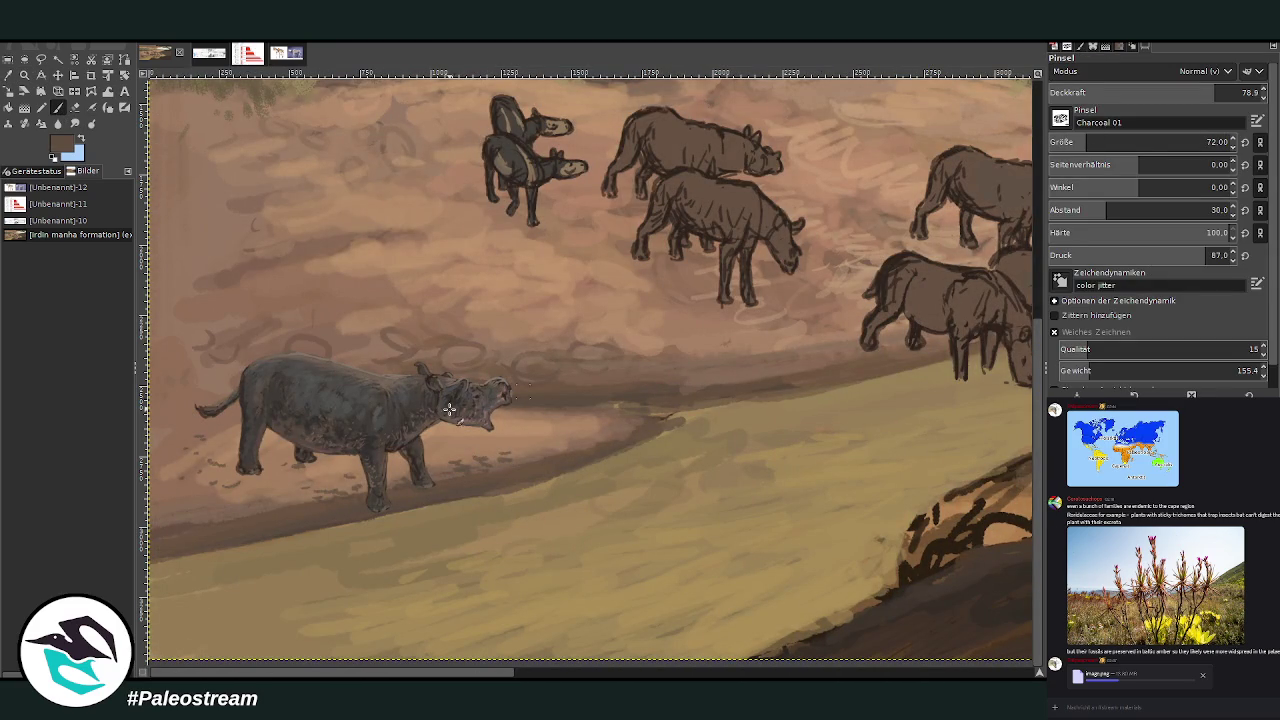
# With brush size 121, opacity about 69 and spacing 17, paint dark shadow by the hind feet
pyautogui.click(1203, 142)
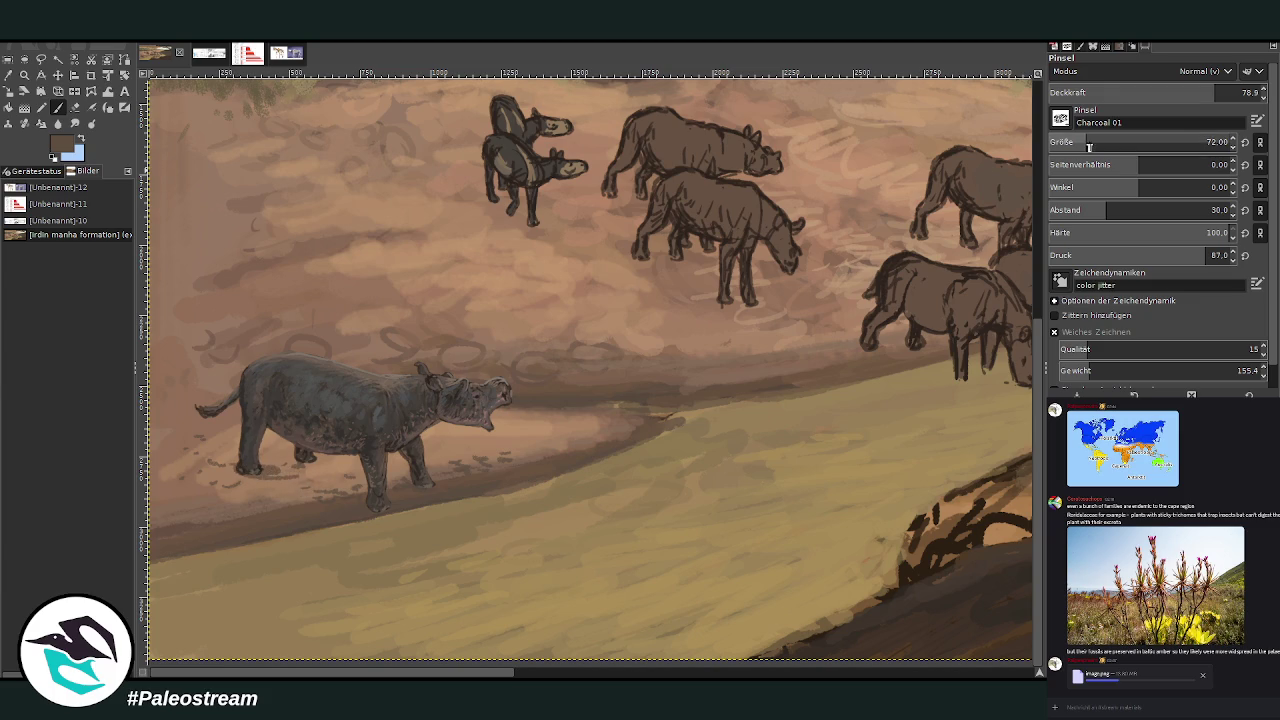
pyautogui.moveTo(1206, 93); pyautogui.dragTo(1194, 93)
pyautogui.moveTo(295, 465)
pyautogui.mouseDown()
pyautogui.moveTo(263, 470)
pyautogui.moveTo(350, 505)
pyautogui.mouseUp()
pyautogui.moveTo(210, 460)
pyautogui.mouseDown()
pyautogui.moveTo(300, 505)
pyautogui.moveTo(251, 462)
pyautogui.moveTo(320, 500)
pyautogui.moveTo(177, 463)
pyautogui.moveTo(204, 464)
pyautogui.mouseUp()
pyautogui.click(1090, 212)
# Extend the cast shadow left of and under the rear legs
pyautogui.moveTo(647, 392); pyautogui.dragTo(937, 442)
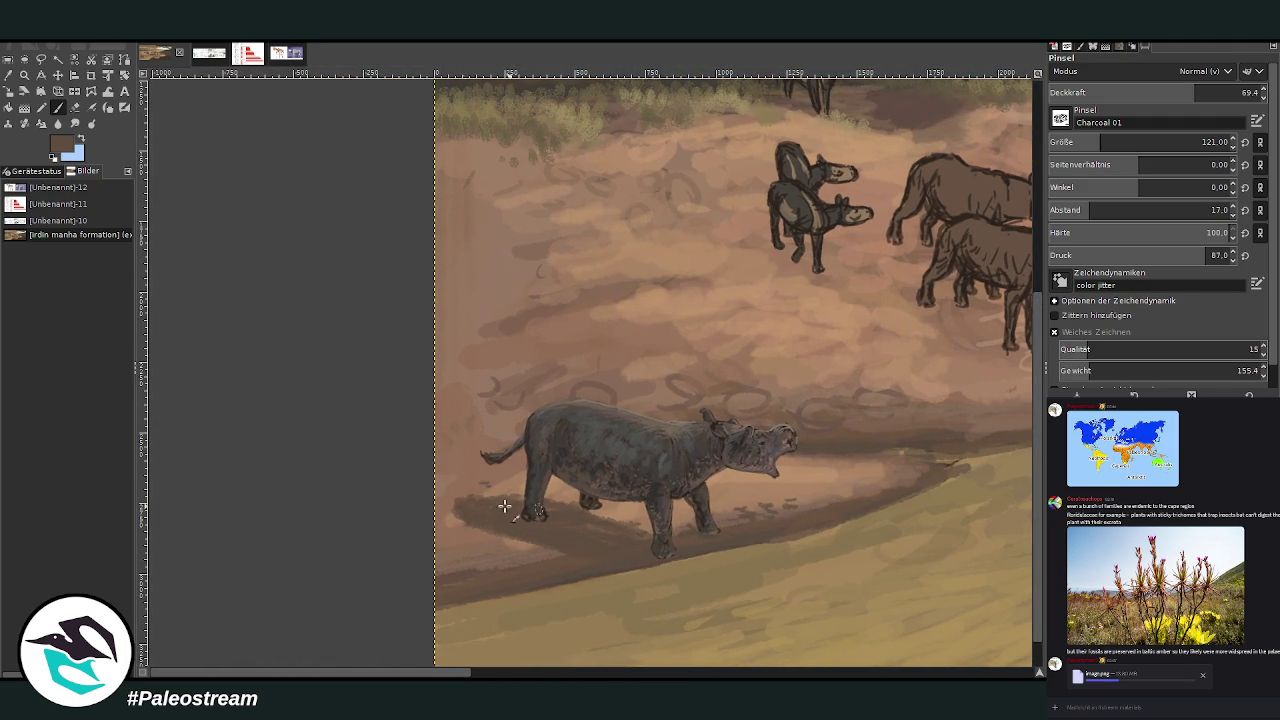
pyautogui.moveTo(483, 497)
pyautogui.mouseDown()
pyautogui.moveTo(575, 508)
pyautogui.moveTo(471, 509)
pyautogui.moveTo(671, 537)
pyautogui.moveTo(570, 515)
pyautogui.mouseUp()
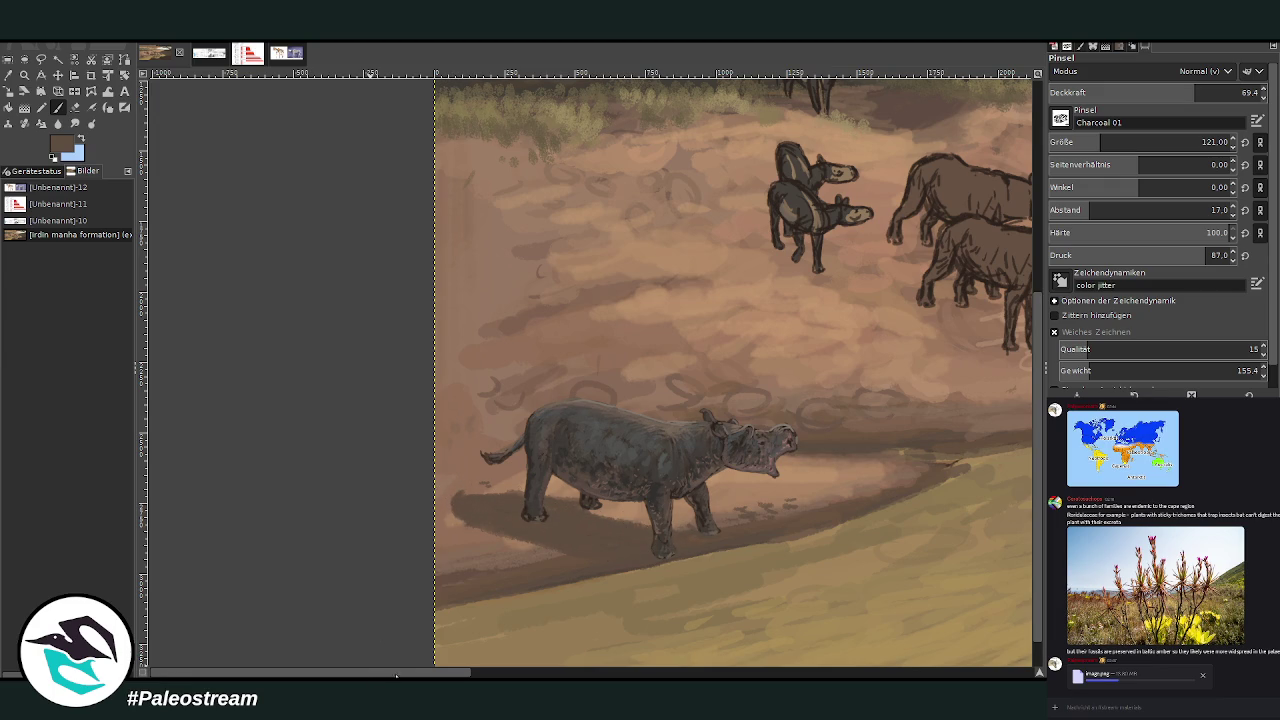
pyautogui.hscroll(10, 360, 660)
pyautogui.hscroll(-5, 450, 487)
pyautogui.press('o')
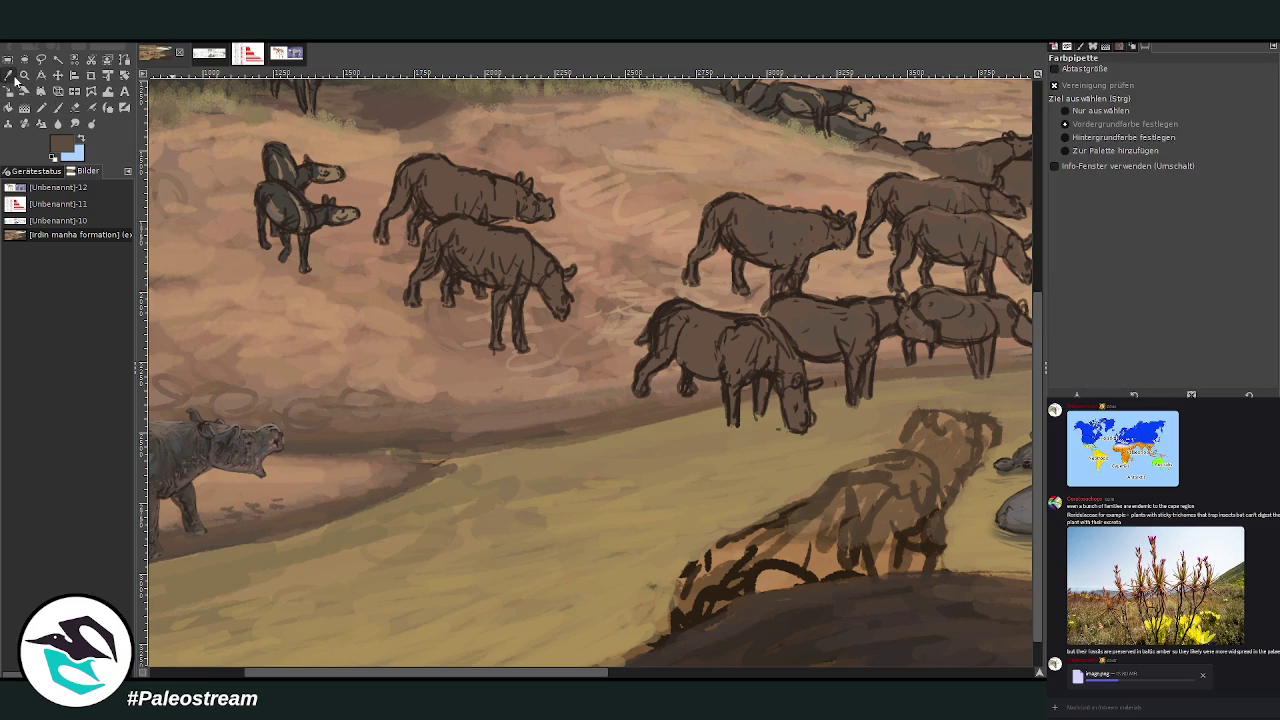
pyautogui.hscroll(10, 577, 663)
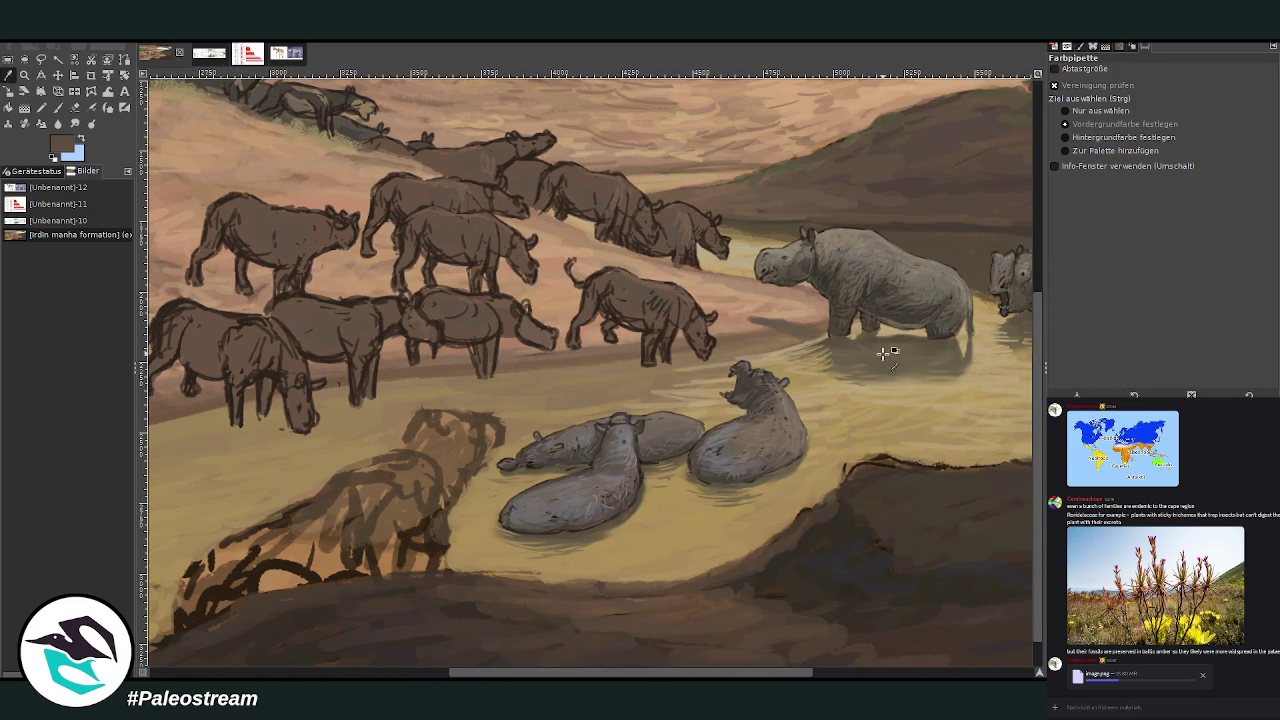
pyautogui.press('p')
# Darken the shadow below the feet with a rounder lobe, then display the skull reference sheet
pyautogui.scroll(-5, 1010, 675)
pyautogui.hscroll(-10, 1010, 675)
pyautogui.scroll(3, 1010, 675)
pyautogui.hscroll(-5, 1010, 675)
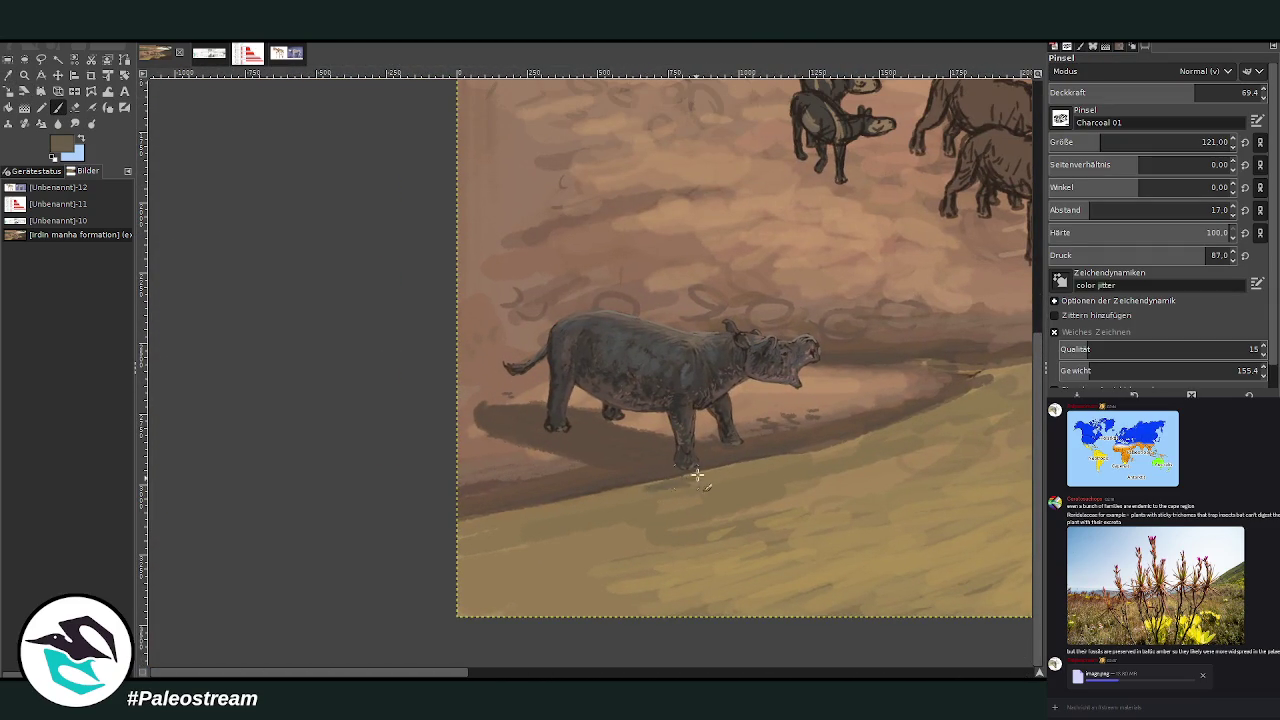
pyautogui.moveTo(698, 486)
pyautogui.mouseDown()
pyautogui.moveTo(680, 480)
pyautogui.moveTo(751, 506)
pyautogui.moveTo(741, 532)
pyautogui.moveTo(737, 517)
pyautogui.moveTo(691, 514)
pyautogui.moveTo(700, 490)
pyautogui.moveTo(635, 493)
pyautogui.mouseUp()
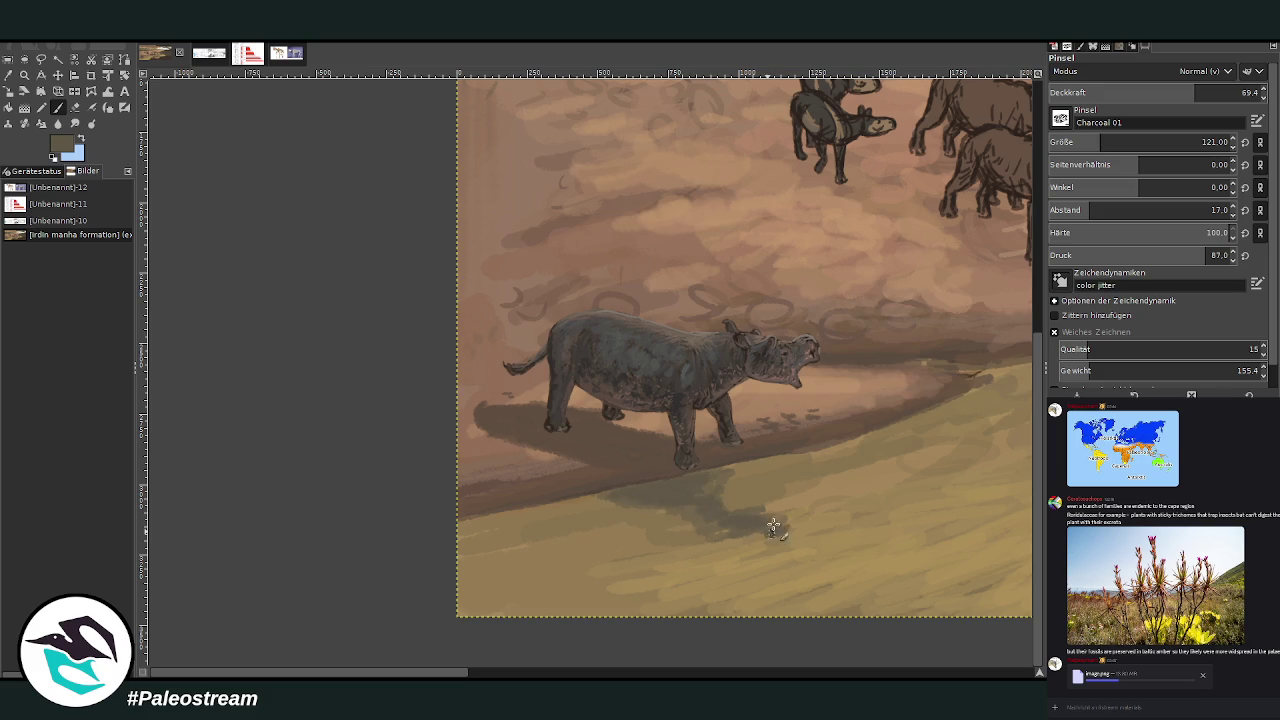
pyautogui.moveTo(780, 517); pyautogui.dragTo(743, 530)
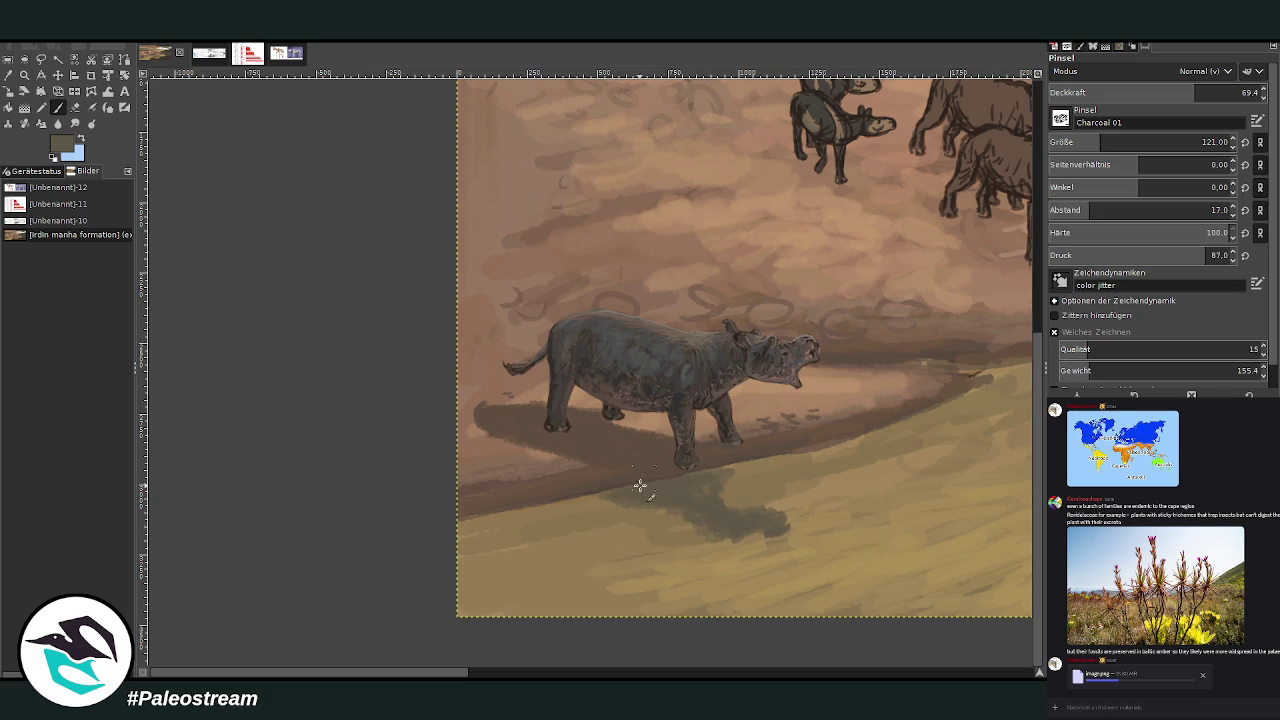
pyautogui.hscroll(5, 420, 677)
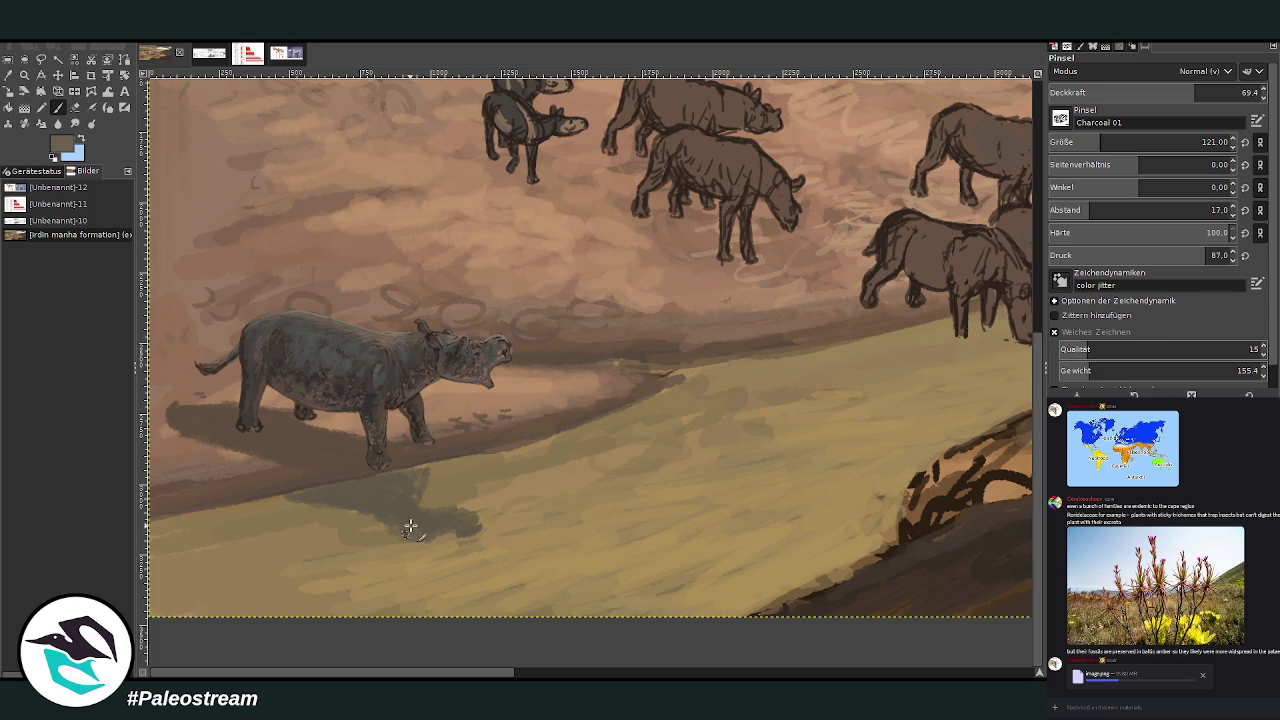
pyautogui.click(200, 53)
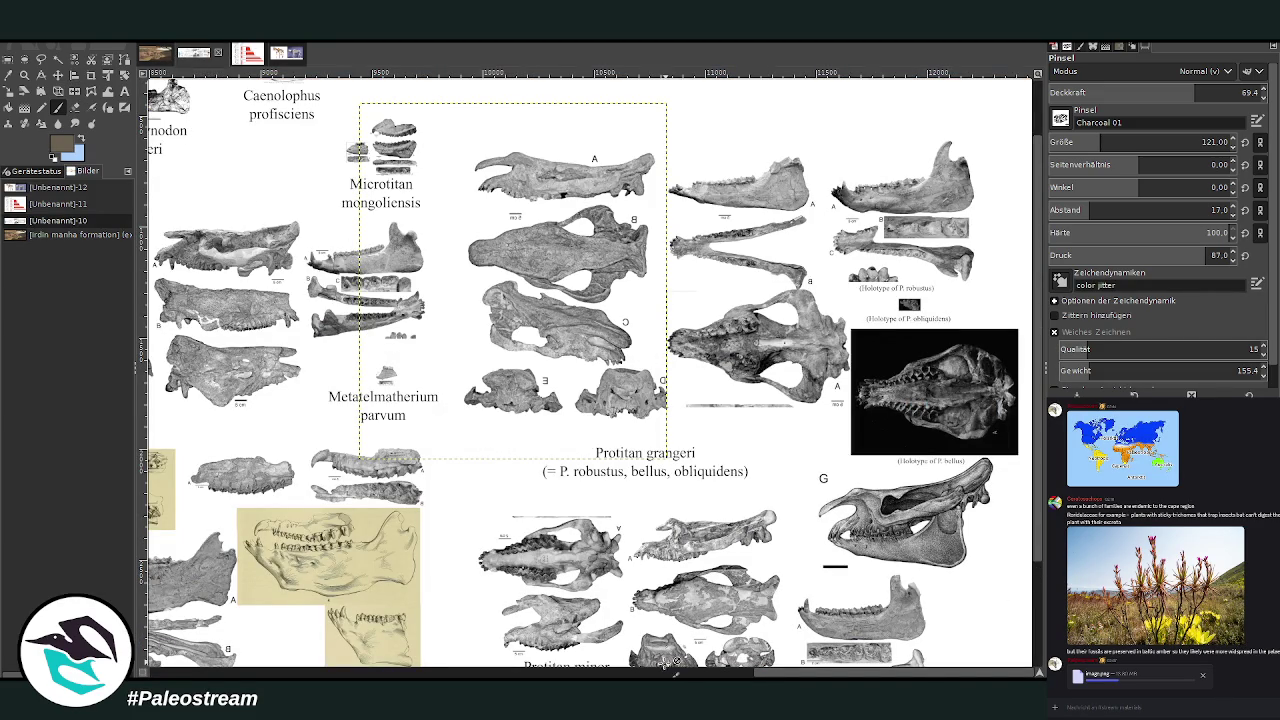
# Browse the skull reference sheet, then return to the Irdin Manha formation painting
pyautogui.hscroll(-10, 566, 400)
pyautogui.hscroll(-8, 566, 400)
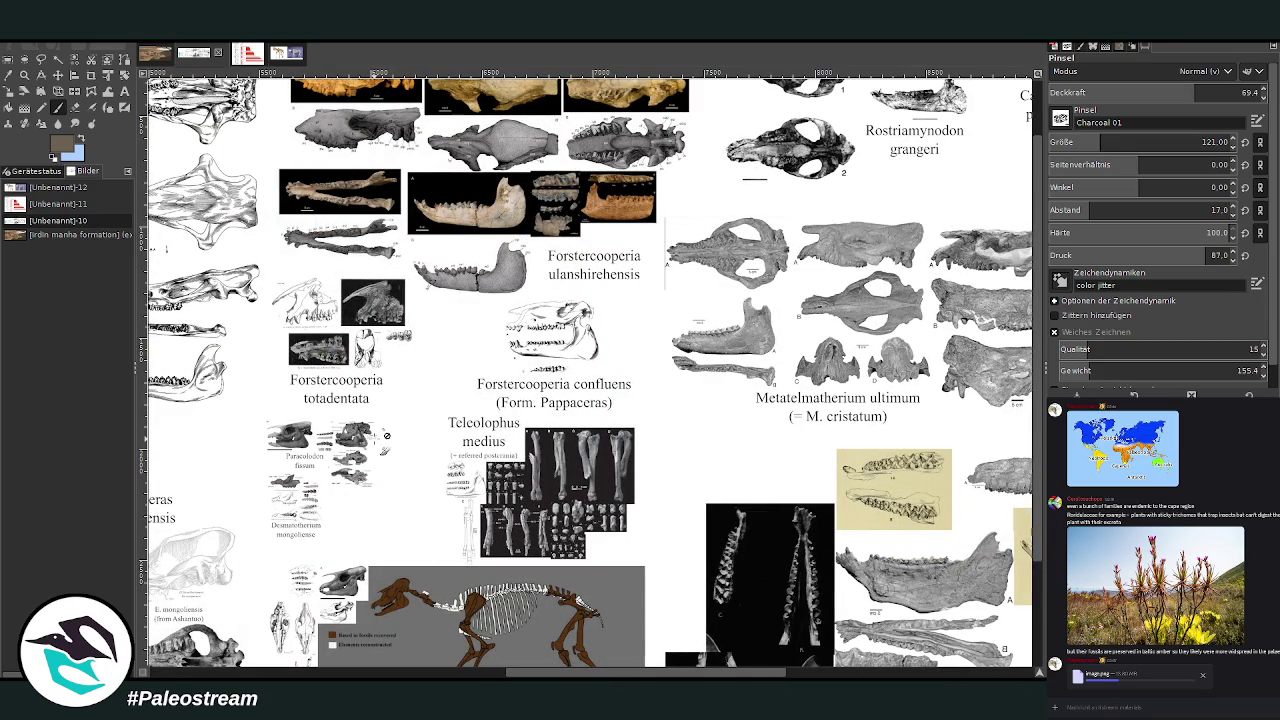
pyautogui.scroll(2, 741, 201)
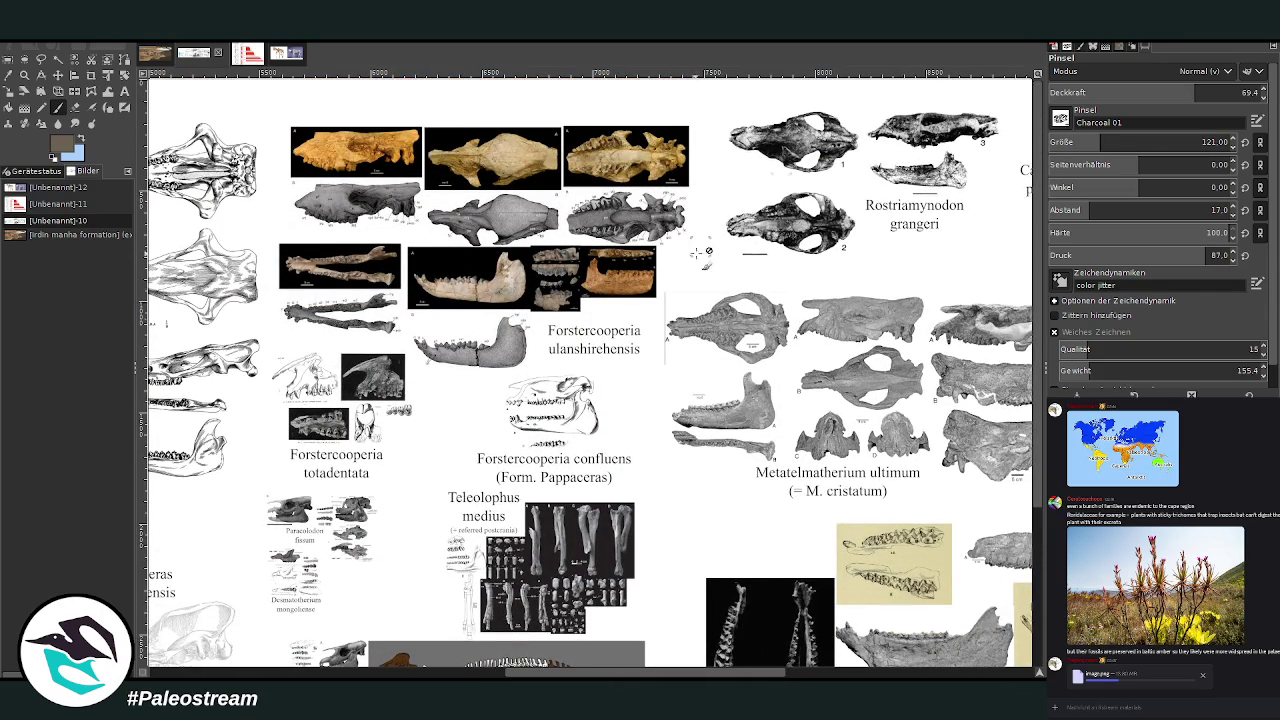
pyautogui.hscroll(5, 590, 370)
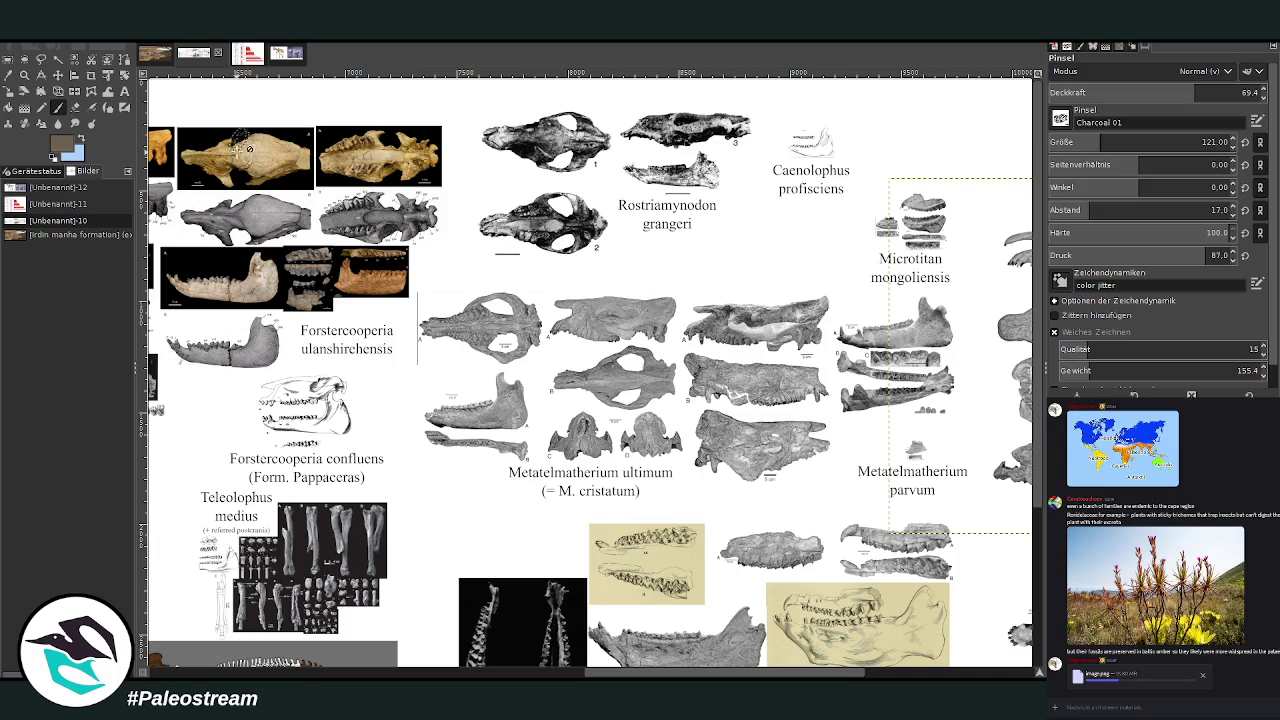
pyautogui.click(155, 55)
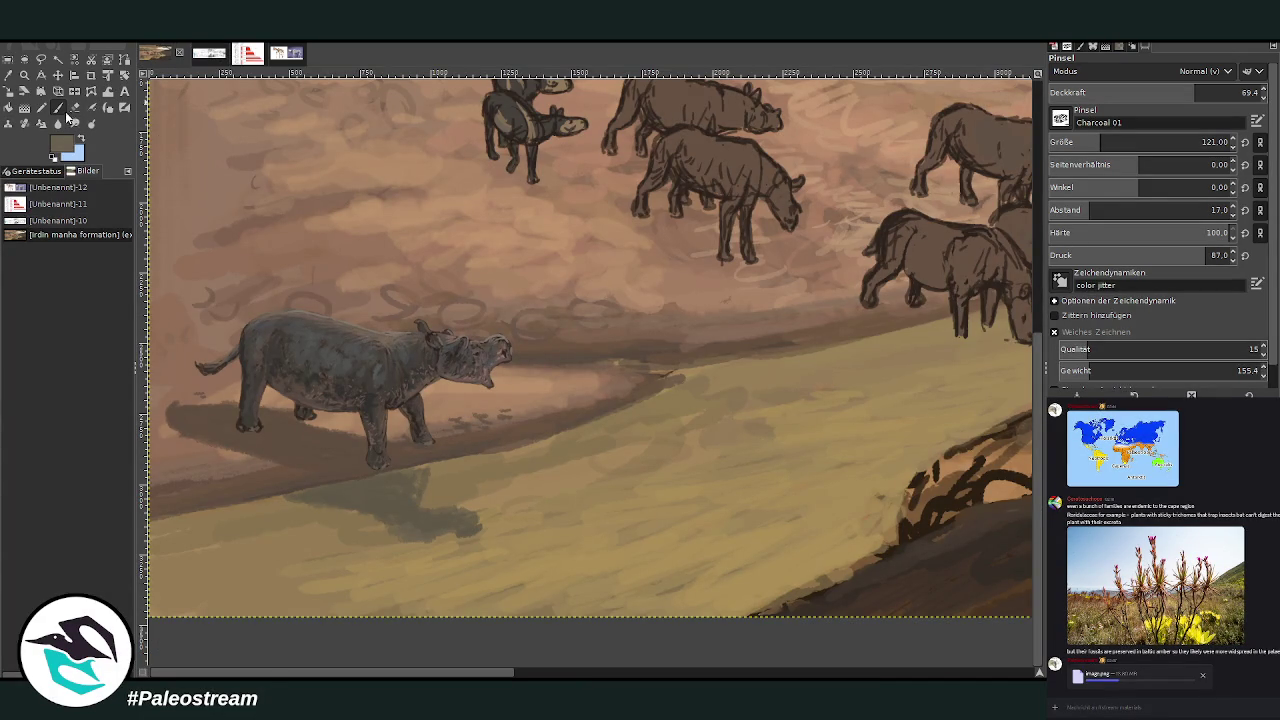
# Sample the bank's tan and smudge the shadow beneath the feet at 85.5 opacity
pyautogui.click(9, 75)
pyautogui.click(720, 397)
pyautogui.press('s')
pyautogui.moveTo(1095, 96); pyautogui.dragTo(1140, 96)
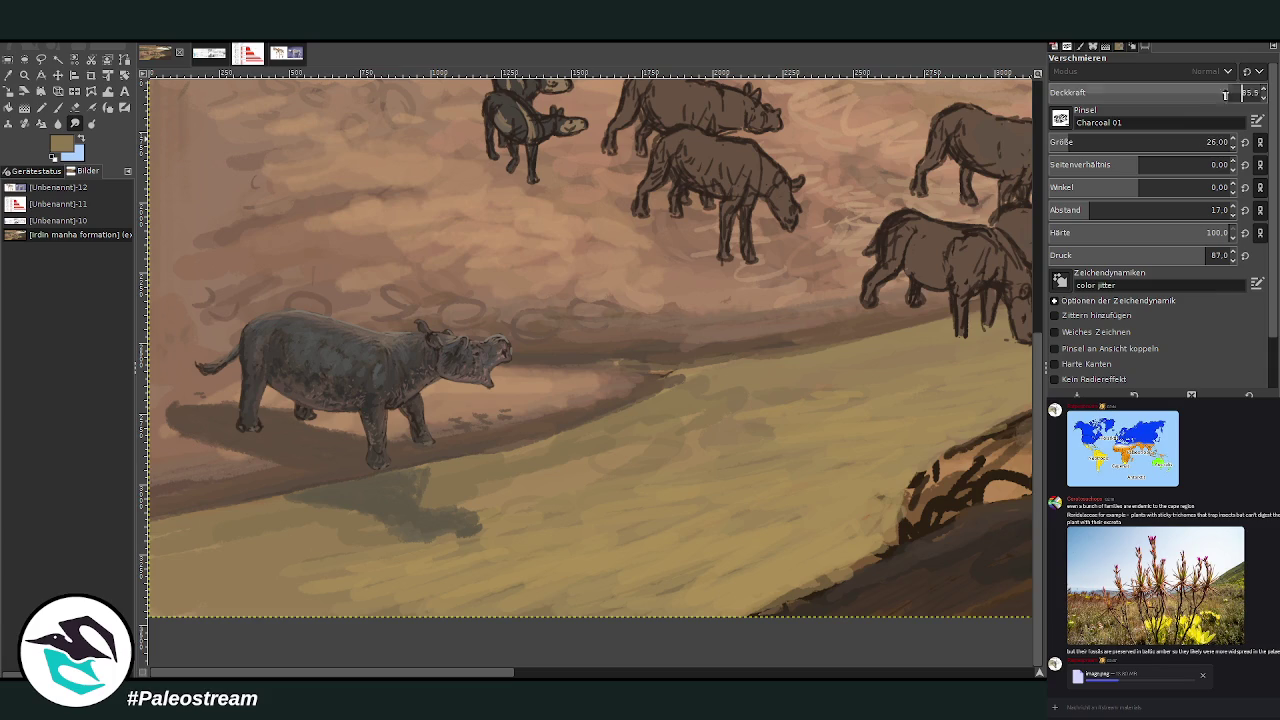
pyautogui.moveTo(413, 472); pyautogui.dragTo(420, 484)
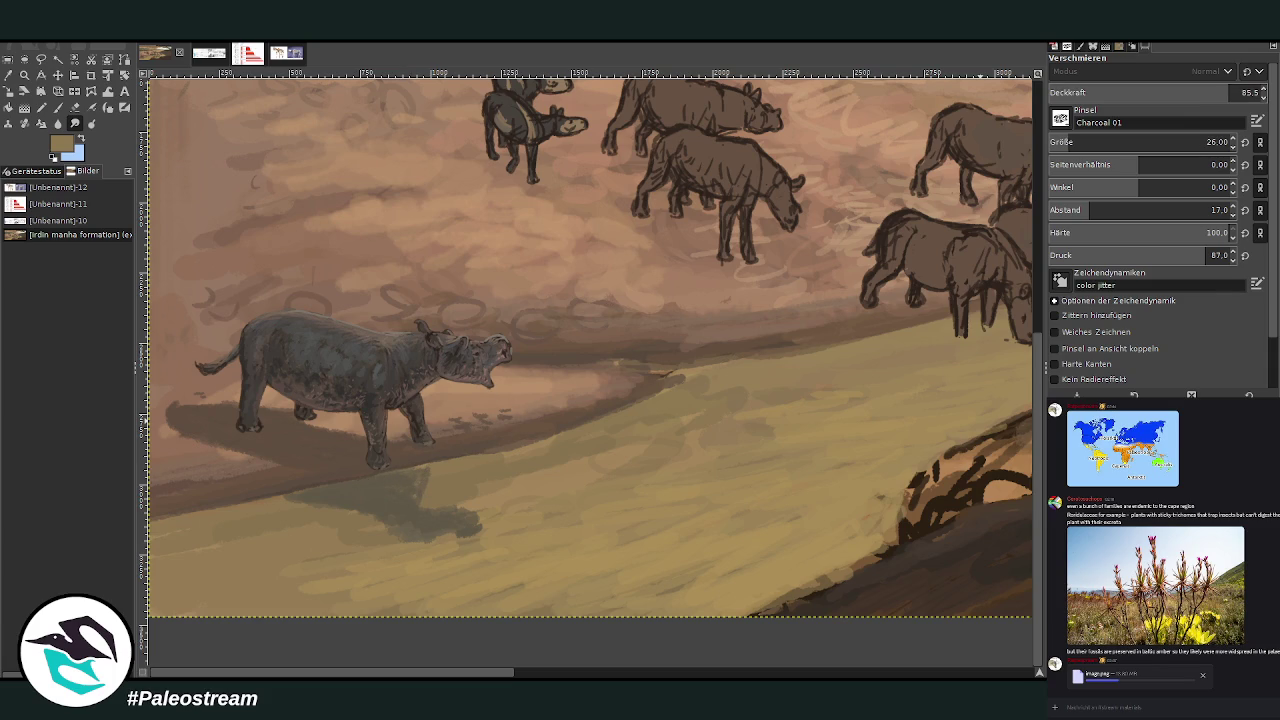
pyautogui.scroll(4, 1075, 142)
# Erase part of the animal's cast shadow to lighten it
pyautogui.click(74, 107)
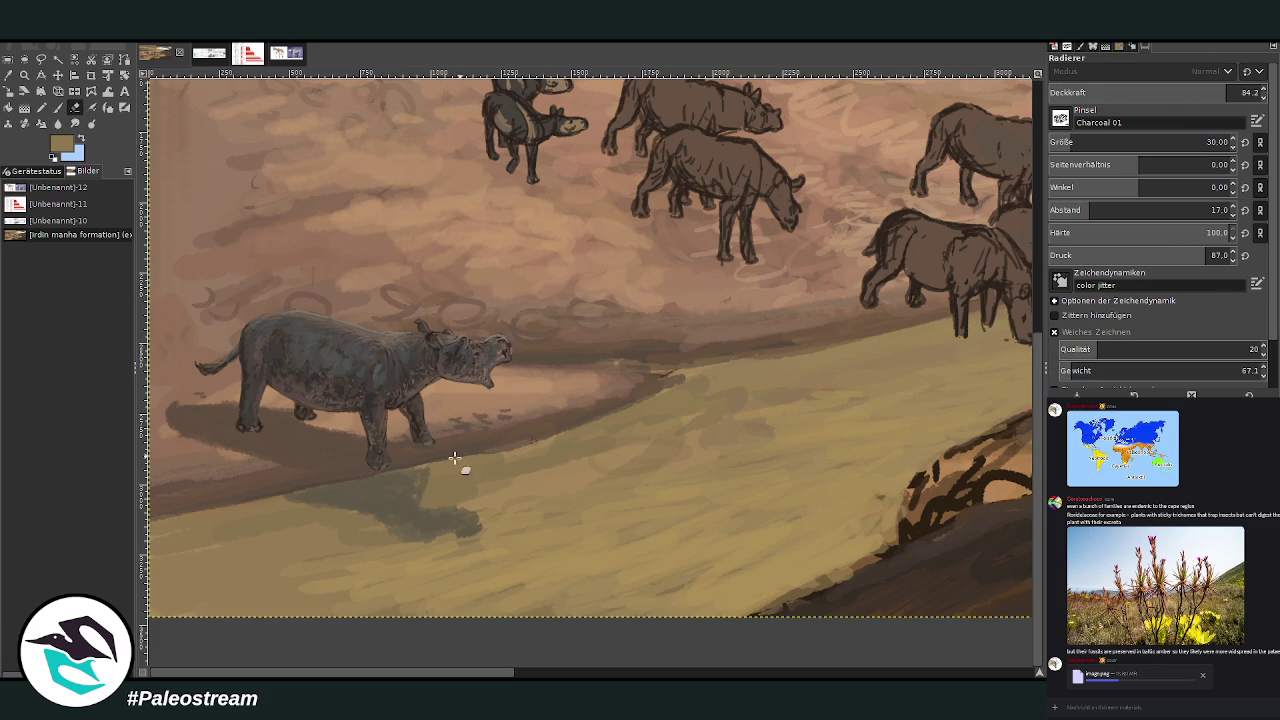
pyautogui.scroll(5, 1150, 142)
pyautogui.scroll(5, 1150, 92)
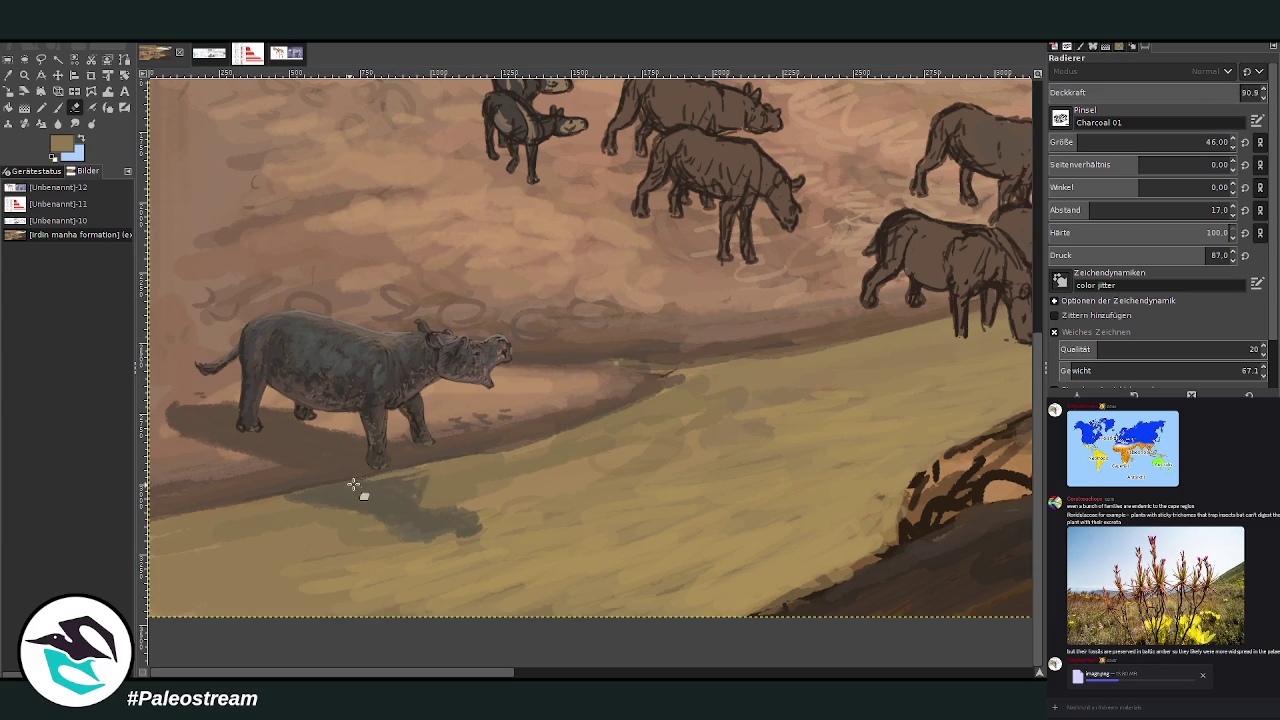
pyautogui.moveTo(430, 492); pyautogui.dragTo(385, 522)
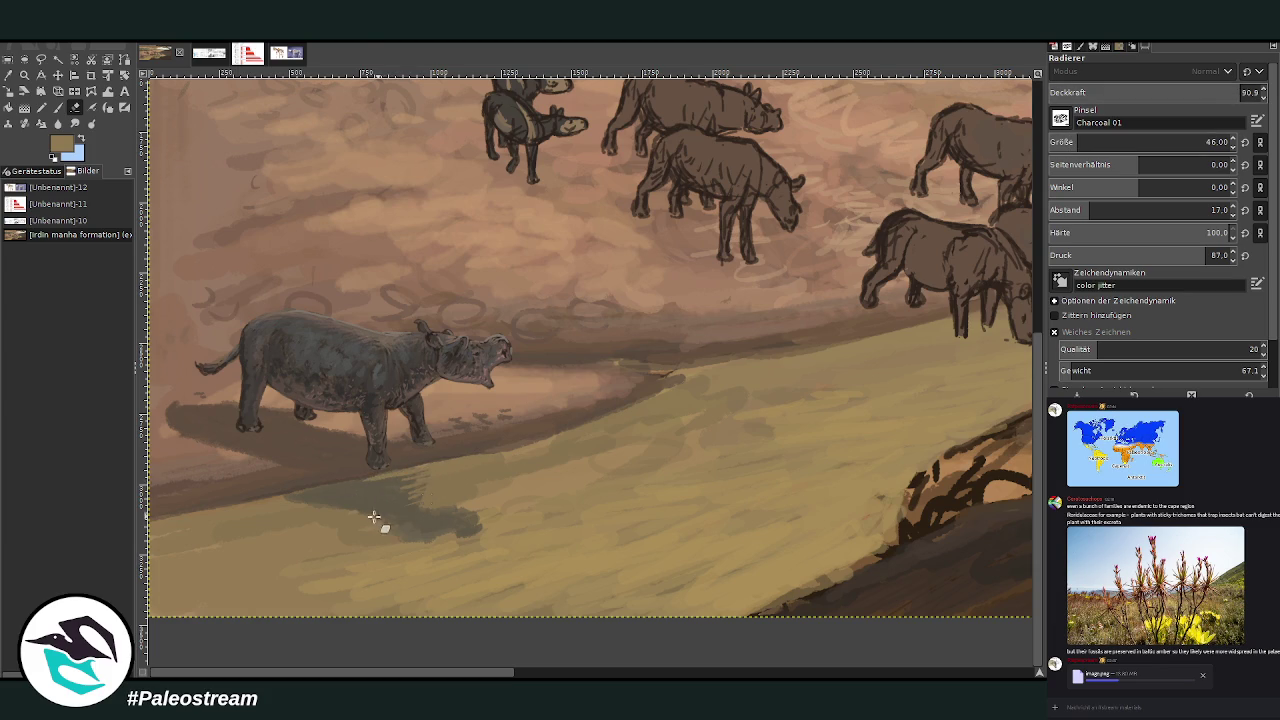
# Smear the shadow outward with a size-140 smudge at 62.5 opacity
pyautogui.click(75, 123)
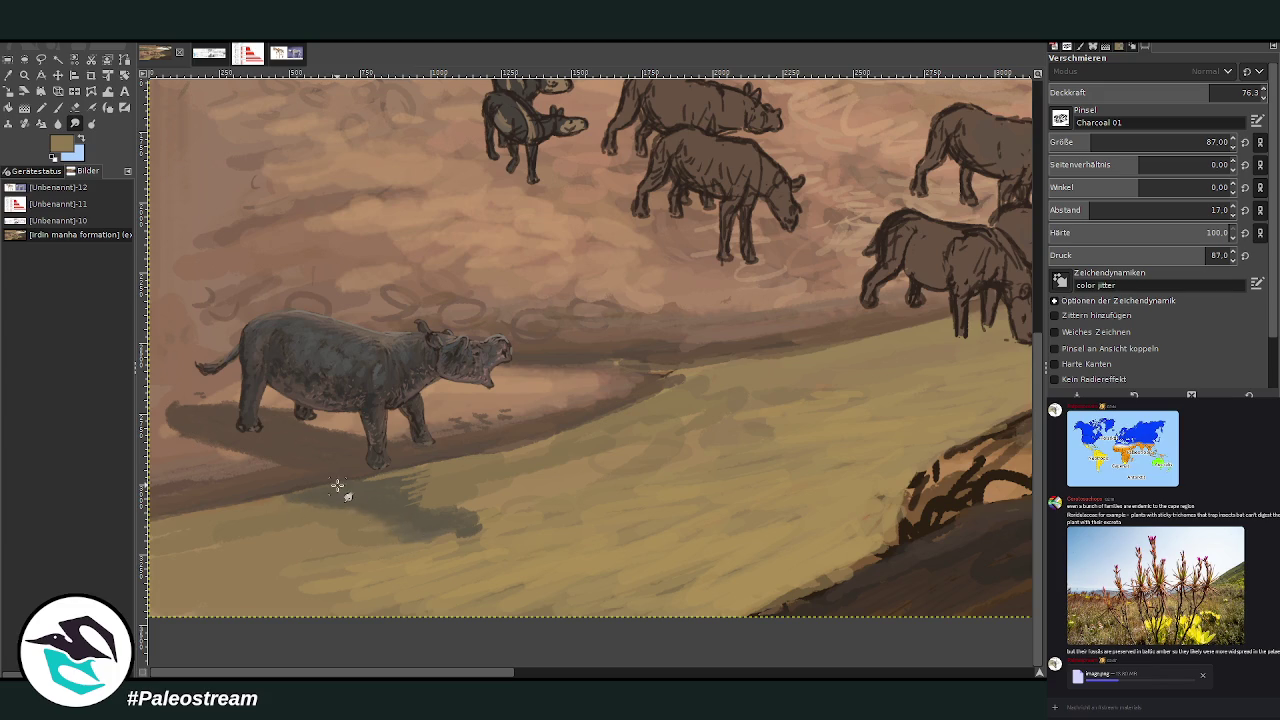
pyautogui.click(1105, 142)
pyautogui.click(1180, 92)
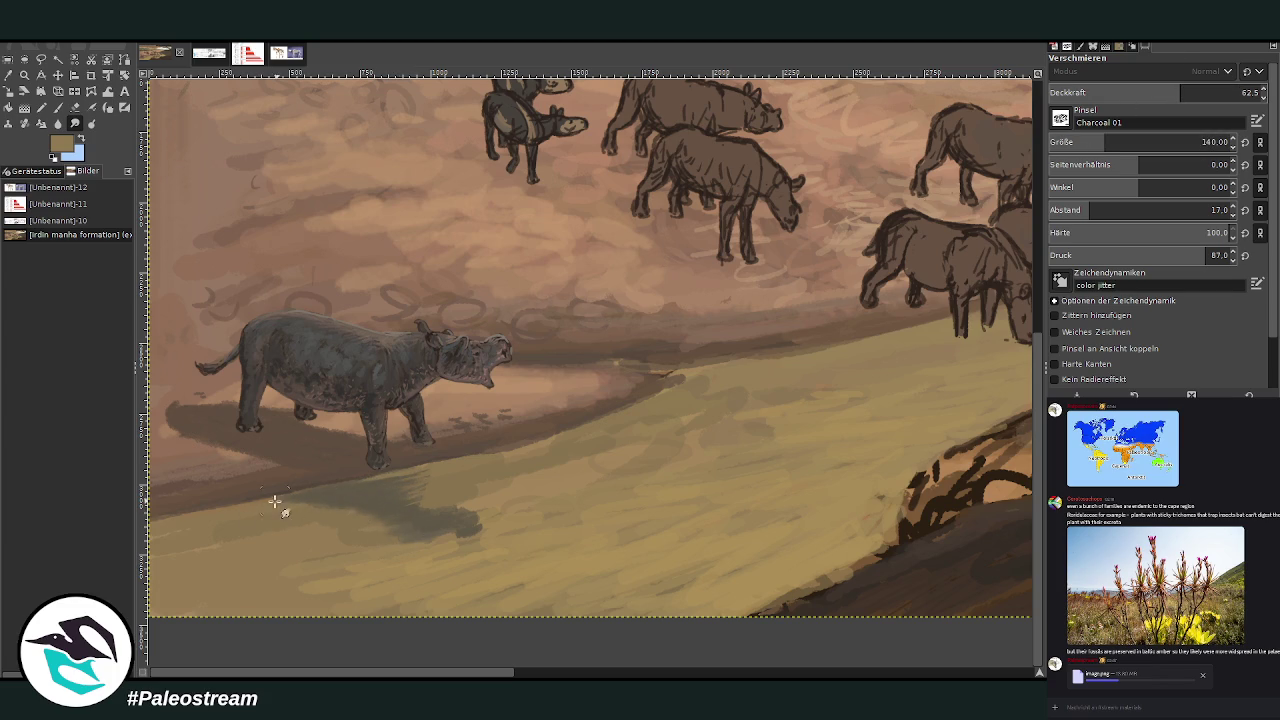
pyautogui.moveTo(468, 510)
pyautogui.mouseDown()
pyautogui.moveTo(423, 517)
pyautogui.moveTo(471, 540)
pyautogui.moveTo(381, 518)
pyautogui.mouseUp()
pyautogui.scroll(-3, 297, 483)
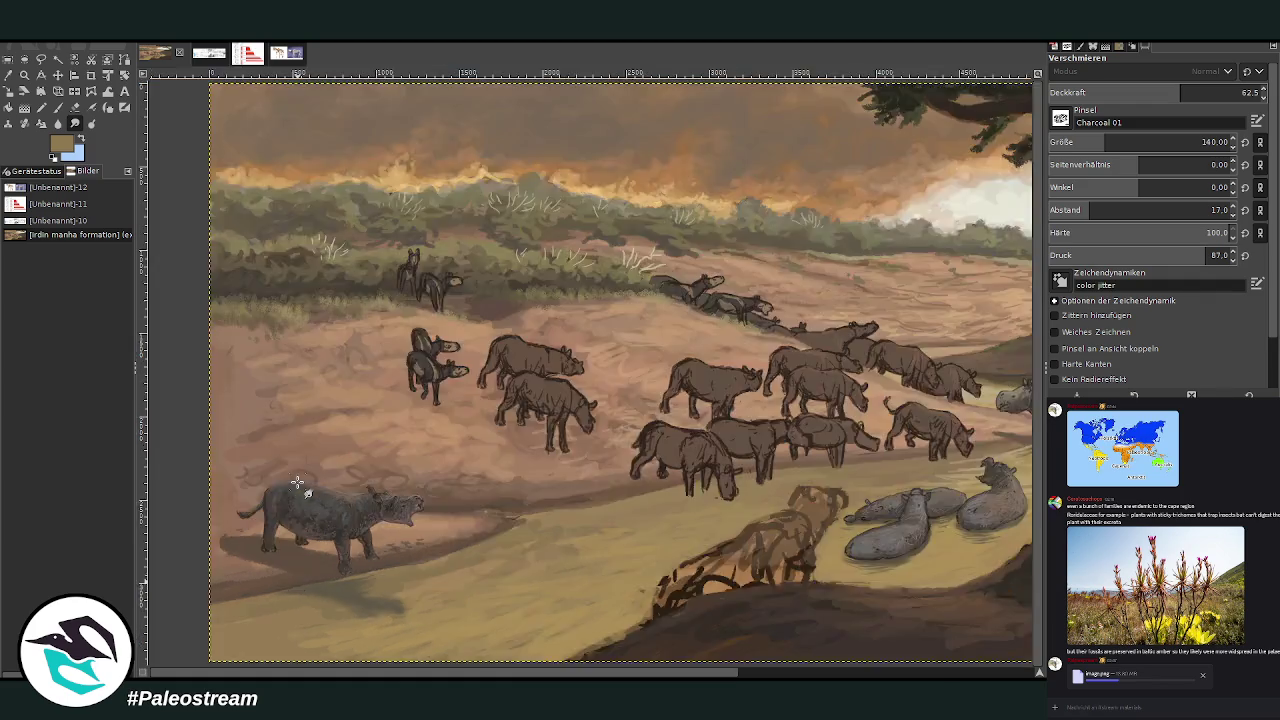
# Zoom in closely on the roaring animal's bank
pyautogui.scroll(-2, 297, 483)
pyautogui.press('z')
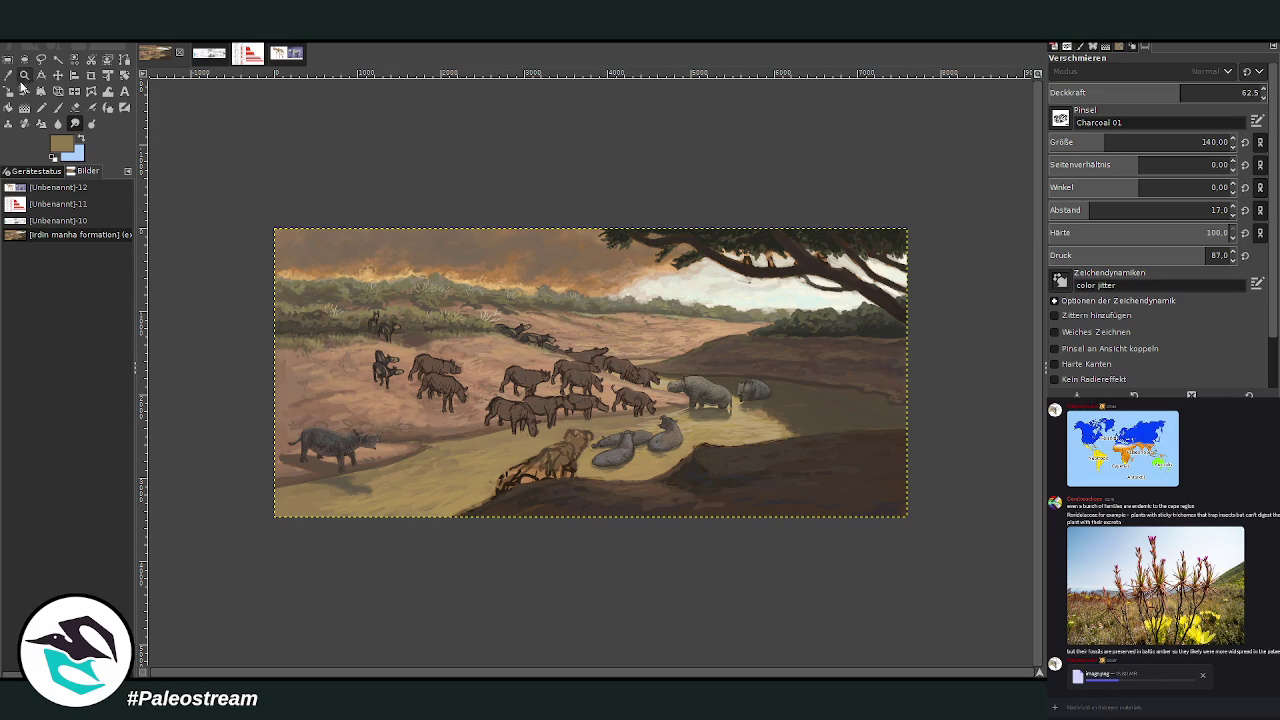
pyautogui.moveTo(314, 291); pyautogui.dragTo(496, 500)
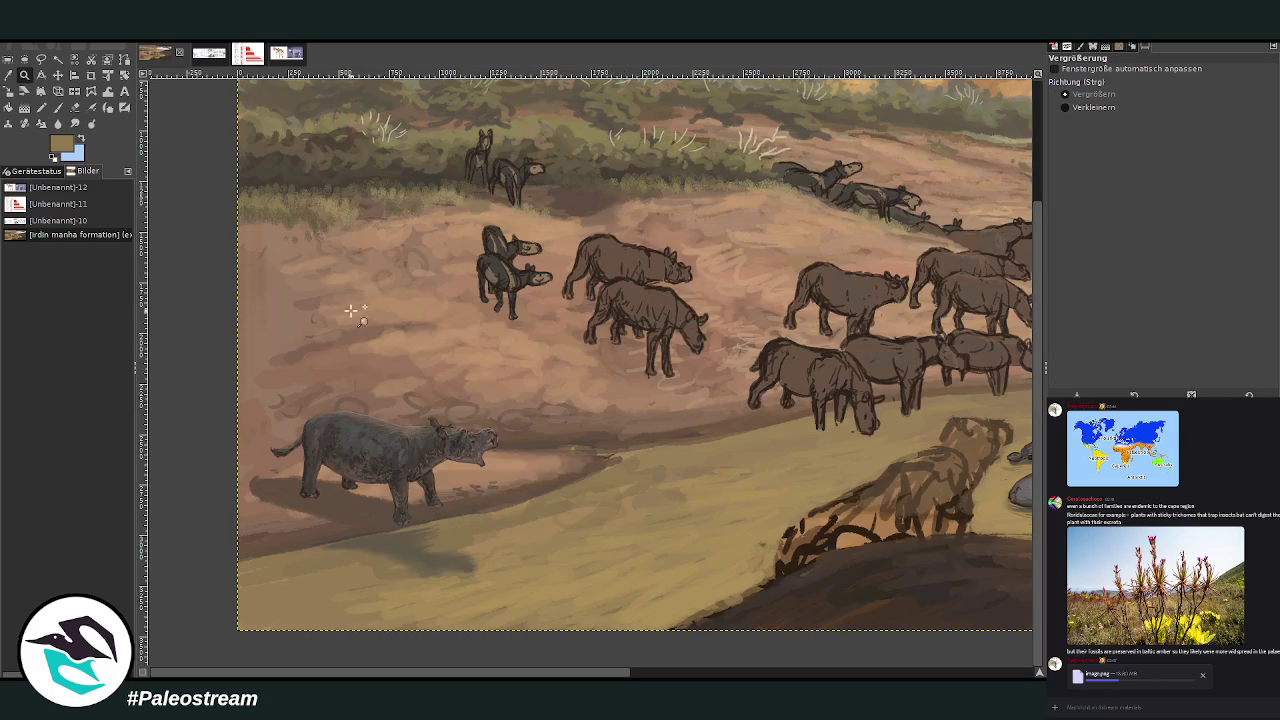
pyautogui.click(678, 552)
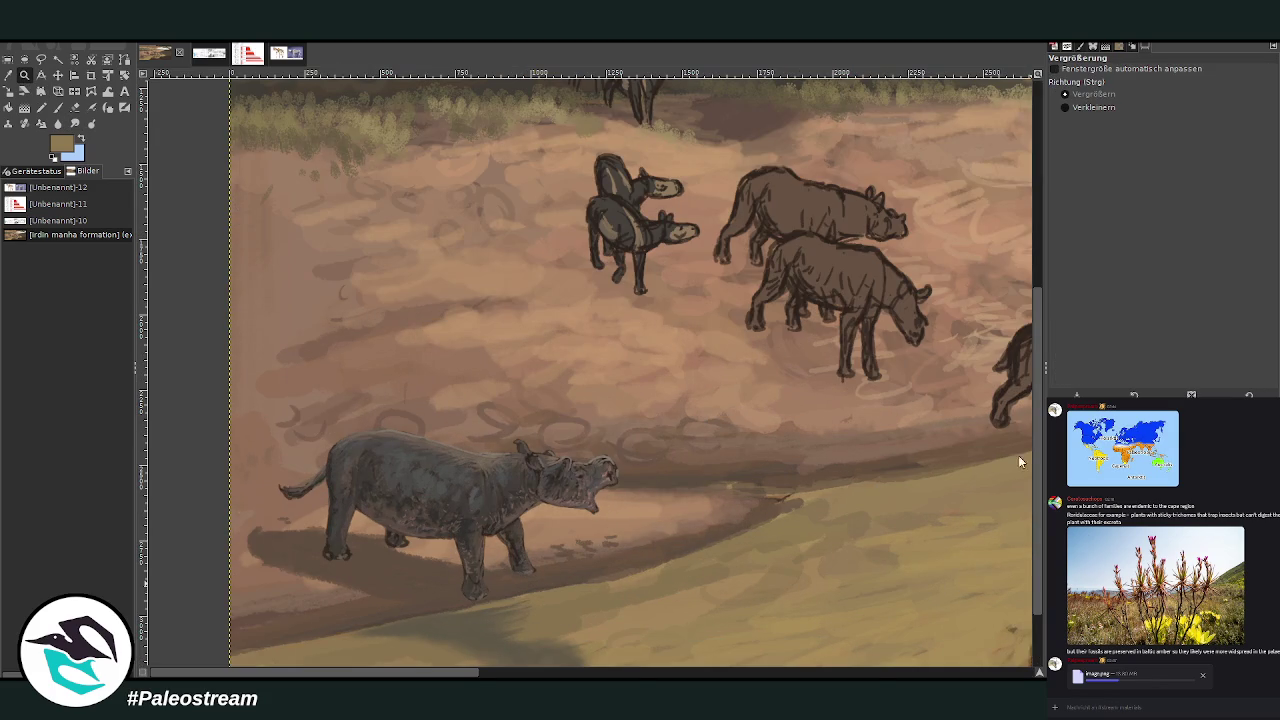
pyautogui.scroll(-3, 1040, 632)
# Spread the shadow across the sandbank with smudge at 65.9 opacity
pyautogui.click(74, 123)
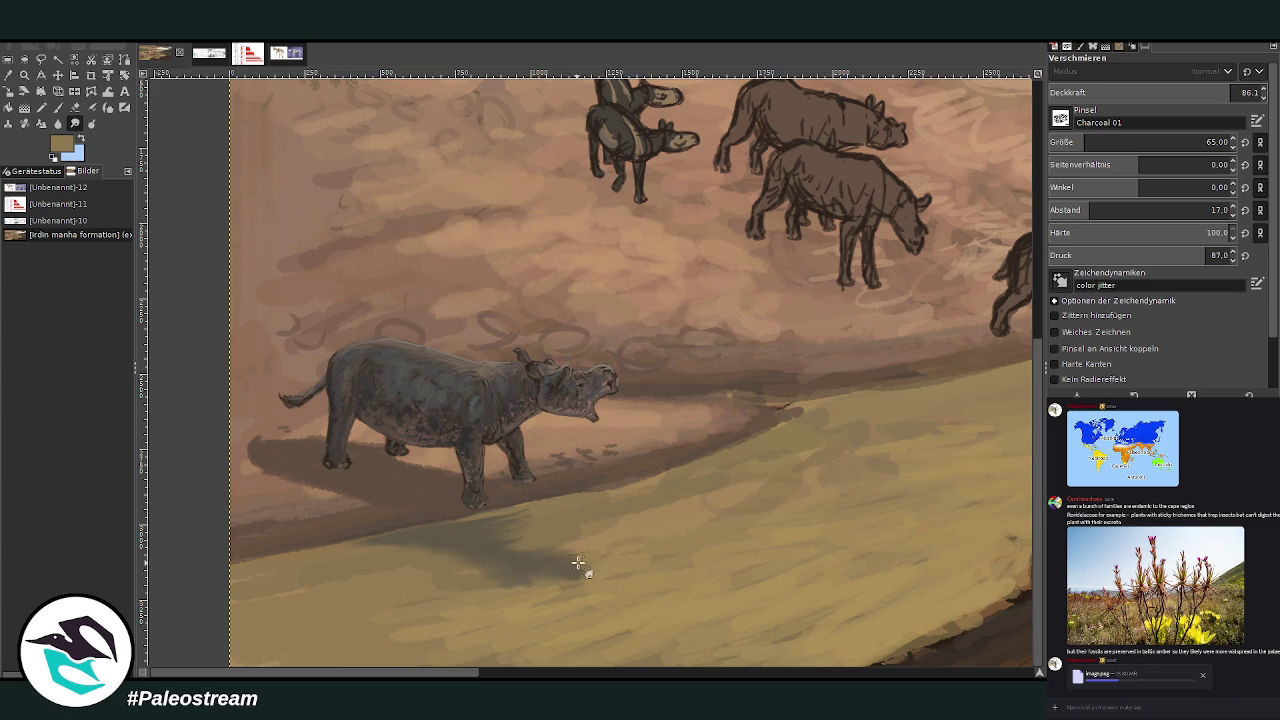
pyautogui.click(74, 108)
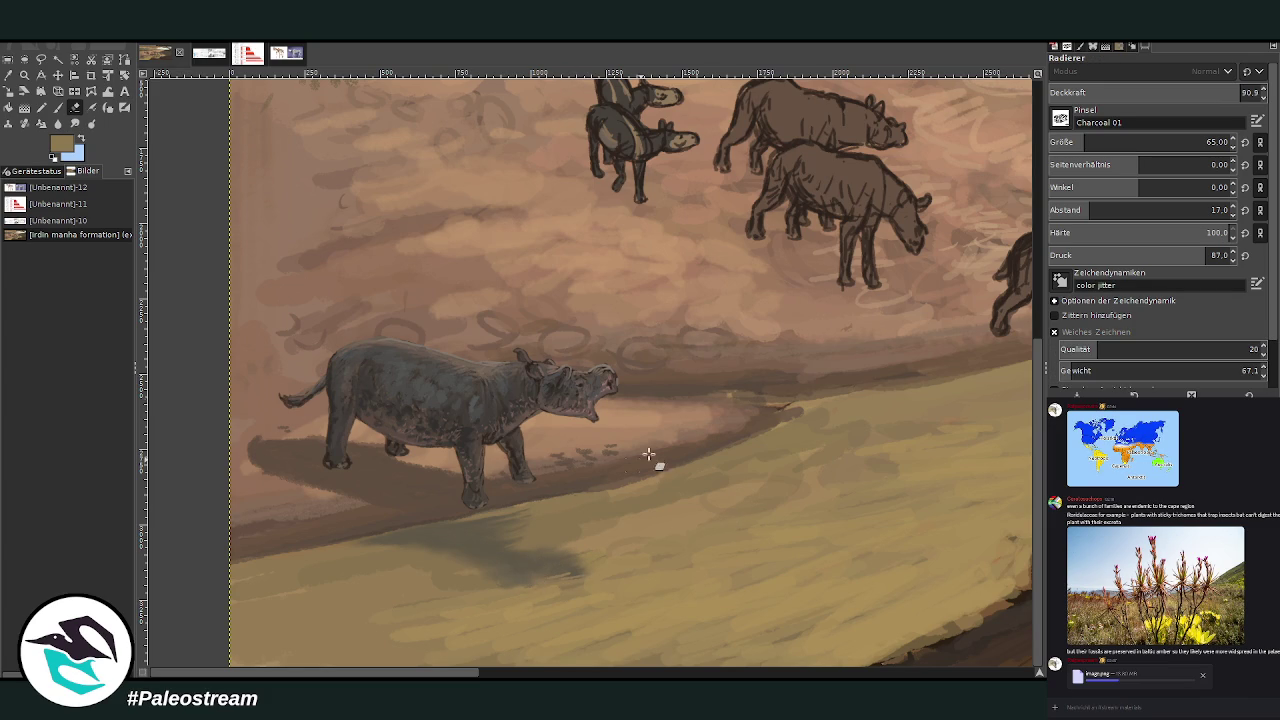
pyautogui.click(74, 123)
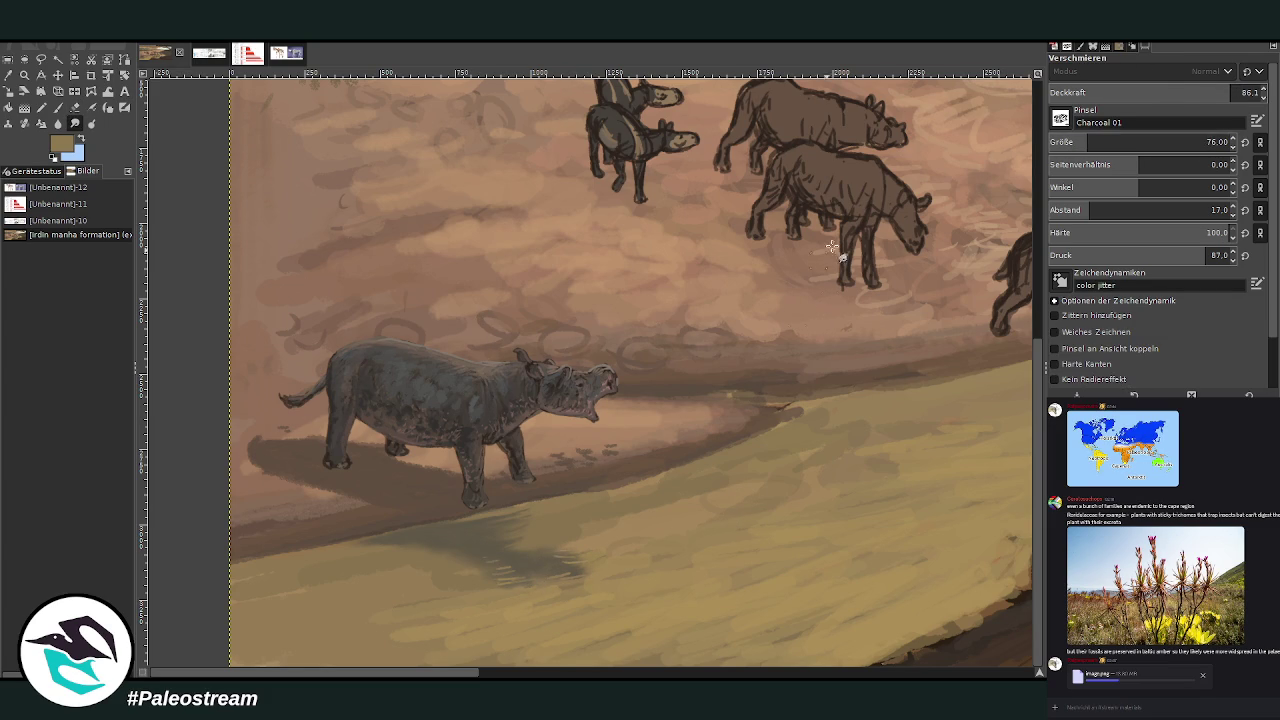
pyautogui.click(1187, 92)
pyautogui.moveTo(556, 577)
pyautogui.mouseDown()
pyautogui.moveTo(590, 555)
pyautogui.moveTo(517, 586)
pyautogui.moveTo(497, 563)
pyautogui.moveTo(465, 581)
pyautogui.mouseUp()
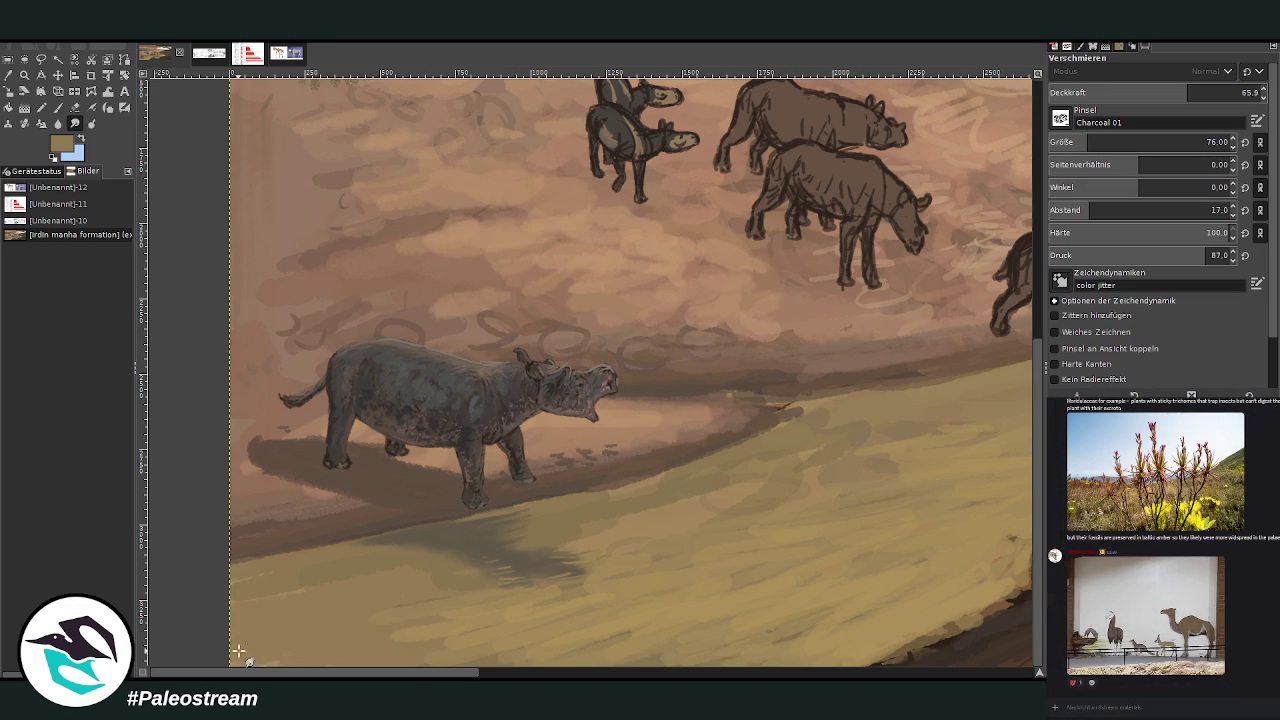
pyautogui.click(58, 108)
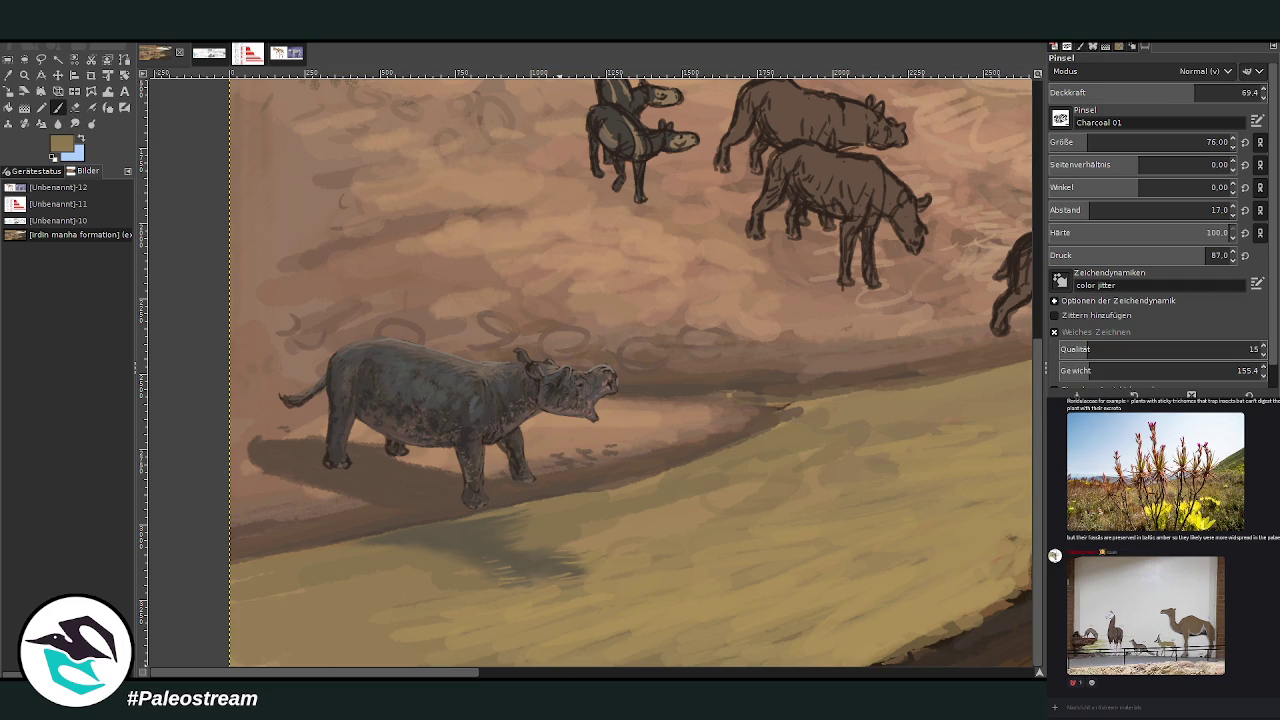
# Zoom out over the painting, then zoom in on the drinking brontothere herd
pyautogui.moveTo(463, 676); pyautogui.dragTo(336, 663)
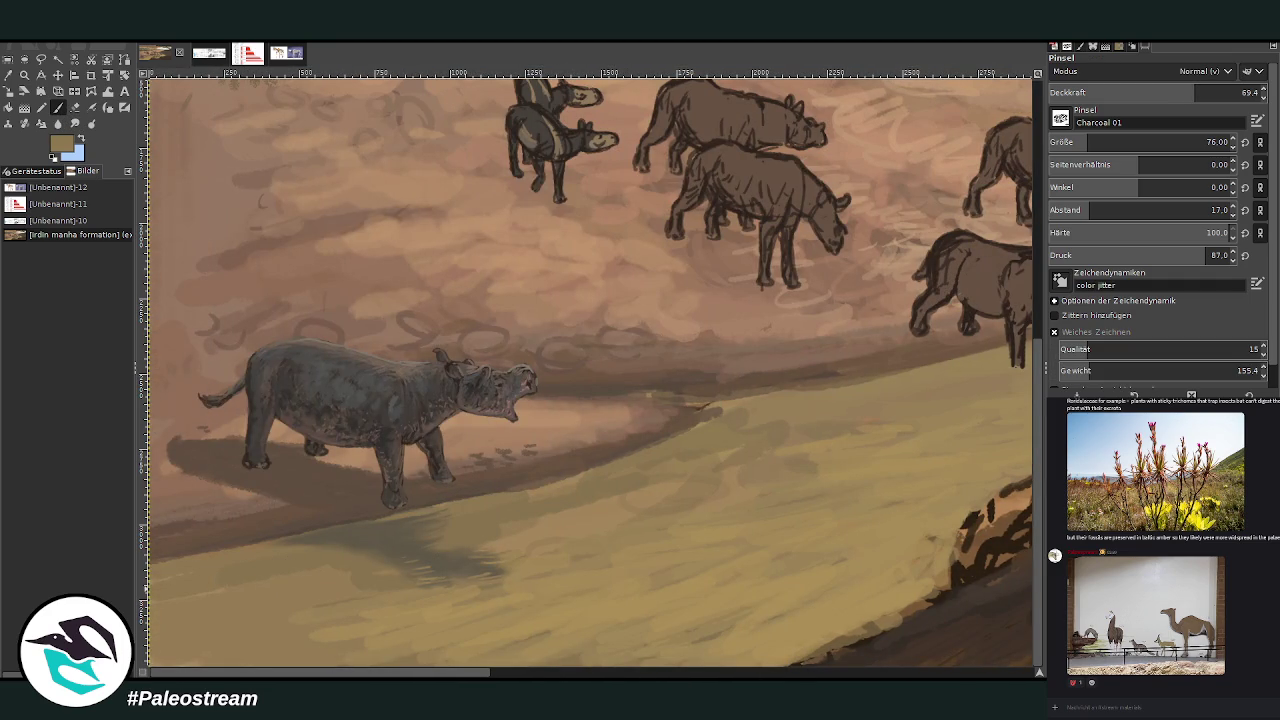
pyautogui.moveTo(1040, 673); pyautogui.dragTo(1060, 690)
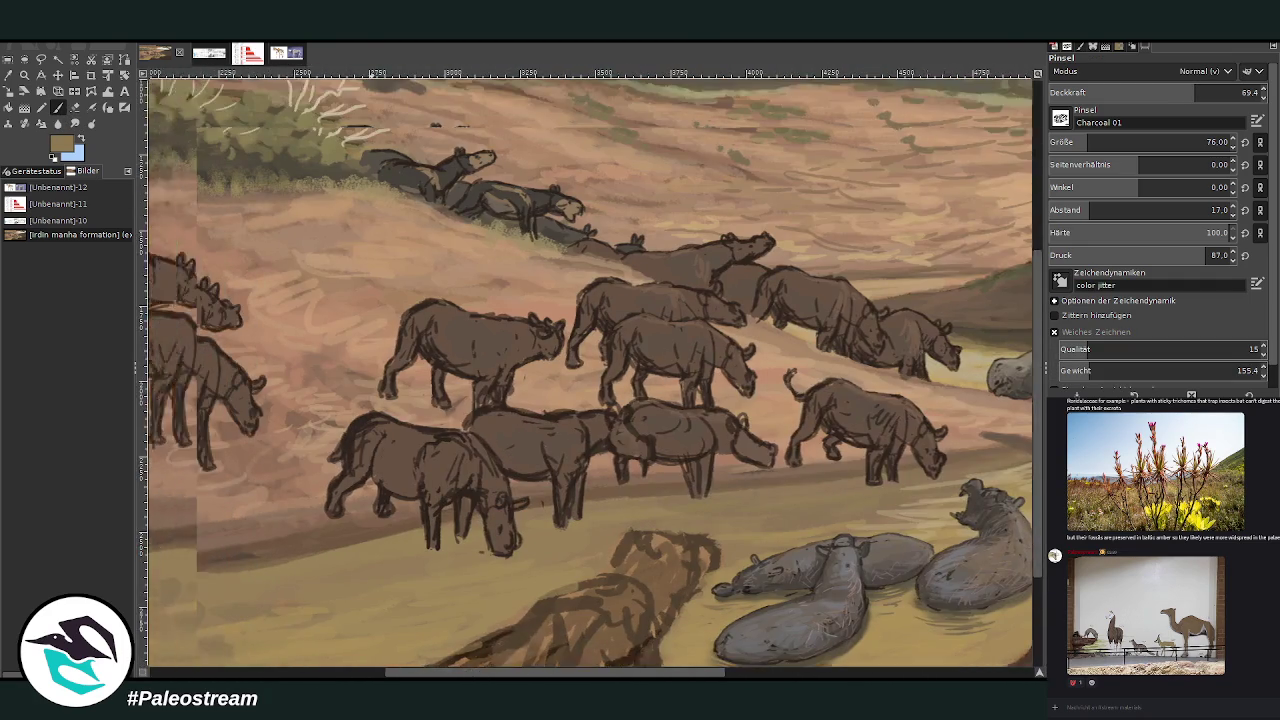
pyautogui.press('-')
pyautogui.press('-')
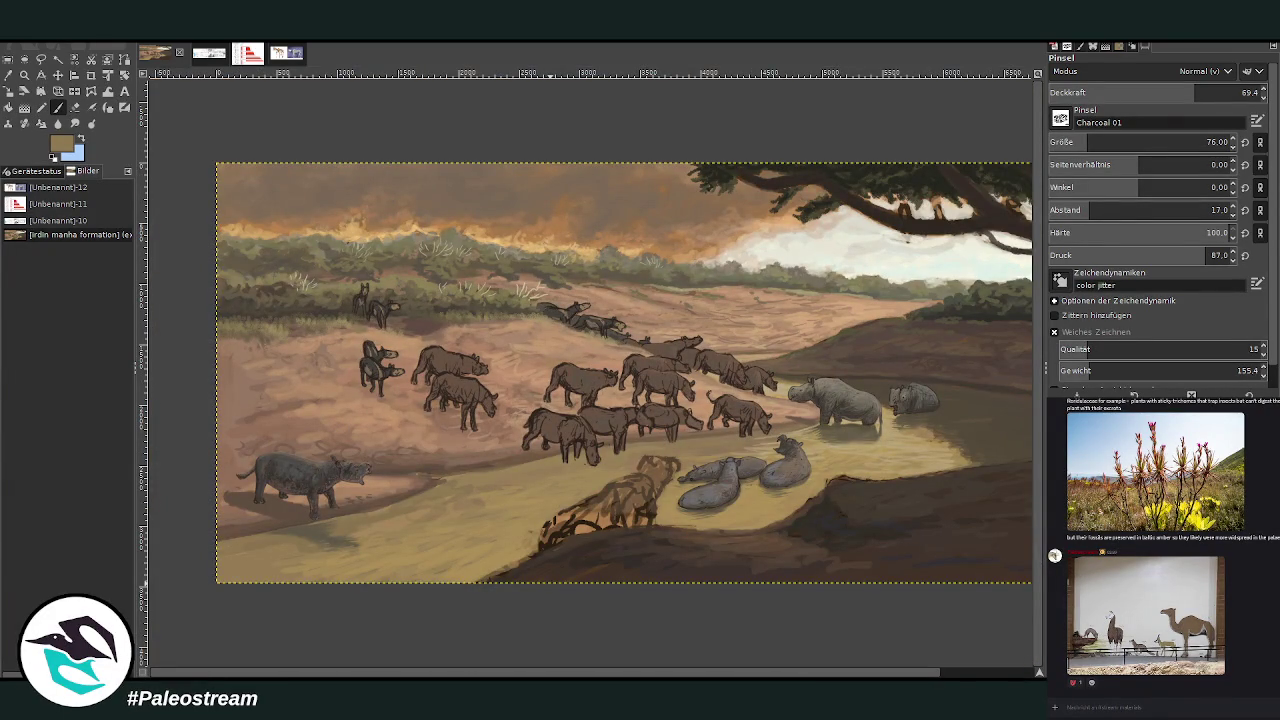
pyautogui.click(24, 75)
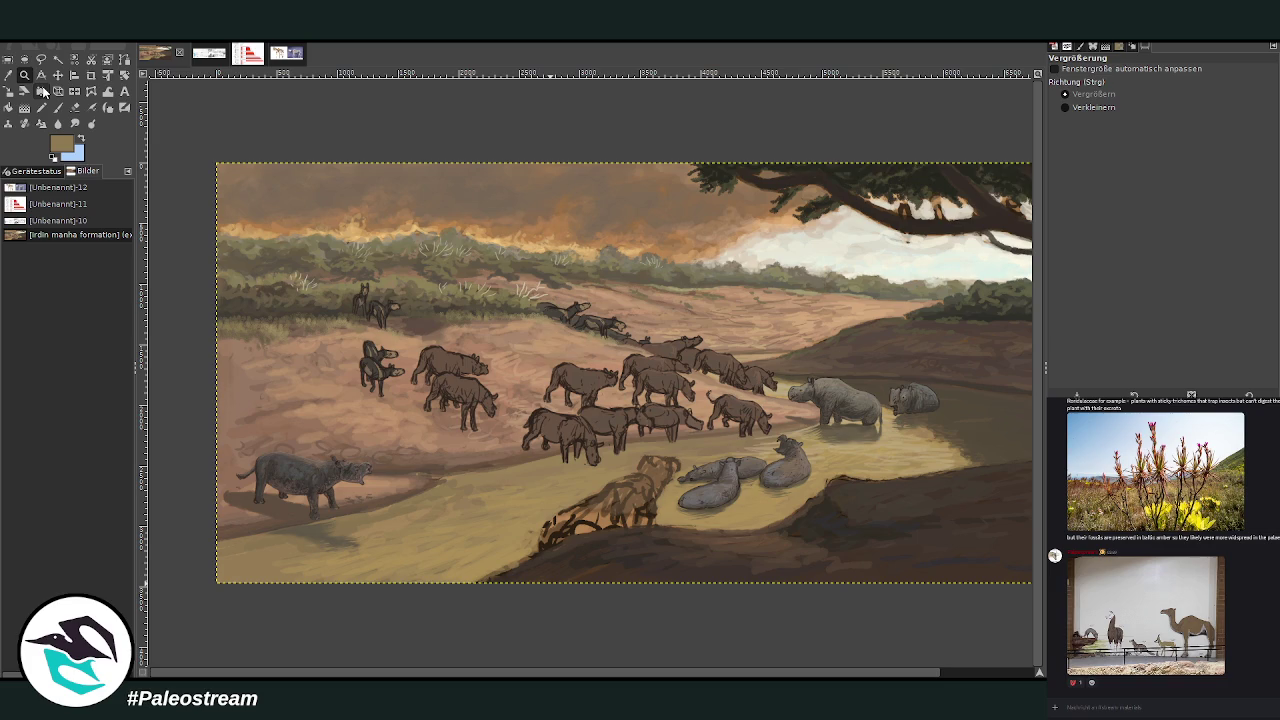
pyautogui.moveTo(486, 290); pyautogui.dragTo(788, 510)
pyautogui.moveTo(312, 188); pyautogui.dragTo(905, 605)
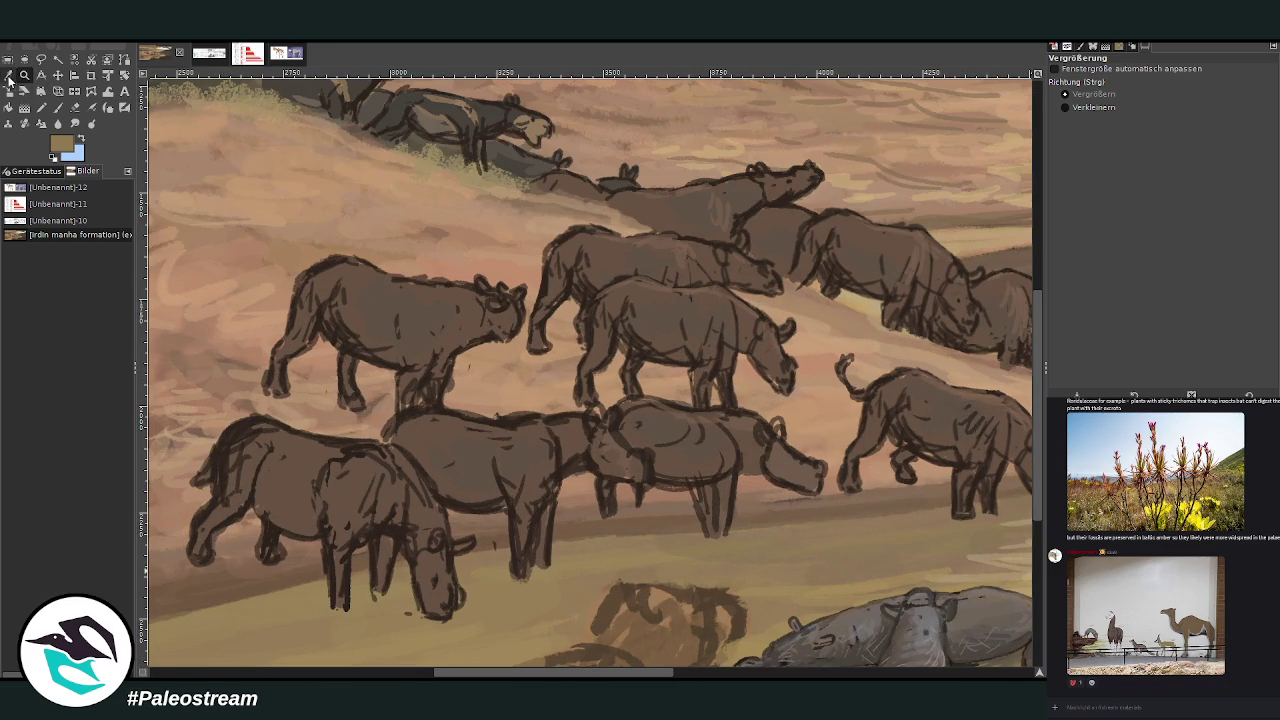
# Sample a brown from a herd animal and raise the brush opacity to 83.3
pyautogui.click(8, 75)
pyautogui.click(706, 410)
pyautogui.click(60, 107)
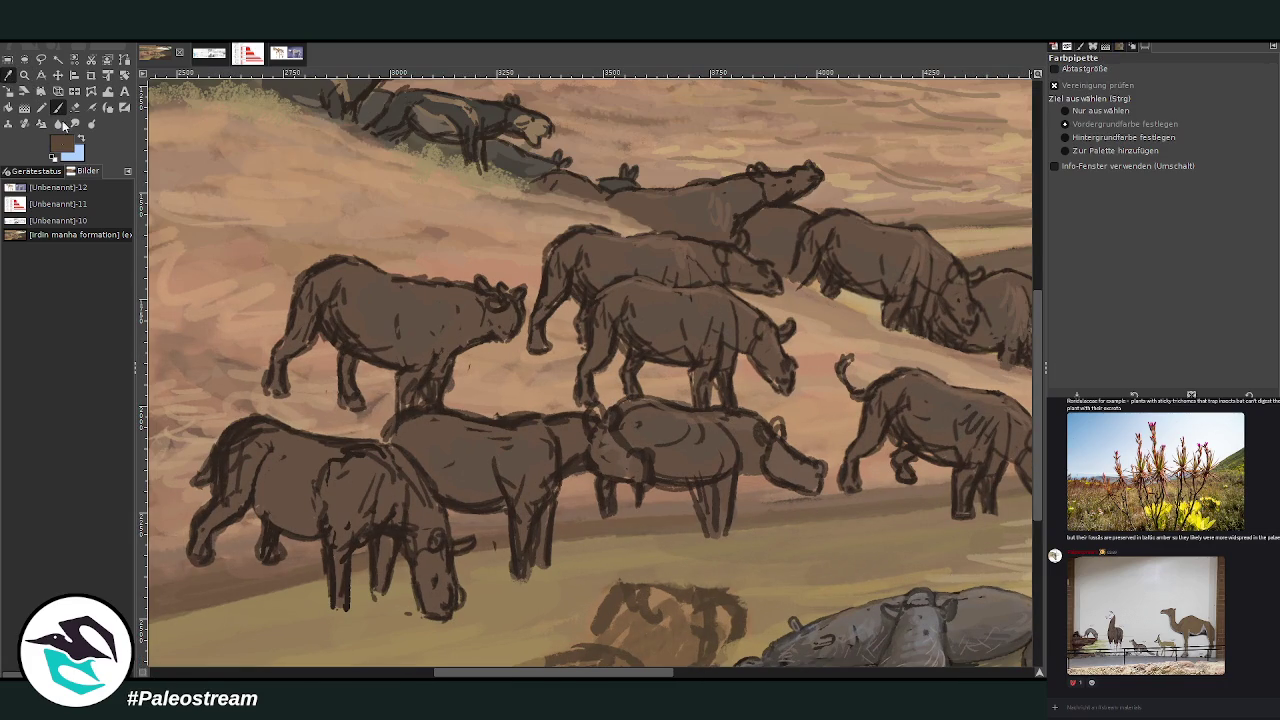
pyautogui.keyDown('ctrl'); pyautogui.click(1025, 383); pyautogui.keyUp('ctrl')
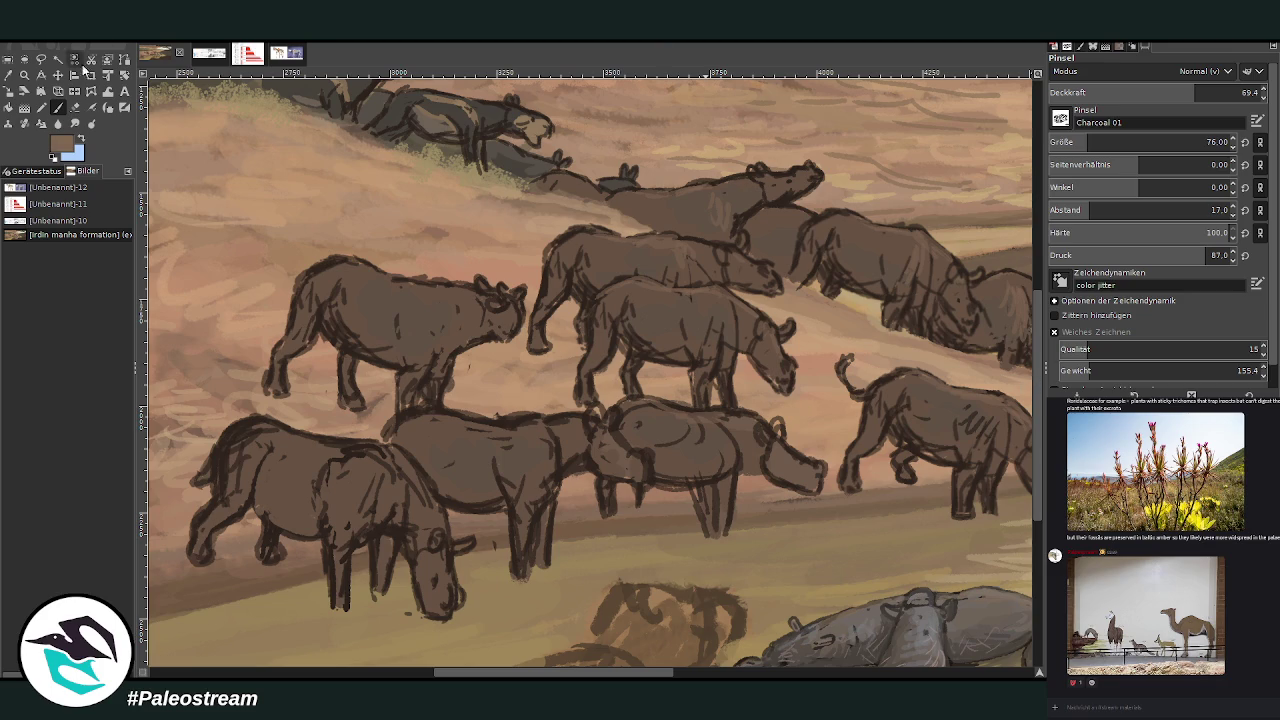
pyautogui.moveTo(1194, 92); pyautogui.dragTo(1223, 92)
pyautogui.scroll(-2, 1150, 142)
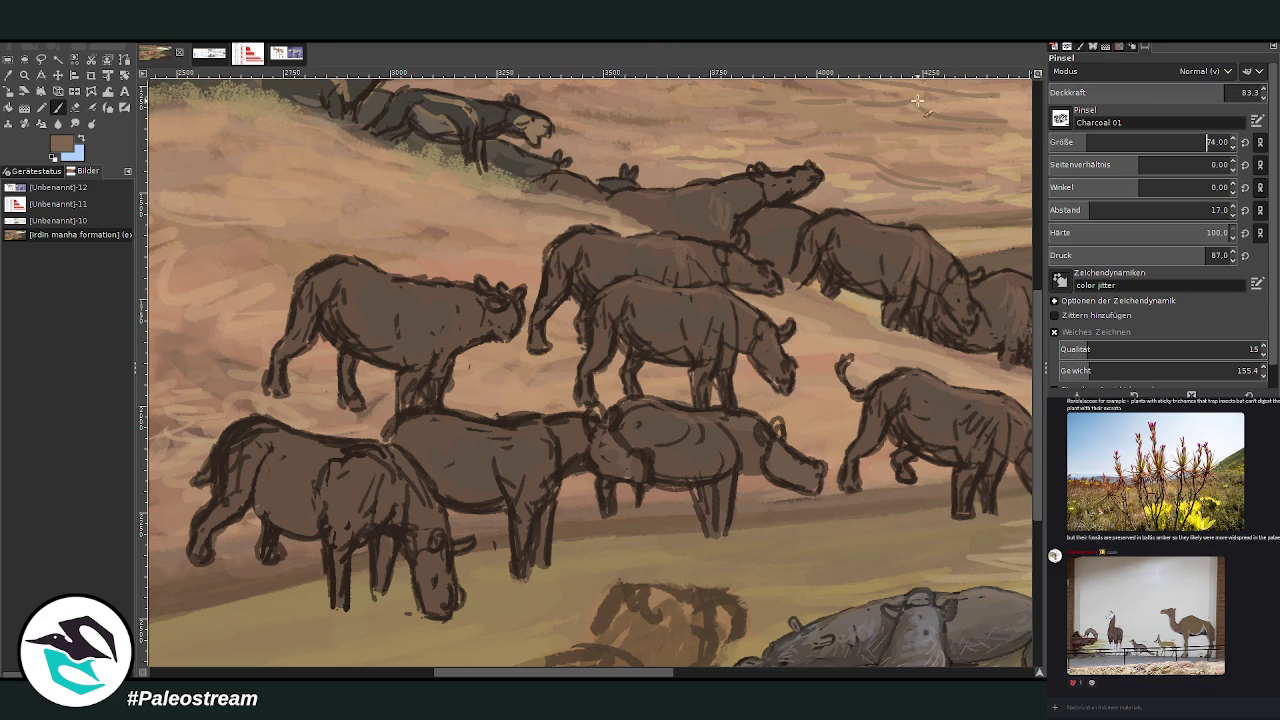